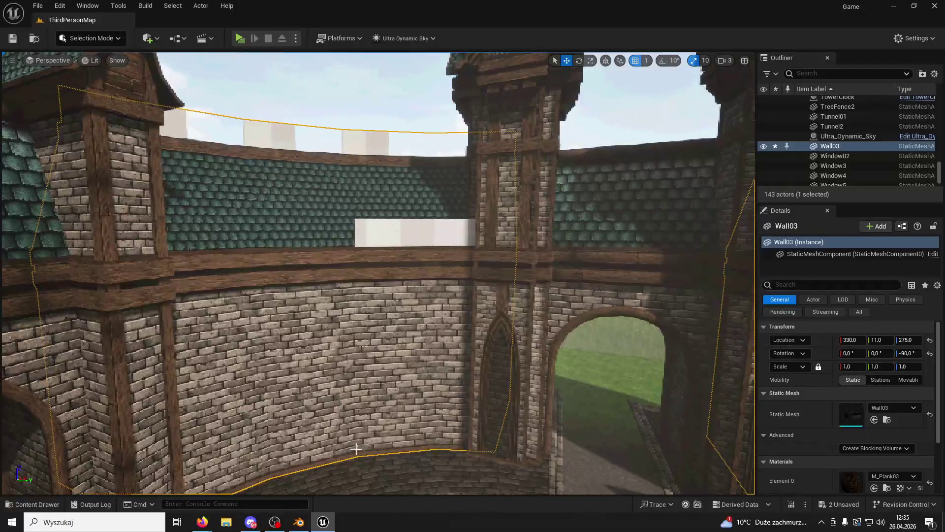
Step: Return to Blender, move to the Layout workspace, and put the Cube.001 wall mesh in Edit Mode
click(301, 522)
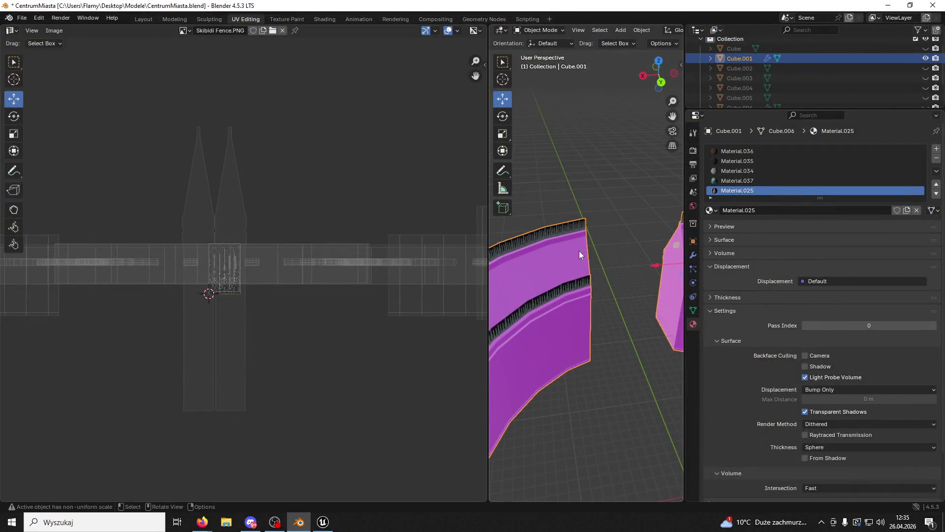
click(172, 20)
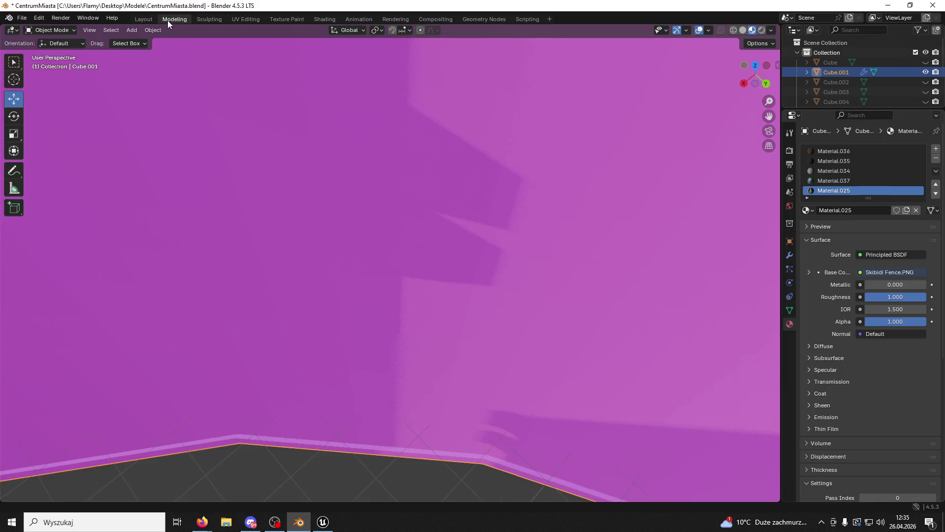
click(137, 19)
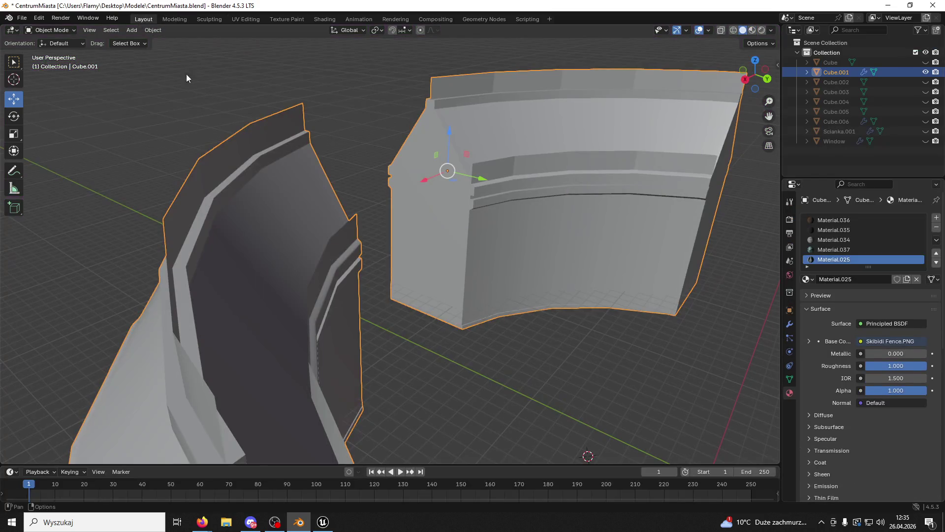
click(33, 31)
click(41, 53)
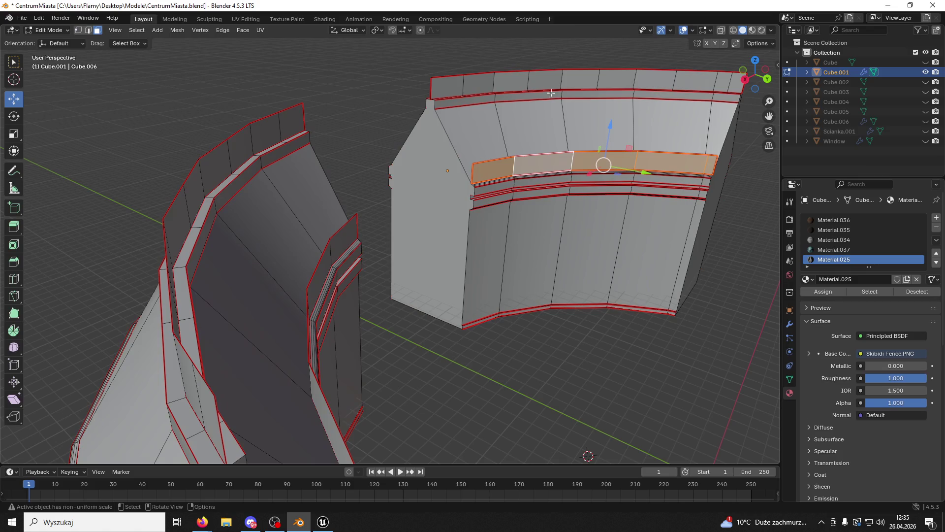
Step: Enable the Face Orientation overlay, clear the selection, and select the first two red rim faces
click(692, 32)
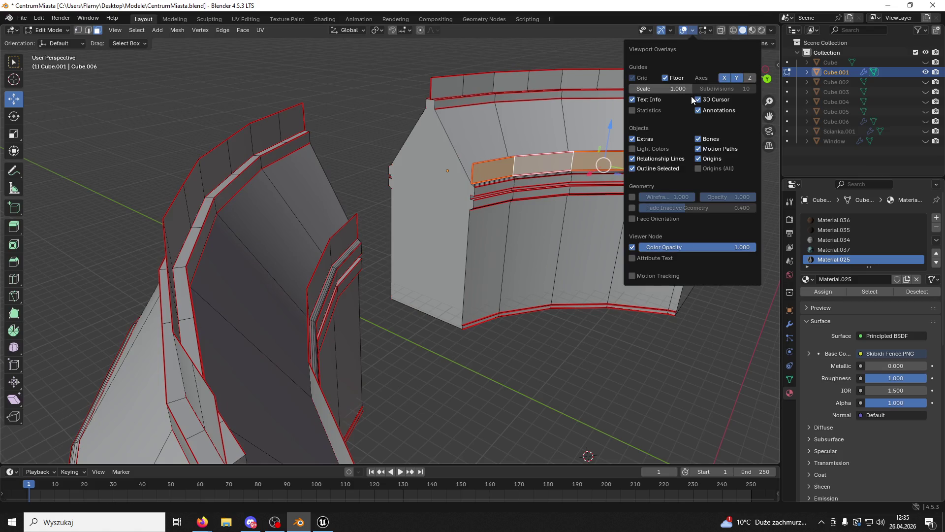
click(637, 221)
key(alt+a)
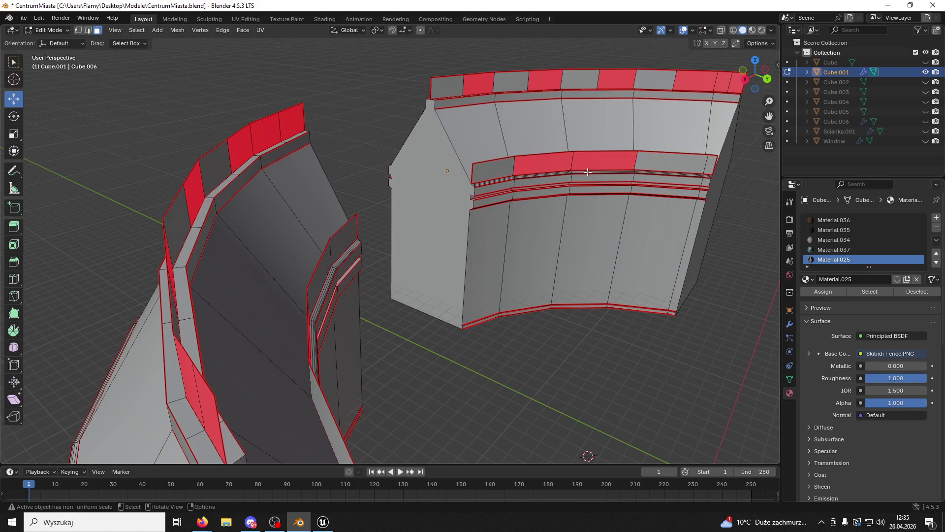
ctrl+click(244, 142)
shift+click(201, 192)
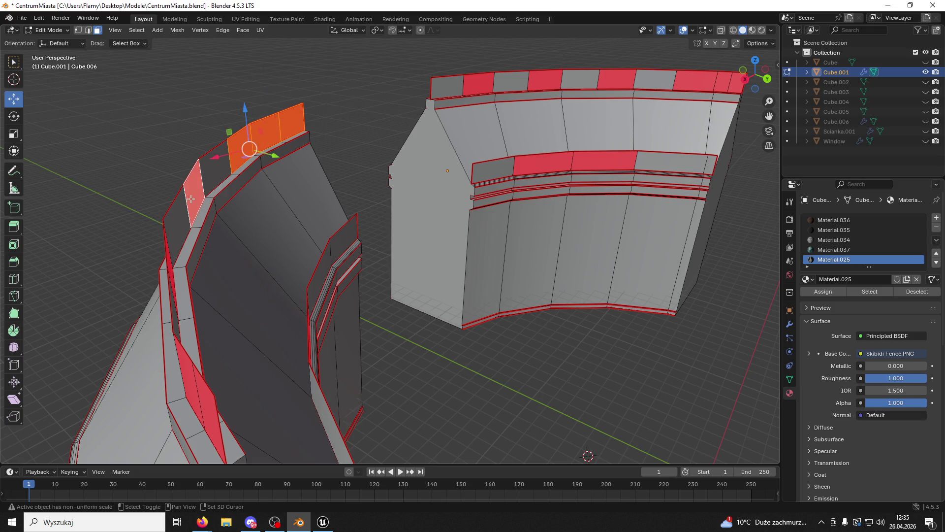
scroll(201, 192, up, 3)
Step: Close the Unreal editor, saving the Wall03 assets
click(326, 522)
click(935, 5)
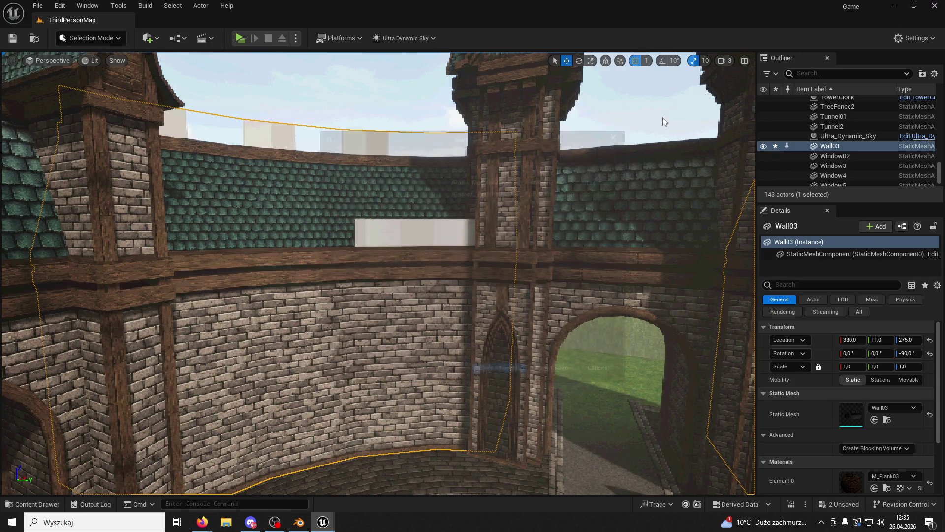
click(506, 377)
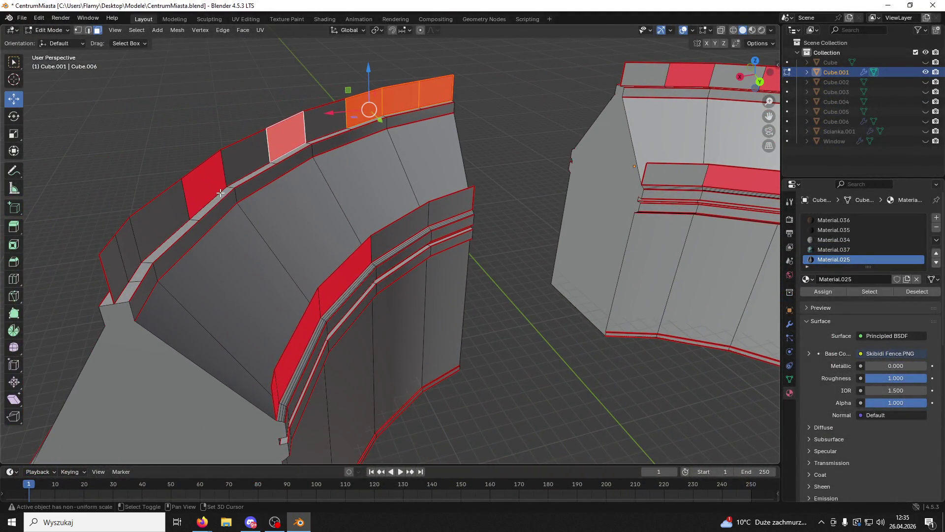
Step: Add the remaining red rim, top-row, end and middle faces to the selection
shift+click(216, 195)
shift+click(325, 294)
shift+click(303, 325)
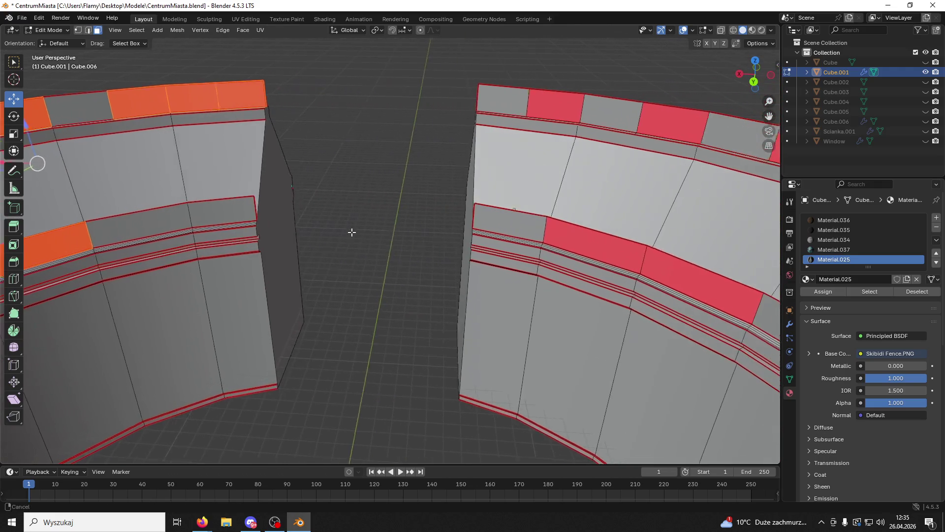
shift+click(572, 248)
shift+click(652, 115)
shift+click(545, 105)
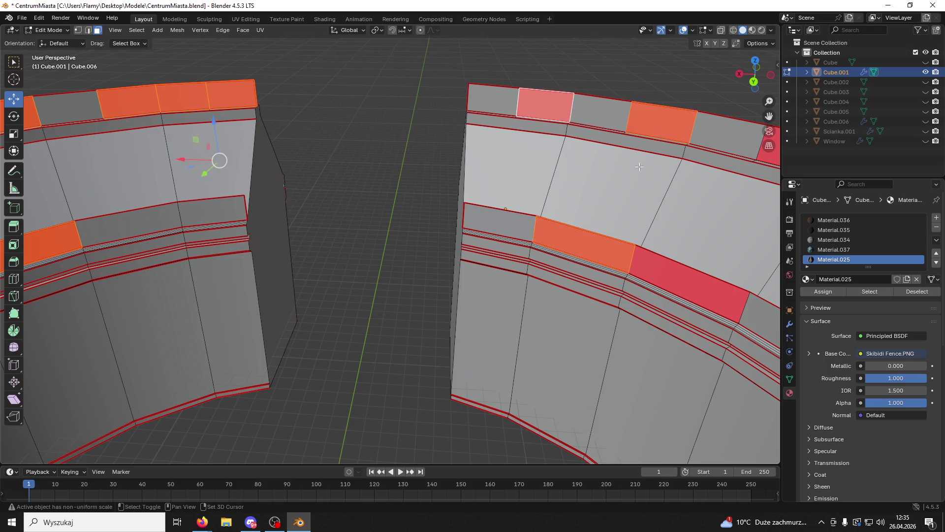
shift+click(578, 89)
shift+click(709, 121)
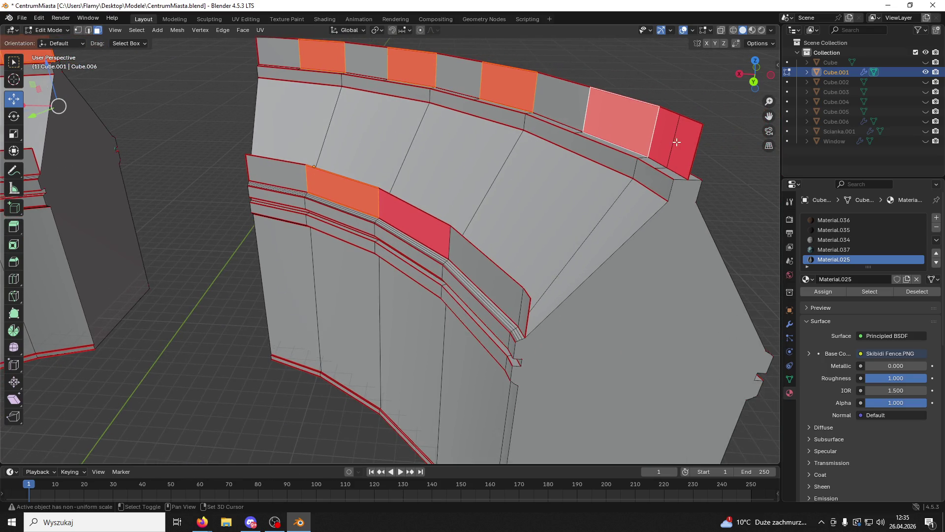
shift+click(672, 139)
shift+click(689, 148)
shift+click(413, 231)
Step: Flip the normals of the selected faces and check that no red faces remain
right_click(412, 229)
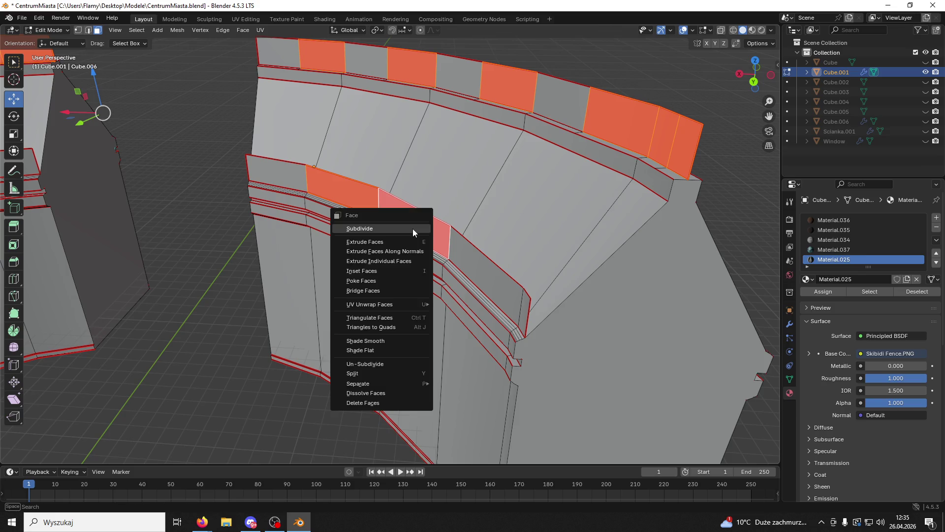
click(182, 31)
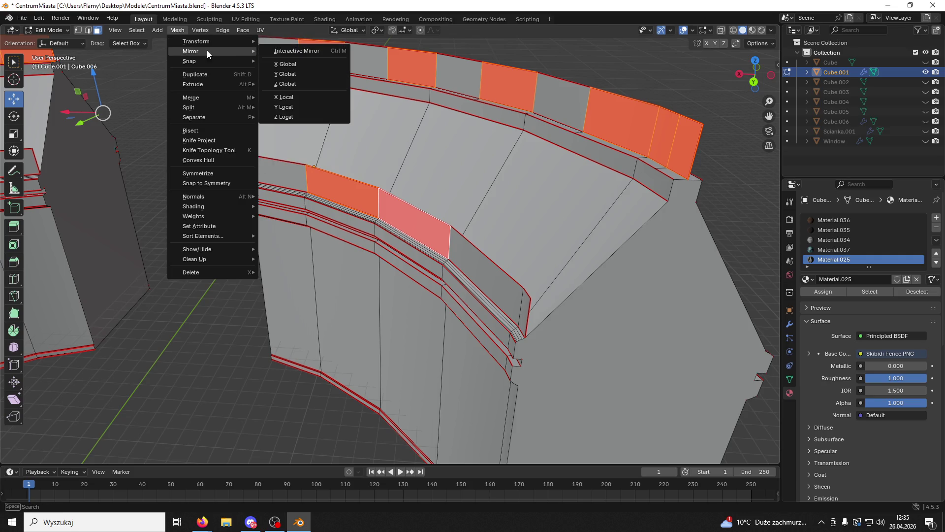
mouse_move(211, 195)
click(294, 194)
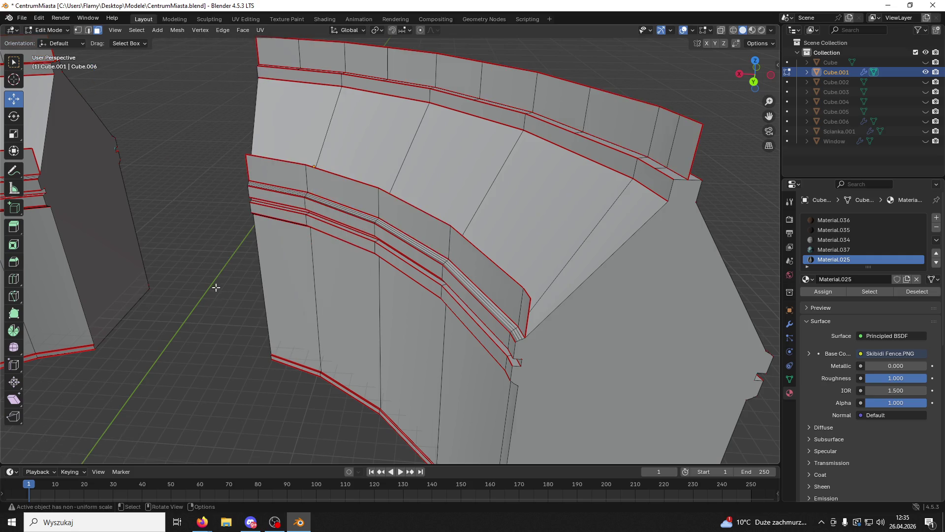
mouse_move(240, 250)
mouse_down()
mouse_move(116, 236)
mouse_move(486, 289)
mouse_move(59, 226)
mouse_move(230, 229)
mouse_move(274, 247)
mouse_up()
Step: Return to Object Mode and start an FBX export targeting Wall03New.fbx on the Desktop
click(47, 30)
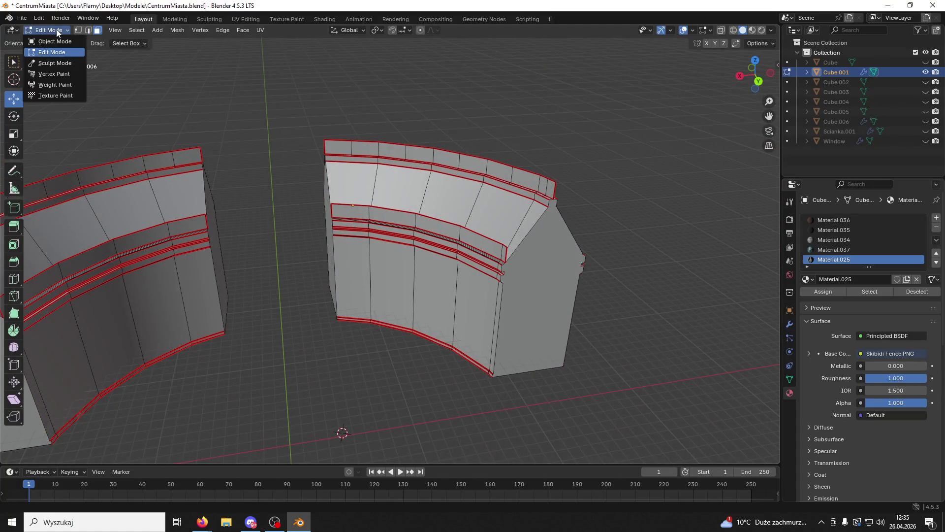
click(45, 32)
click(21, 18)
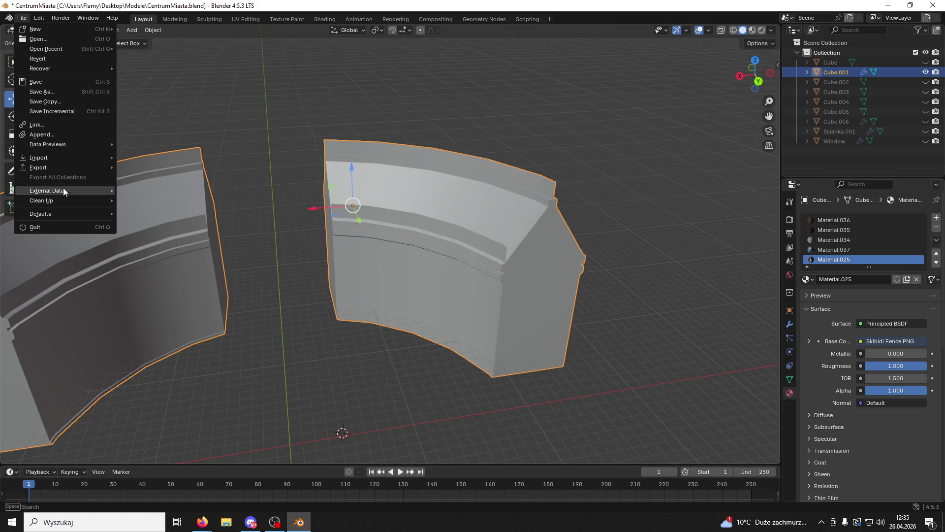
mouse_move(57, 163)
click(164, 257)
scroll(350, 351, down, 5)
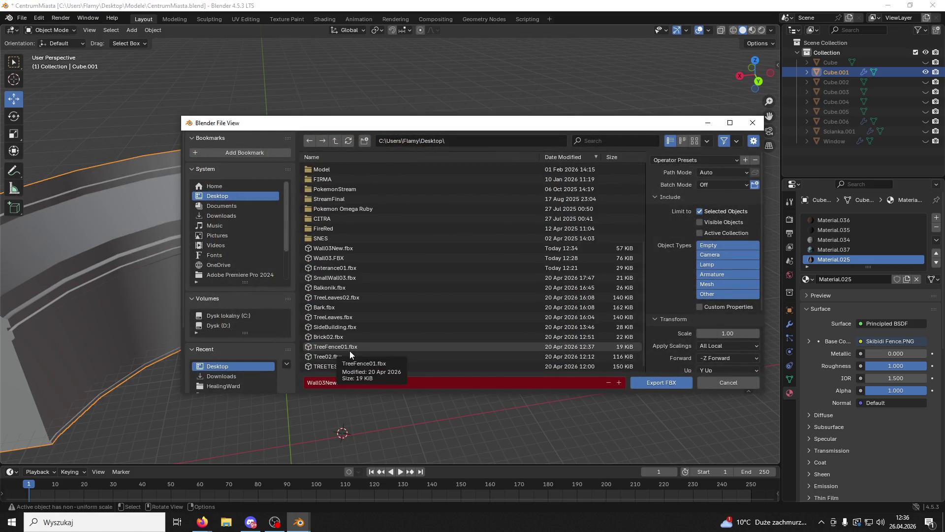
click(340, 248)
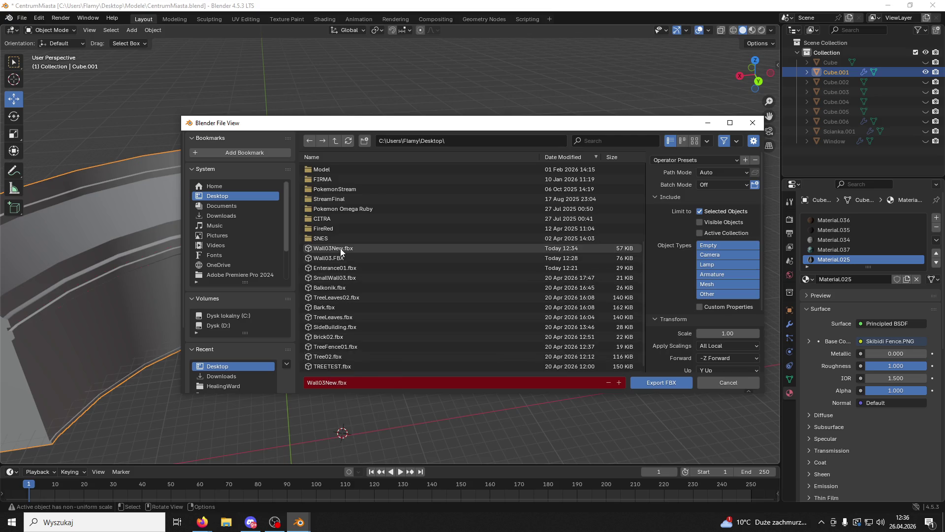
Step: Export over Wall03New.fbx, save the Blender project, and quit Blender
click(660, 382)
key(ctrl+s)
click(933, 5)
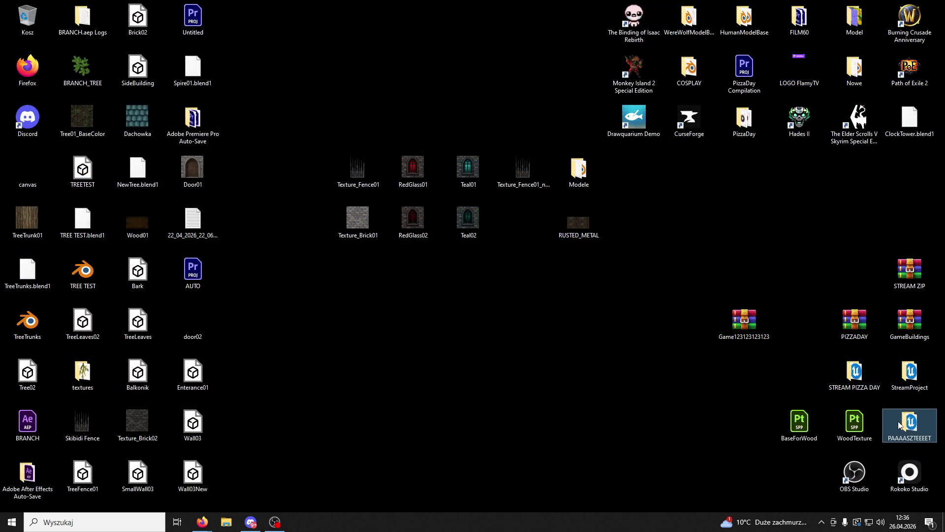
Step: Launch the Game project from the PAAAASZTEEEET folder, close Explorer, and select Wall03 in the level
double_click(898, 420)
double_click(379, 321)
click(911, 136)
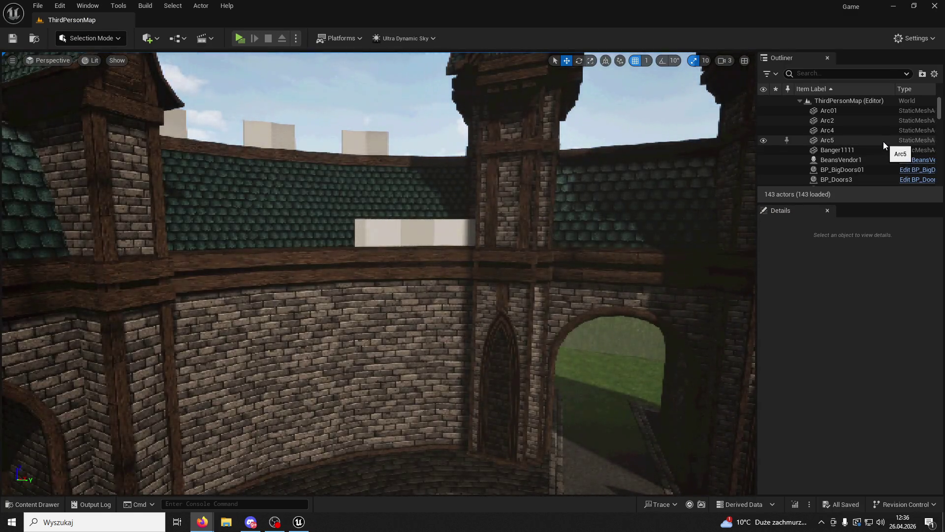
click(222, 208)
Step: Locate the Wall03 asset in the content browser and reimport it from its updated source
right_click(823, 157)
click(724, 168)
right_click(420, 451)
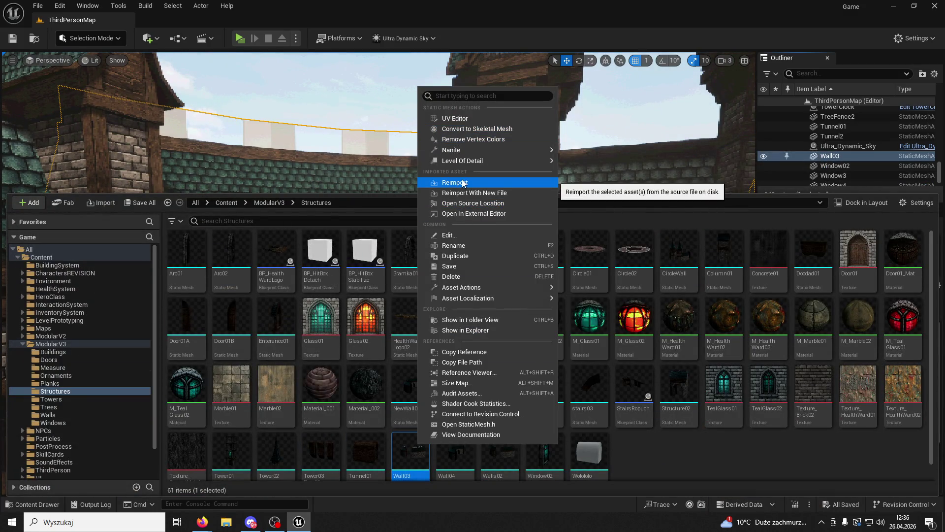
click(458, 183)
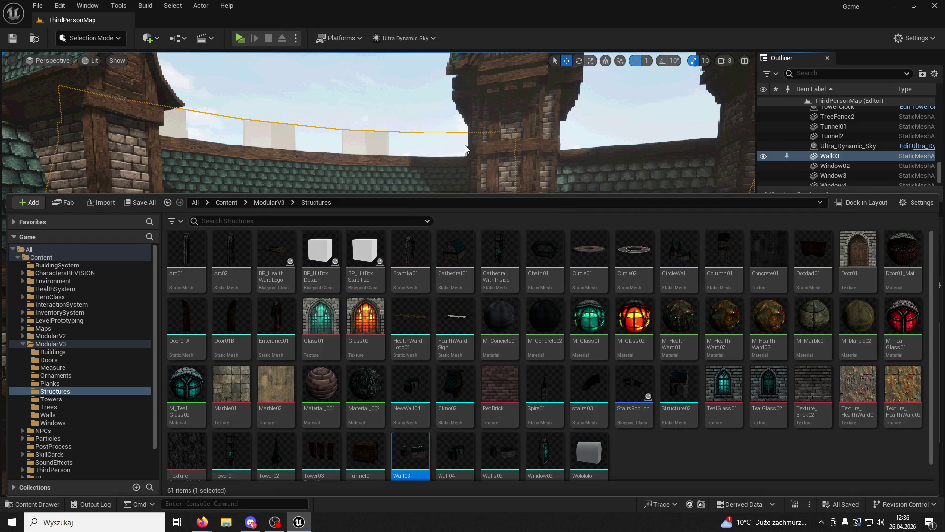
Step: Check Wall03's right end in the level, then open Wall03 in the Static Mesh Editor
right_click(436, 147)
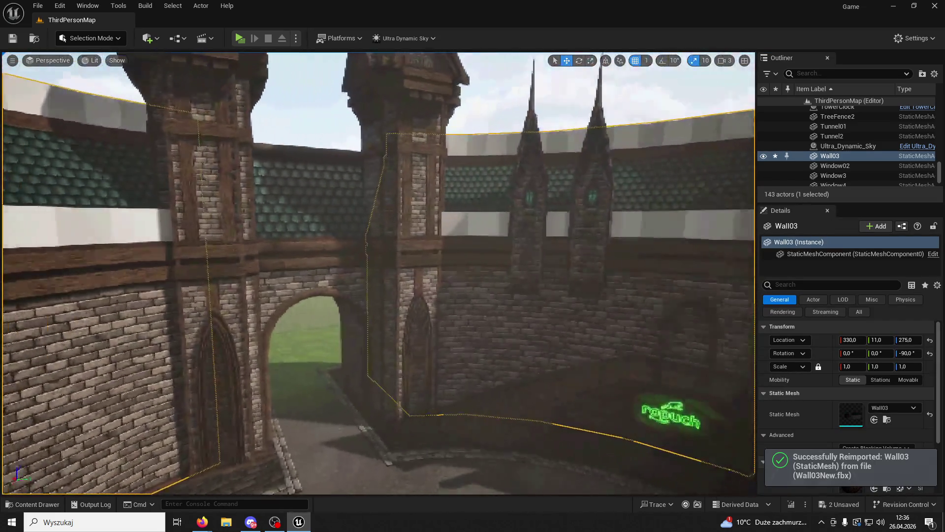
drag(98, 466, 123, 466)
click(53, 504)
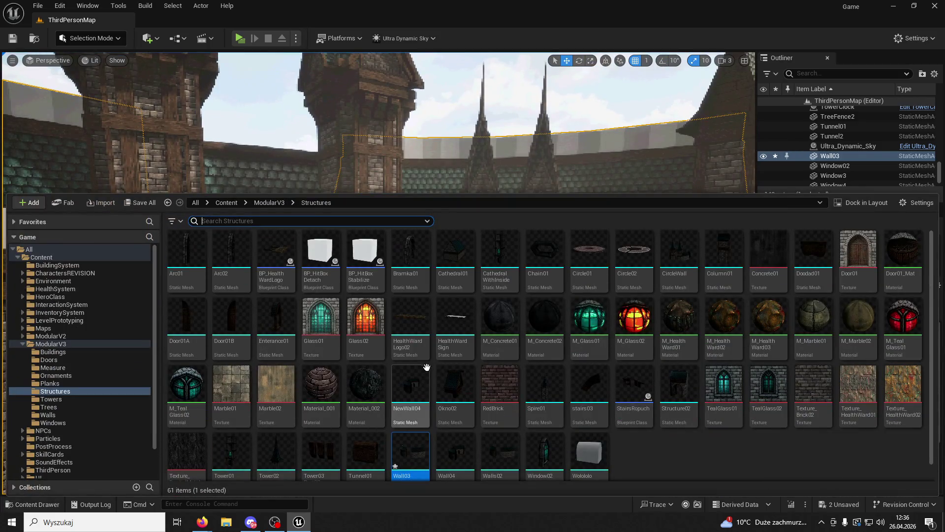
key(Return)
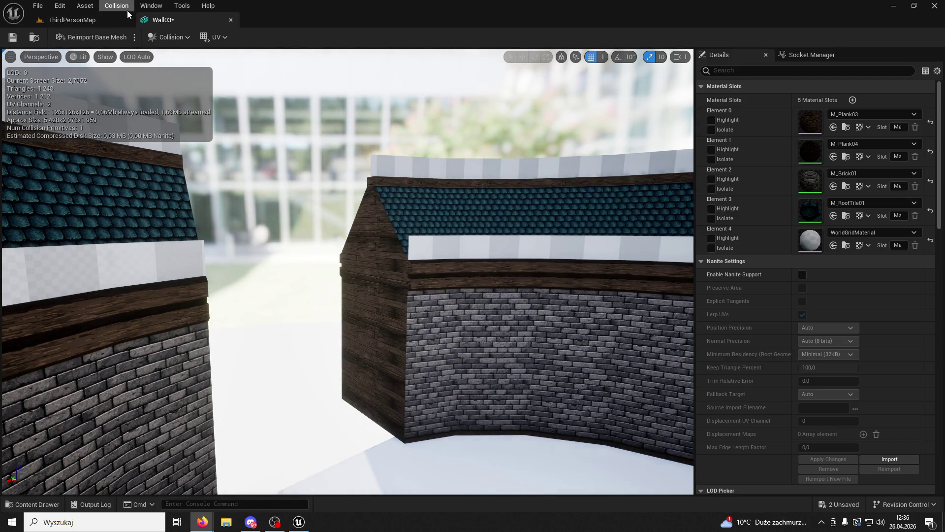
Step: Browse the ModularV3 folder in the Content Drawer looking for the fence material
click(39, 504)
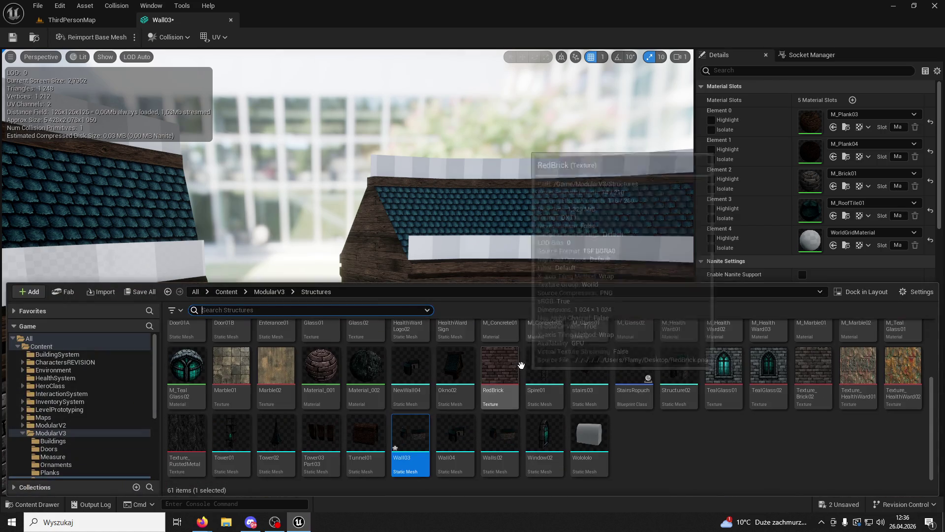
click(269, 292)
scroll(719, 374, down, 5)
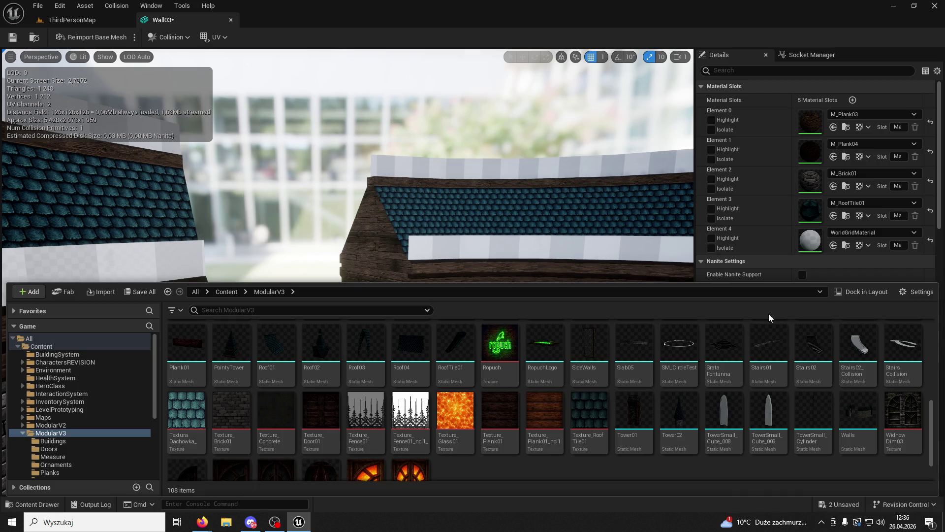
scroll(583, 352, down, 1)
scroll(566, 364, up, 5)
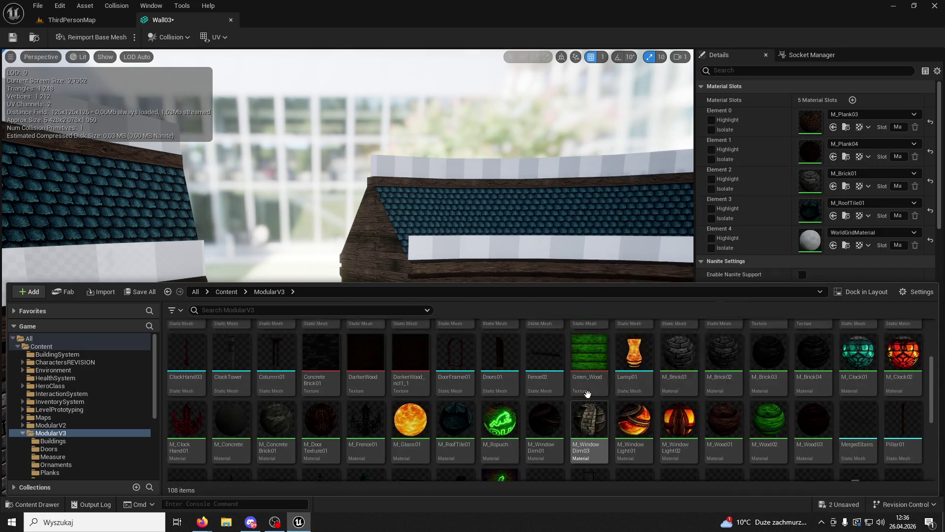
scroll(527, 367, up, 1)
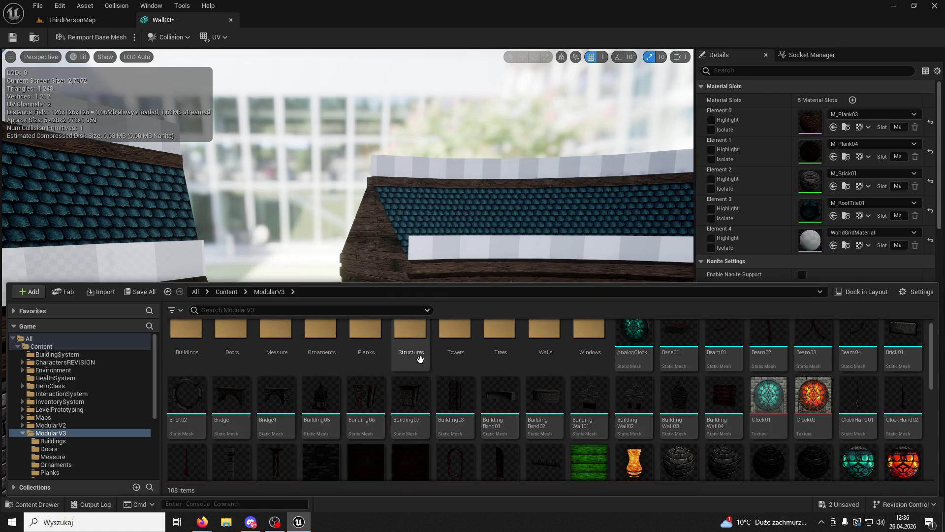
scroll(364, 335, down, 5)
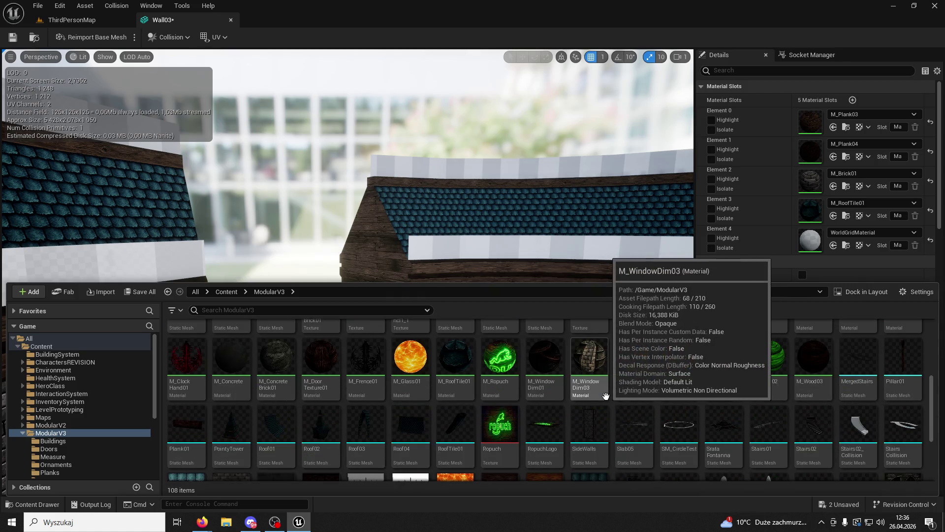
scroll(568, 386, up, 3)
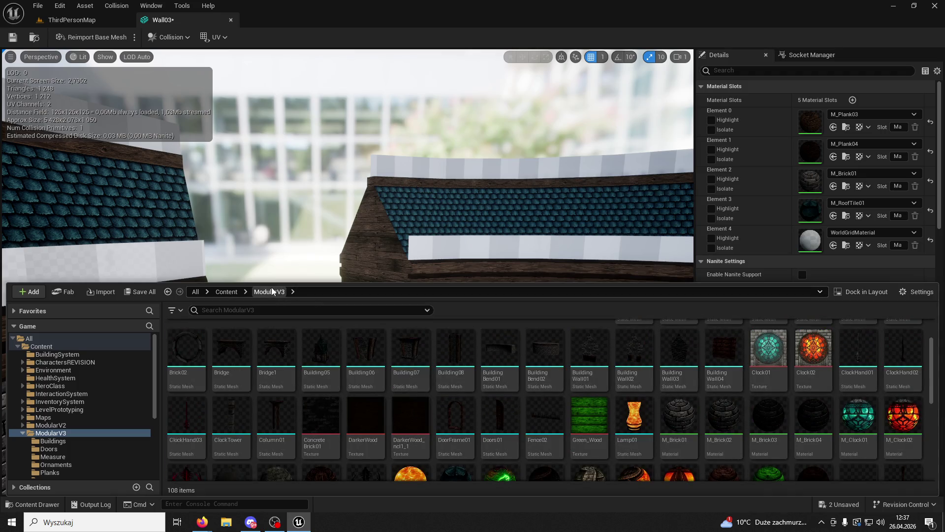
scroll(465, 400, up, 2)
scroll(542, 400, down, 1)
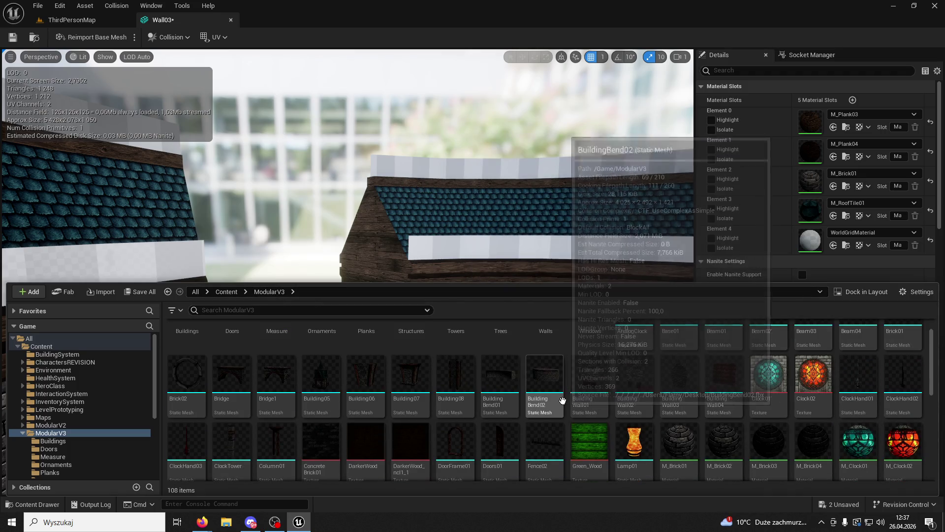
scroll(561, 389, down, 4)
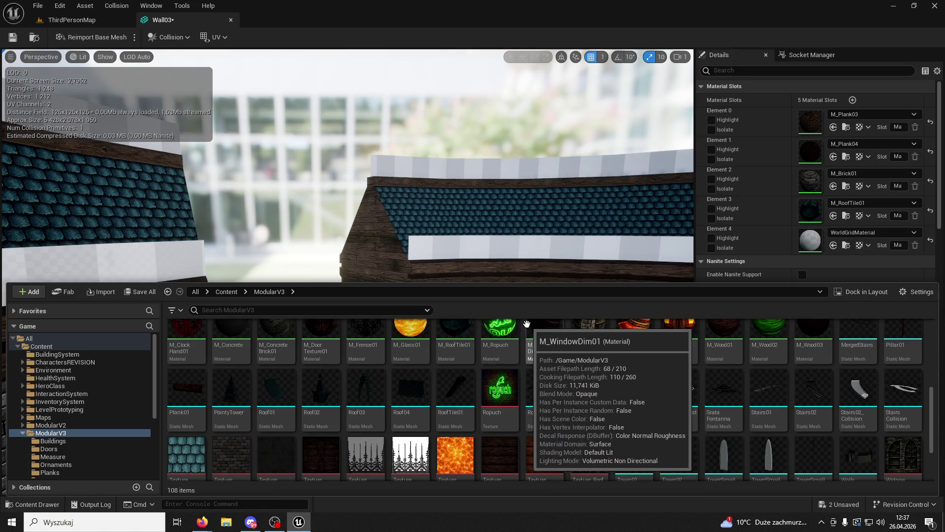
scroll(527, 324, down, 1)
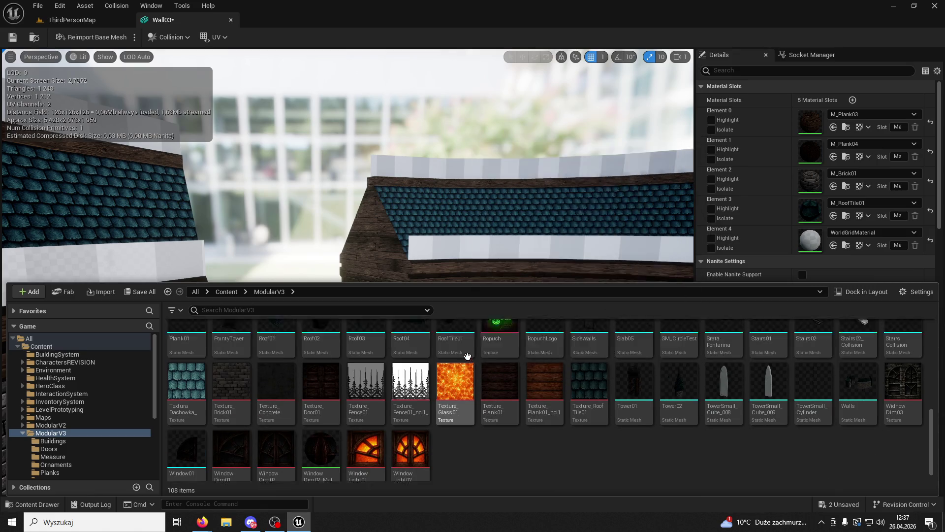
scroll(467, 356, up, 2)
scroll(616, 409, up, 2)
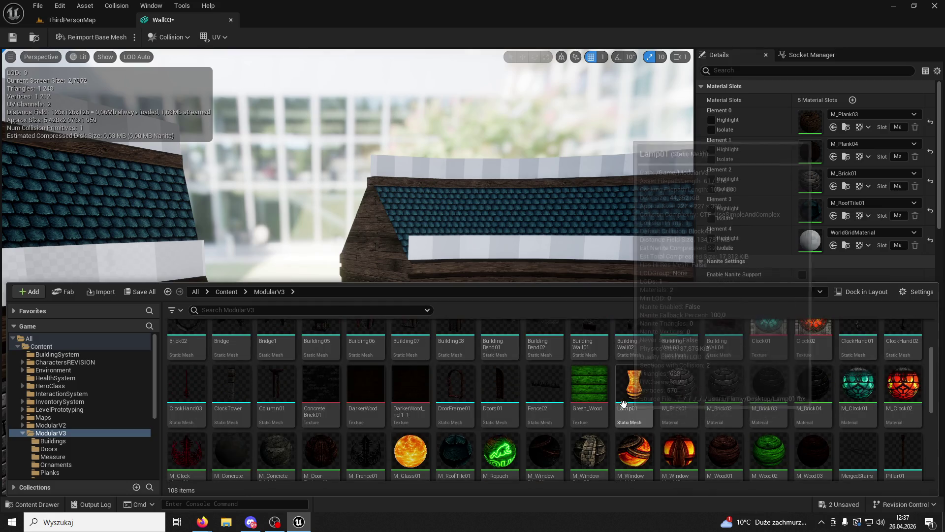
scroll(595, 377, up, 1)
scroll(591, 364, up, 1)
scroll(542, 355, down, 3)
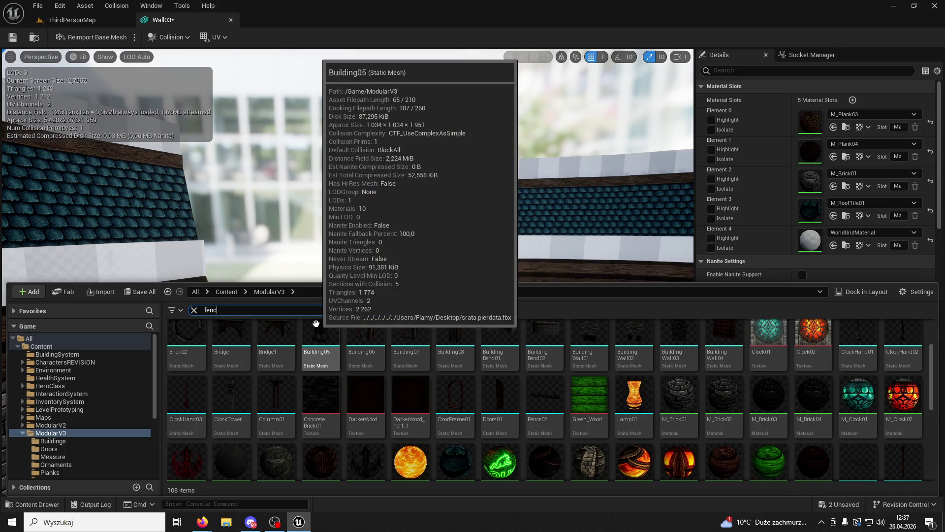
text(e)
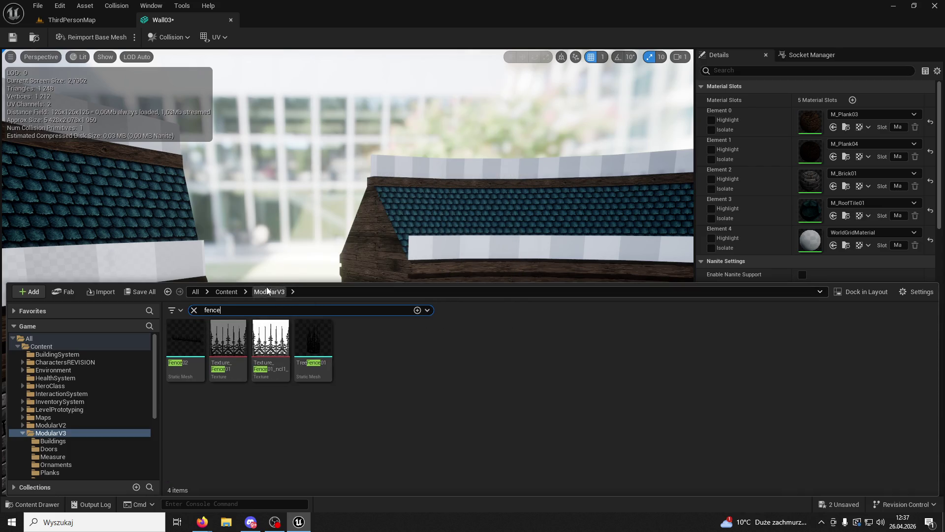
Step: Assign M_Frence01 to Wall03's Element 4 material slot and save the mesh
click(195, 310)
scroll(541, 389, down, 2)
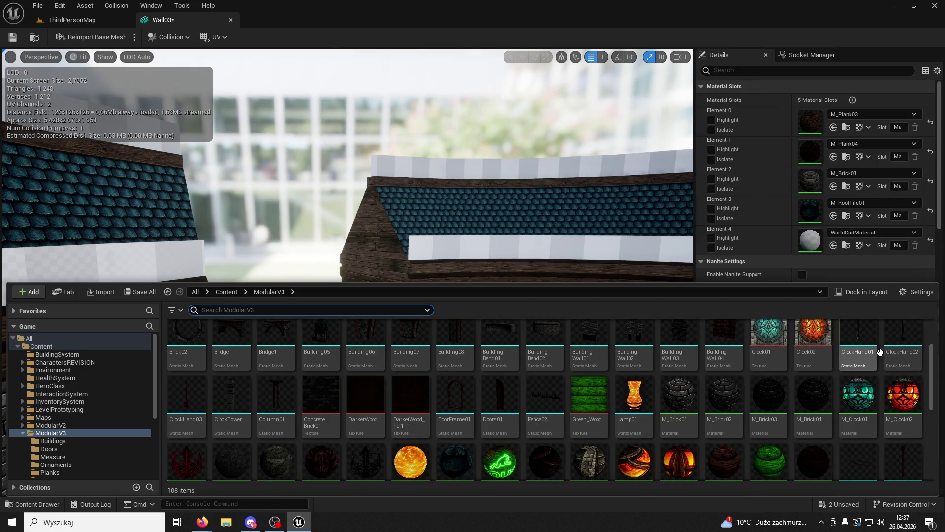
scroll(837, 357, down, 1)
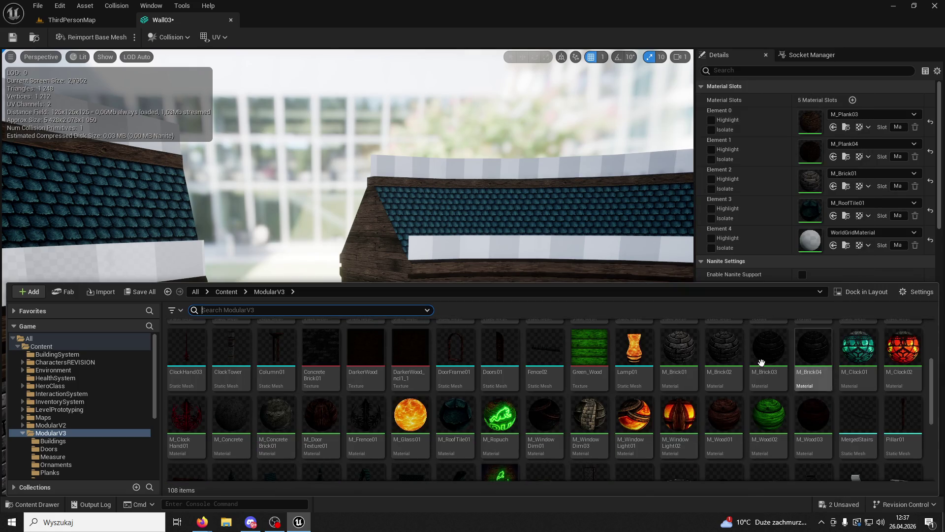
mouse_move(364, 403)
mouse_down()
mouse_move(813, 215)
mouse_move(838, 250)
mouse_up()
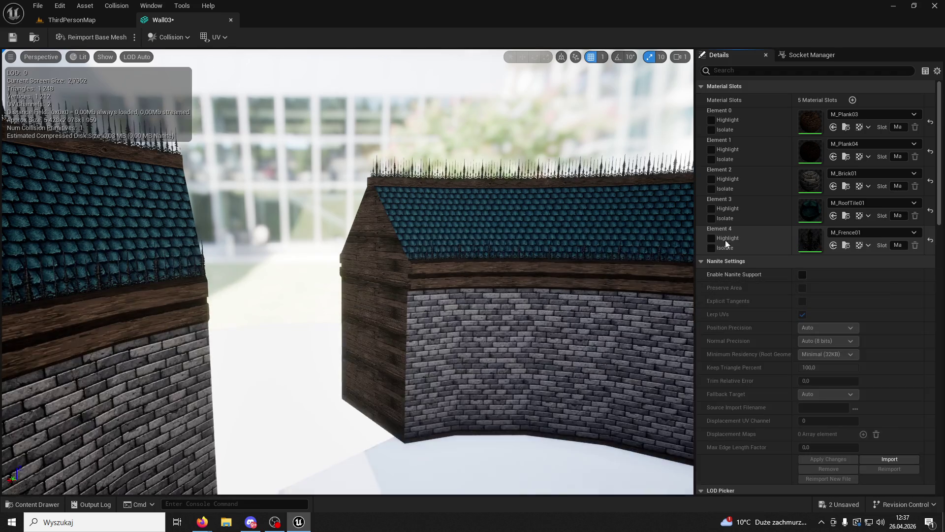
key(ctrl+s)
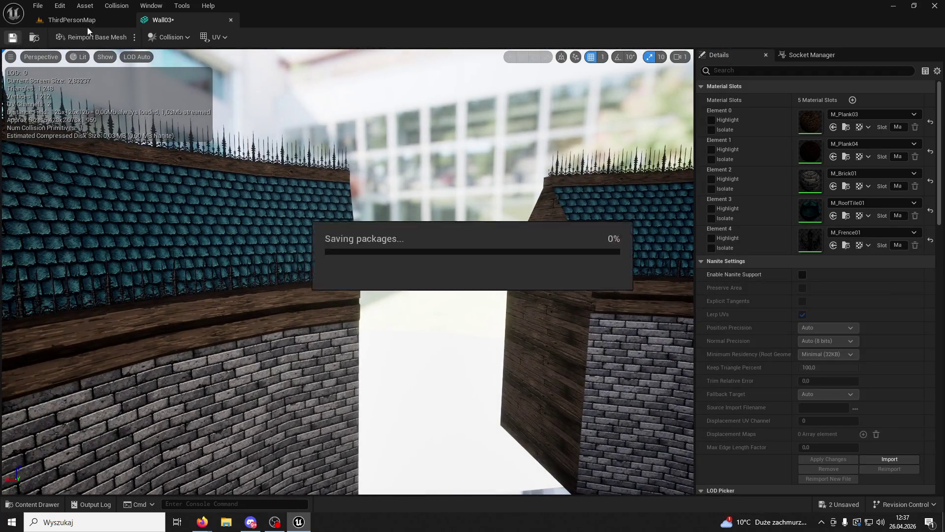
Step: Close the Wall03 editor, select Ultra_Dynamic_Sky, and start playing the level
click(231, 20)
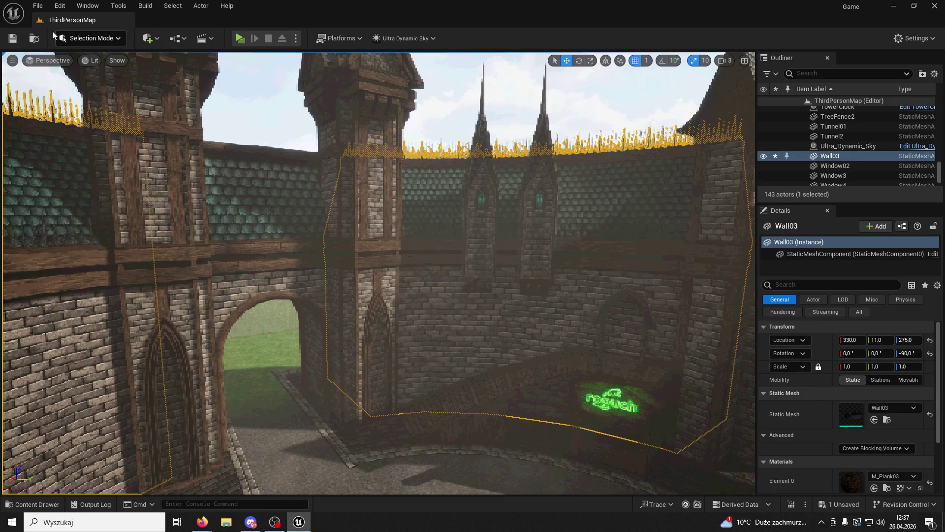
click(586, 103)
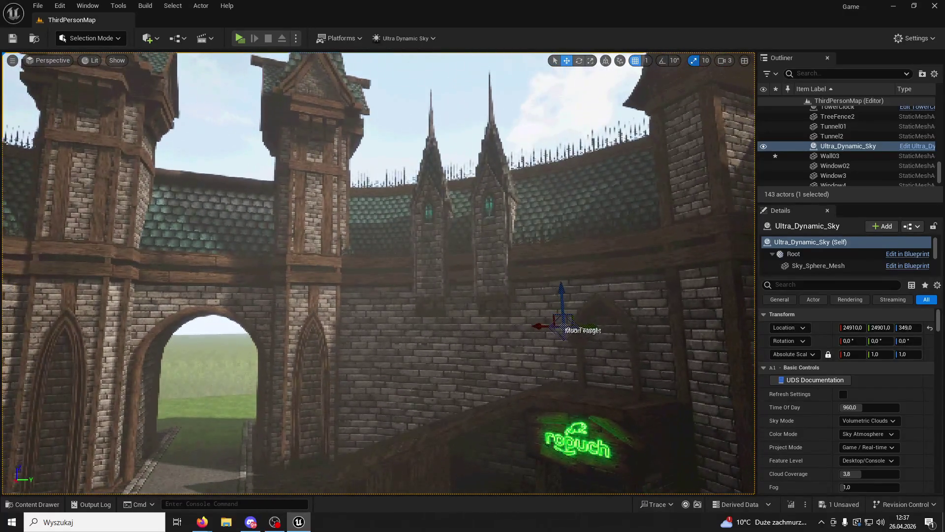
click(240, 39)
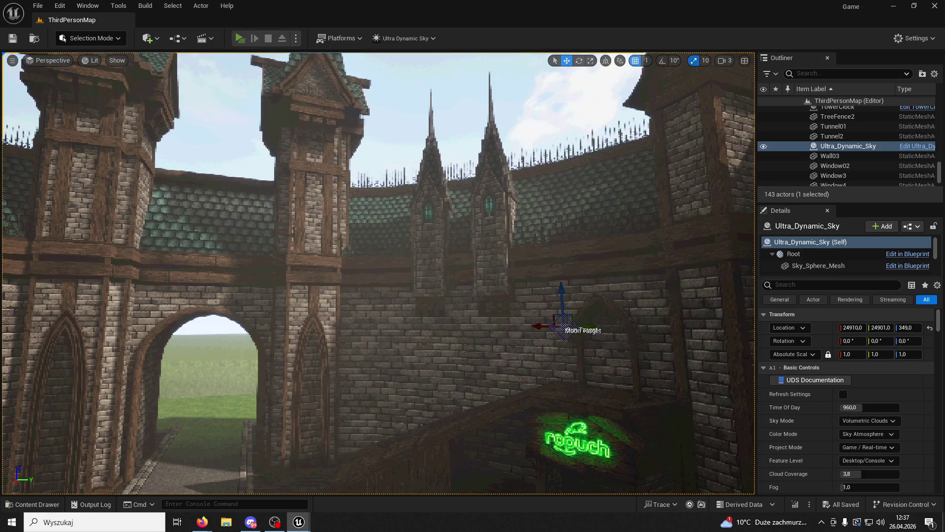
Step: Run the character across the courtyard and up the Ropuch wooden stairs onto the landing
key(w)
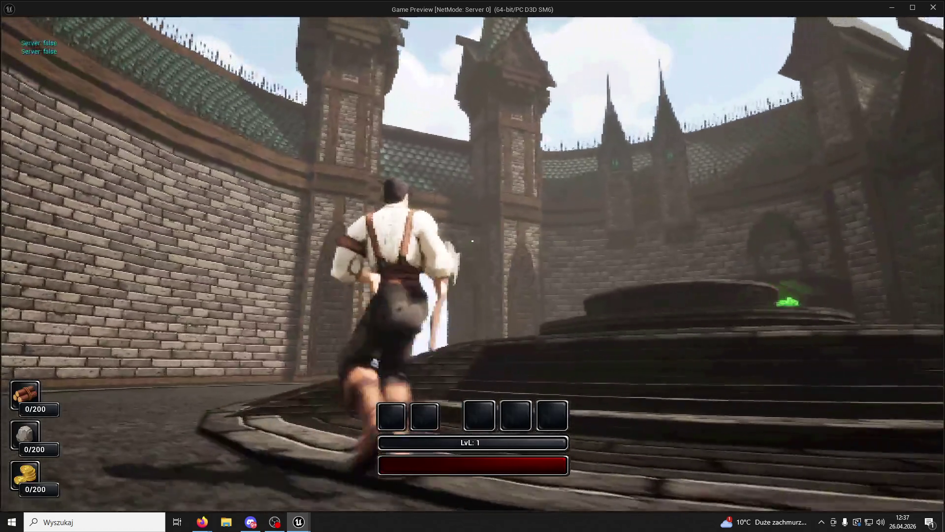
key(w)
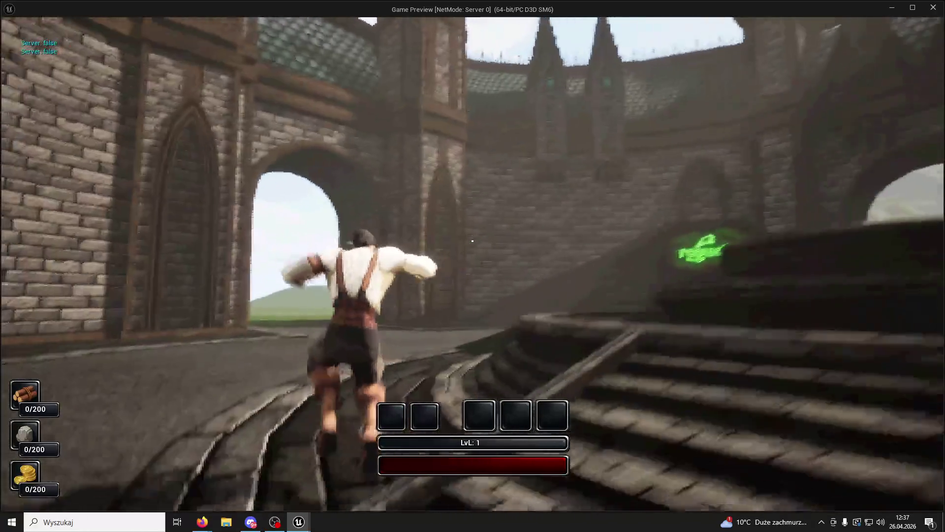
key(w)
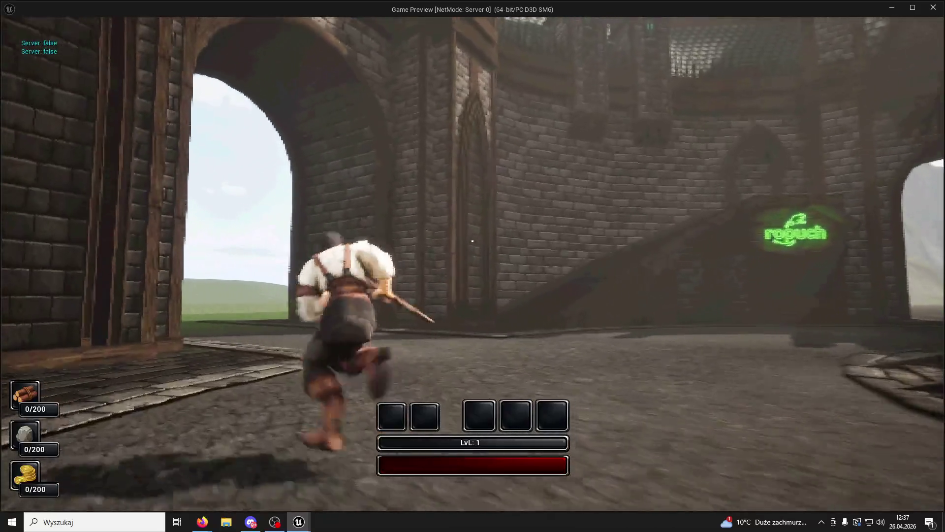
key(w)
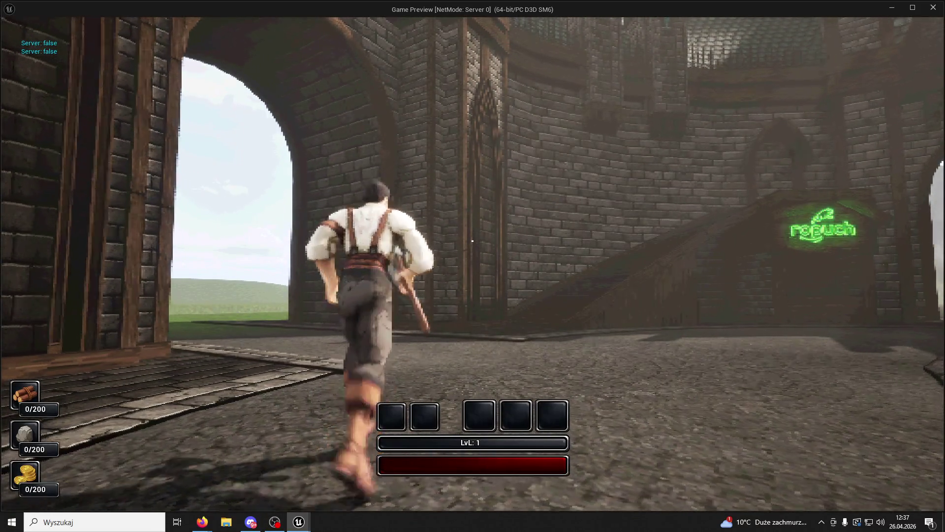
key(w)
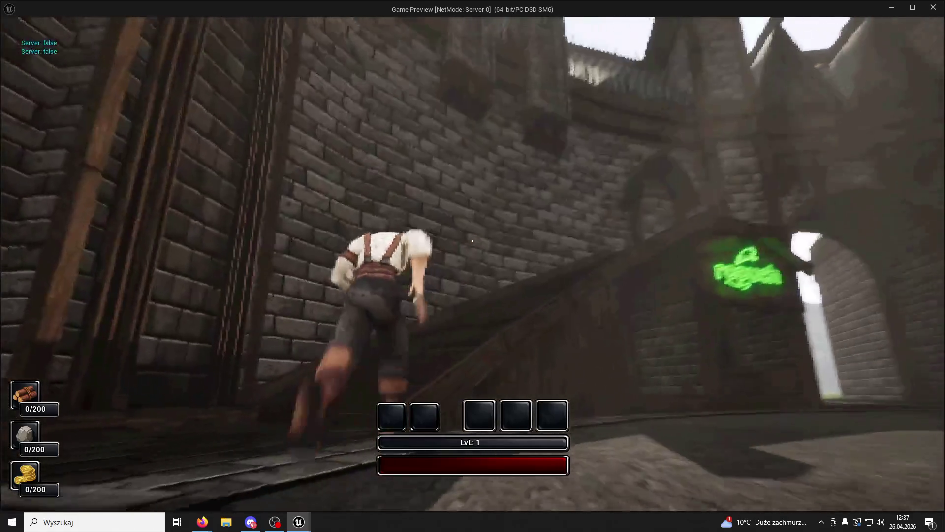
key(w)
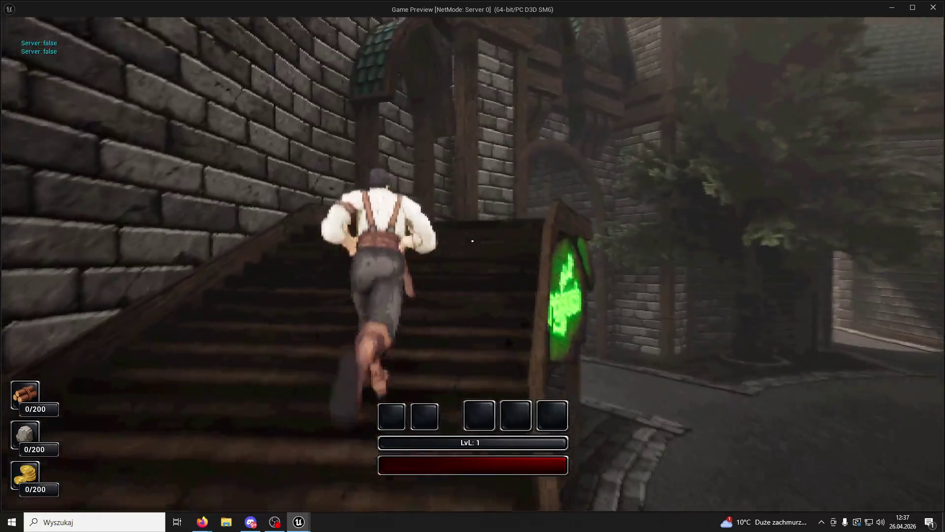
key(w)
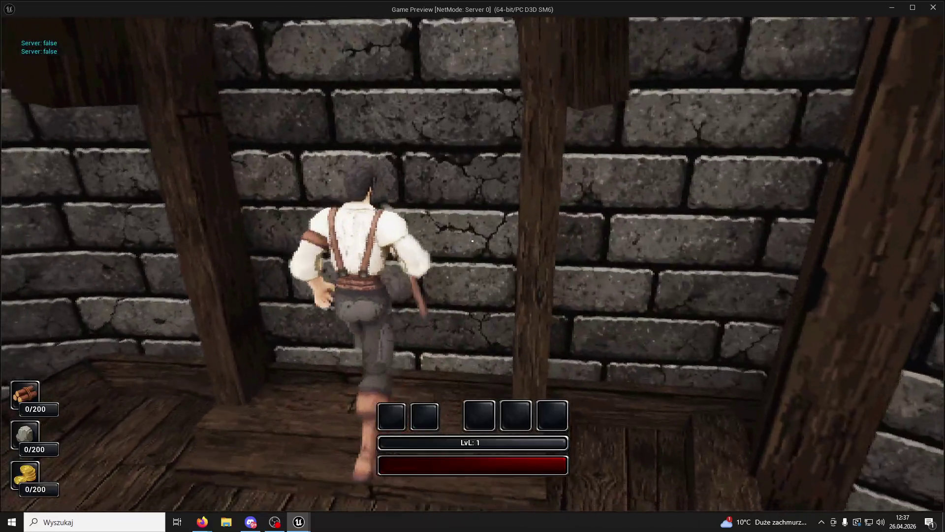
key(w)
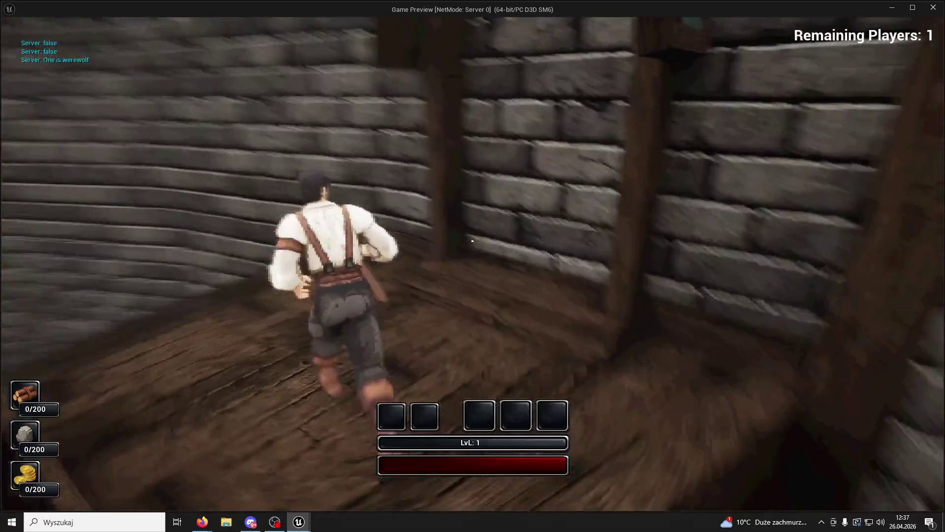
Step: Run back down the stairs across the courtyard, then end the playtest
key(super)
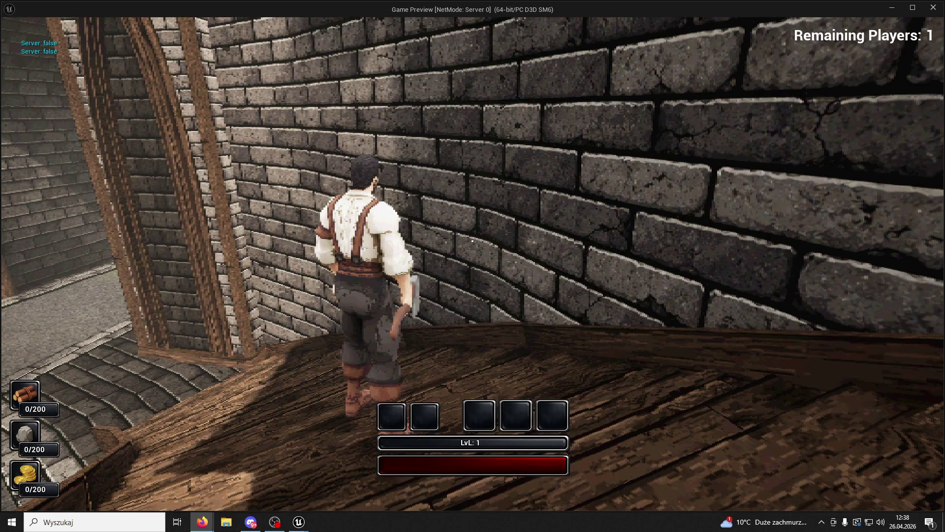
key(w)
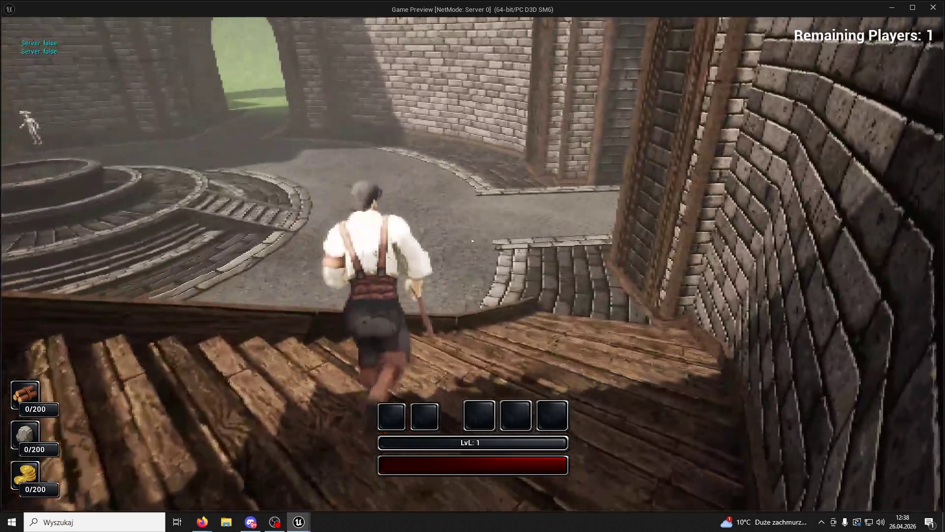
key(space)
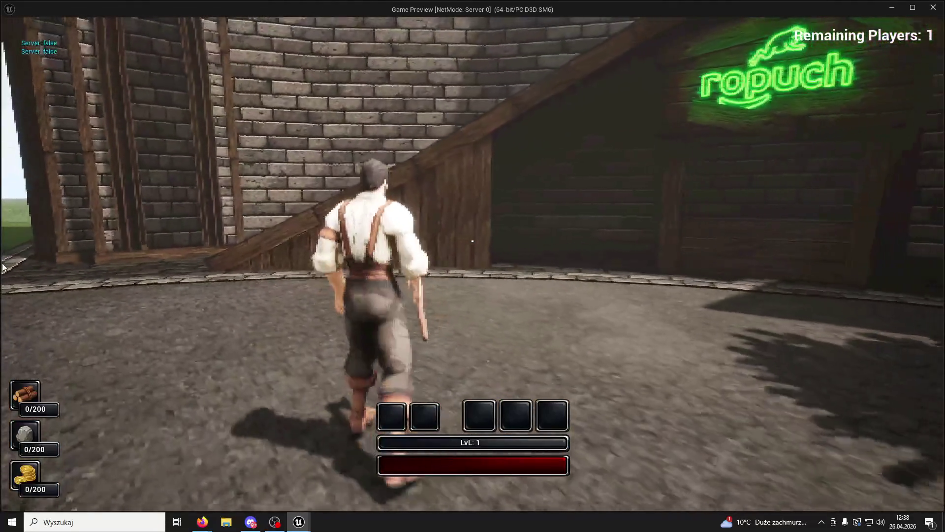
key(Escape)
drag(90, 420, 164, 481)
Step: Select the StairsRopuch stairs, open their blueprint, and close its Event Graph
click(260, 444)
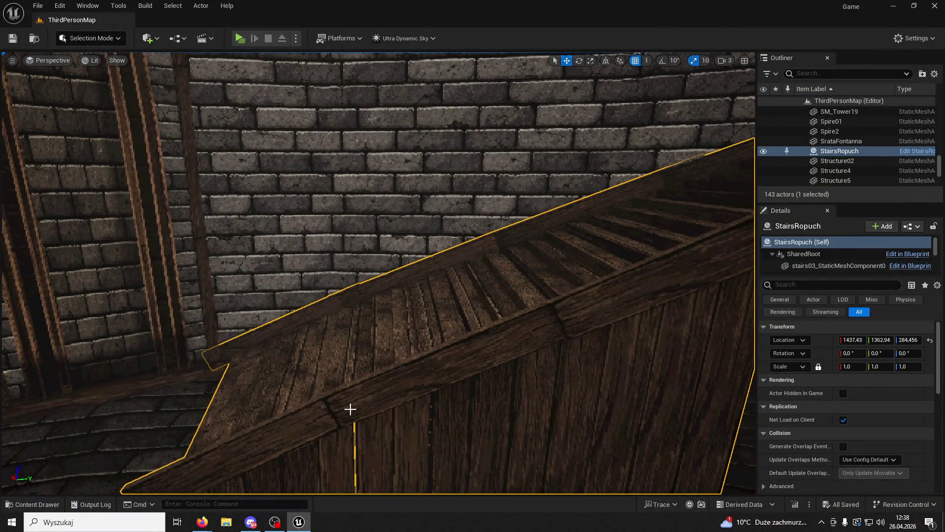
scroll(350, 409, down, 5)
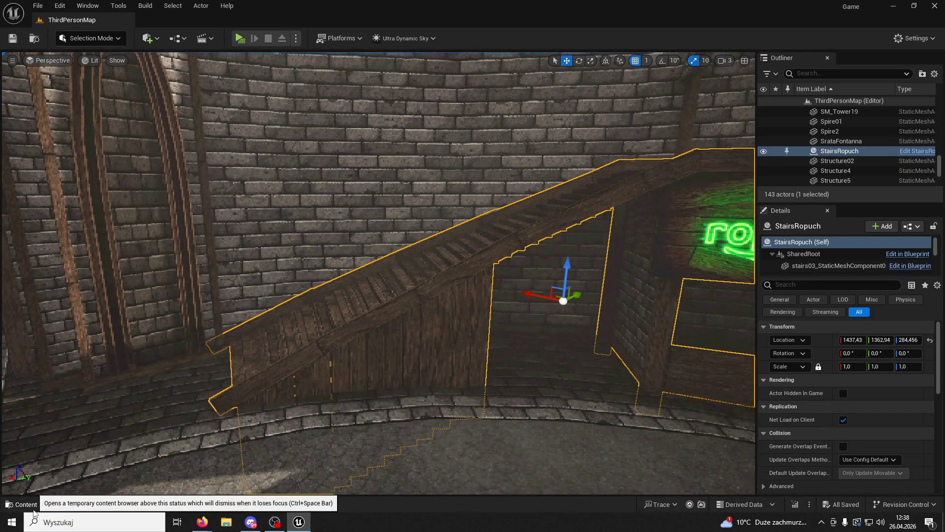
click(24, 504)
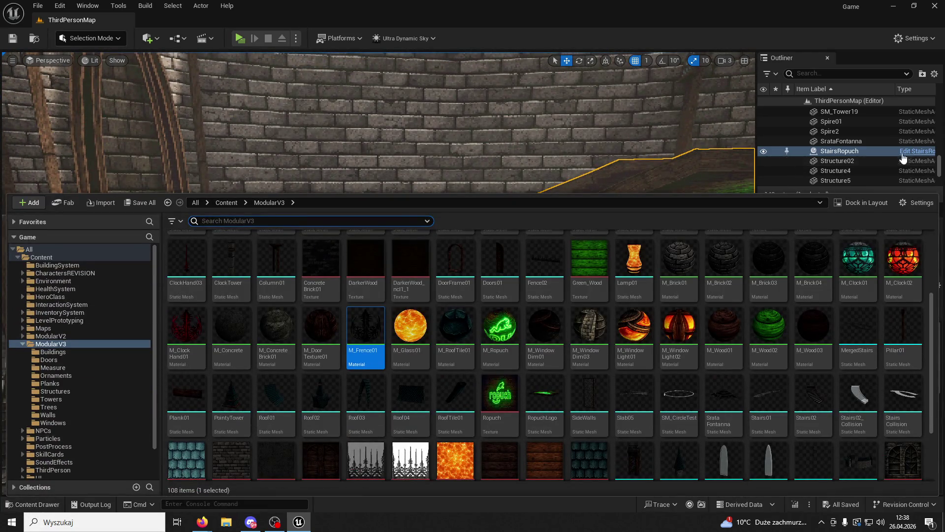
click(904, 155)
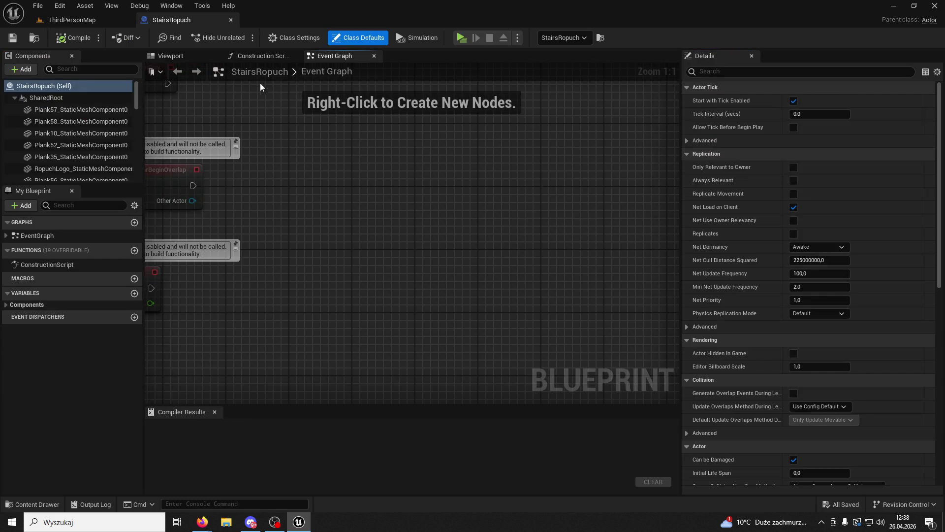
click(374, 55)
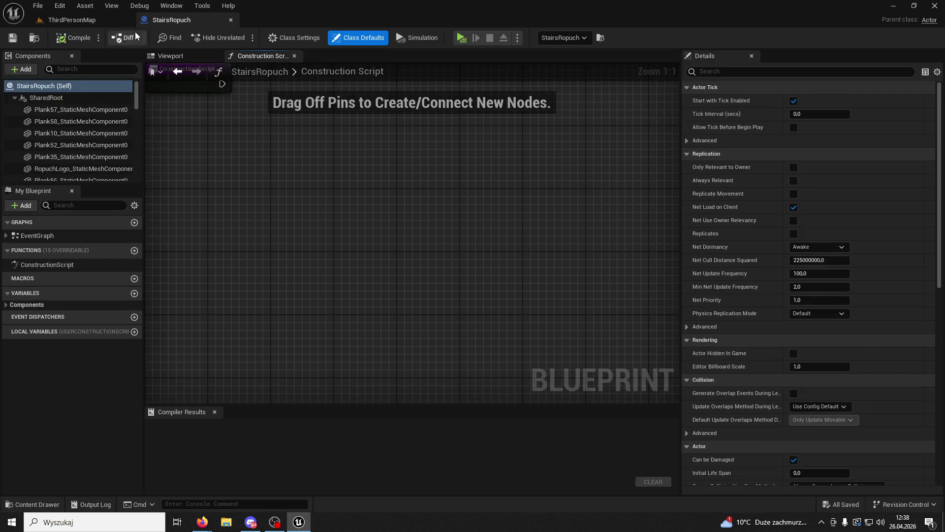
Step: Go back to ThirdPersonMap and undo the accidental move of the stairs
click(59, 20)
mouse_move(492, 312)
mouse_down()
mouse_move(404, 309)
mouse_move(389, 290)
mouse_move(436, 285)
mouse_up()
key(ctrl+z)
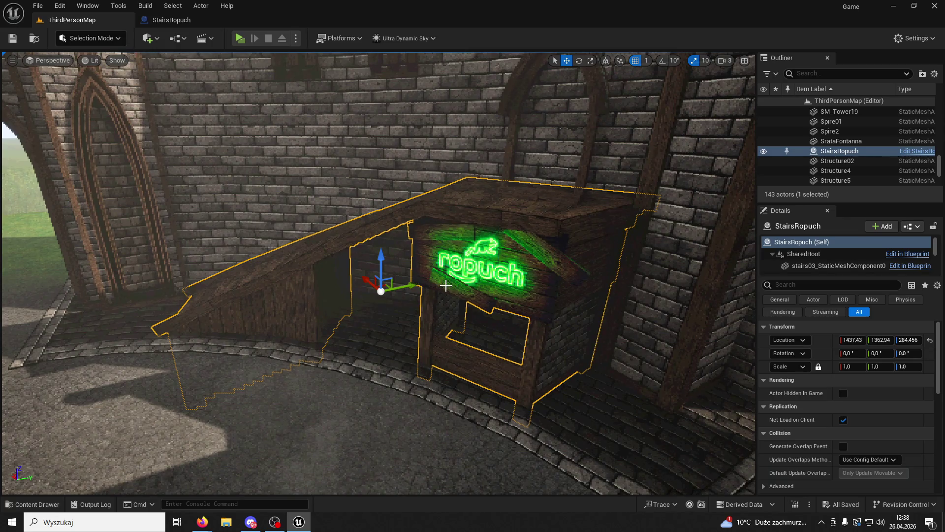
Step: Drag the Plank01 mesh from Content > ModularV3 > Planks into the level above the booth
click(29, 504)
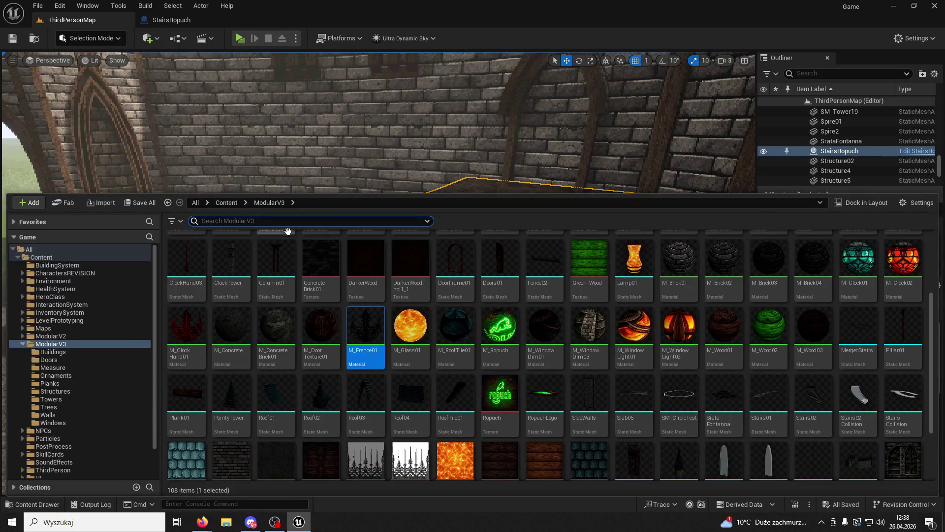
click(228, 202)
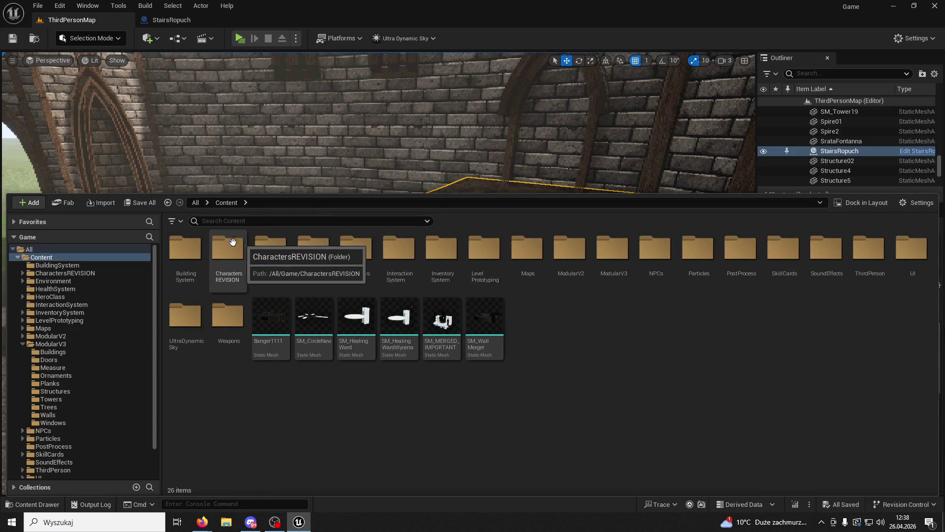
click(89, 343)
double_click(363, 269)
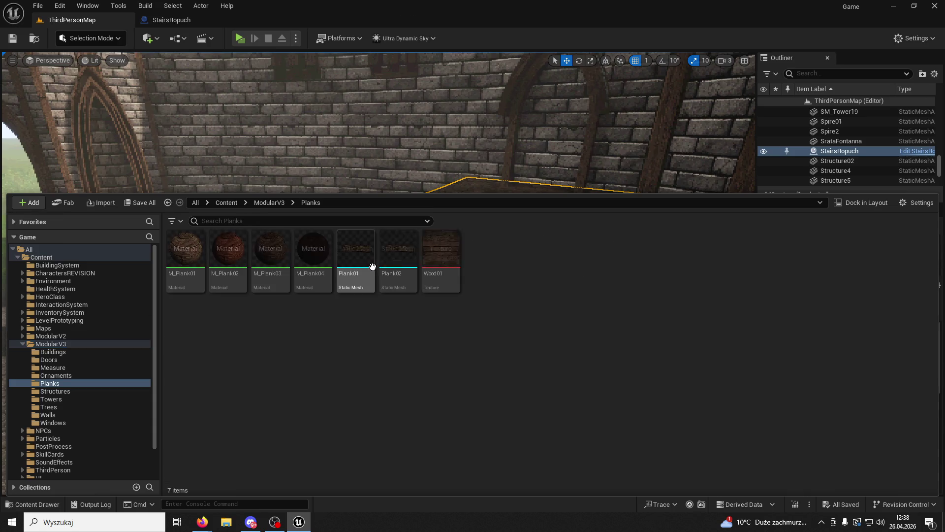
mouse_move(366, 256)
mouse_down()
mouse_move(464, 140)
mouse_move(470, 184)
mouse_up()
Step: Apply the M_Plank03 material to the new plank
click(32, 504)
click(266, 249)
click(553, 177)
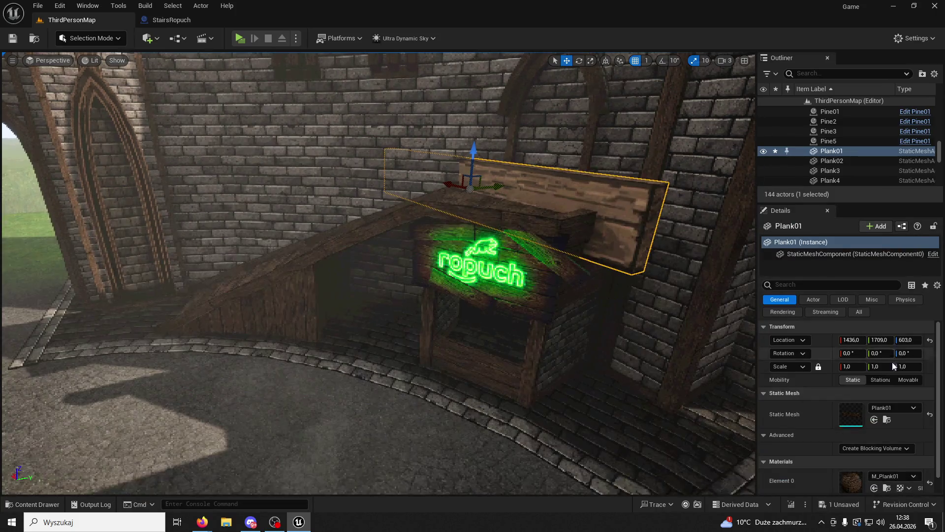
click(874, 488)
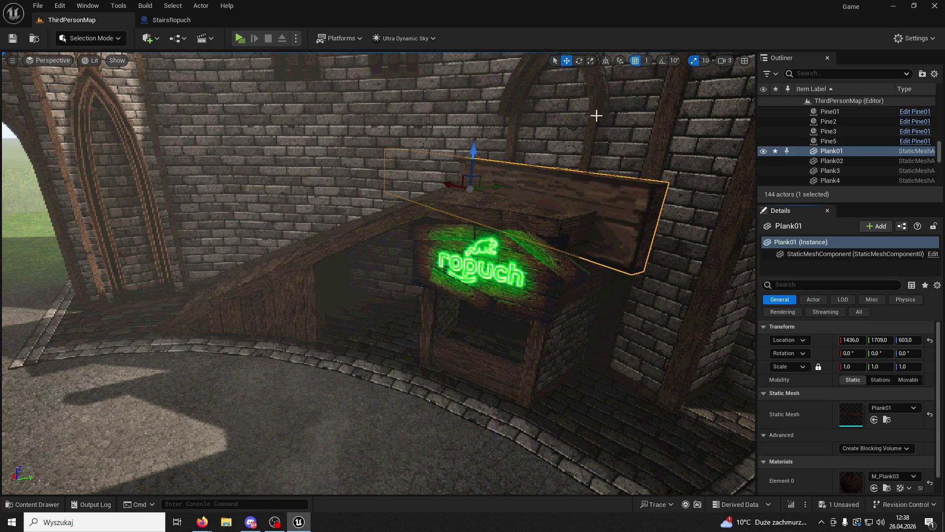
Step: Rotate the plank to -29.421 on Z and 90 on Y, and scale it to 0.1525
click(581, 59)
drag(477, 201, 531, 203)
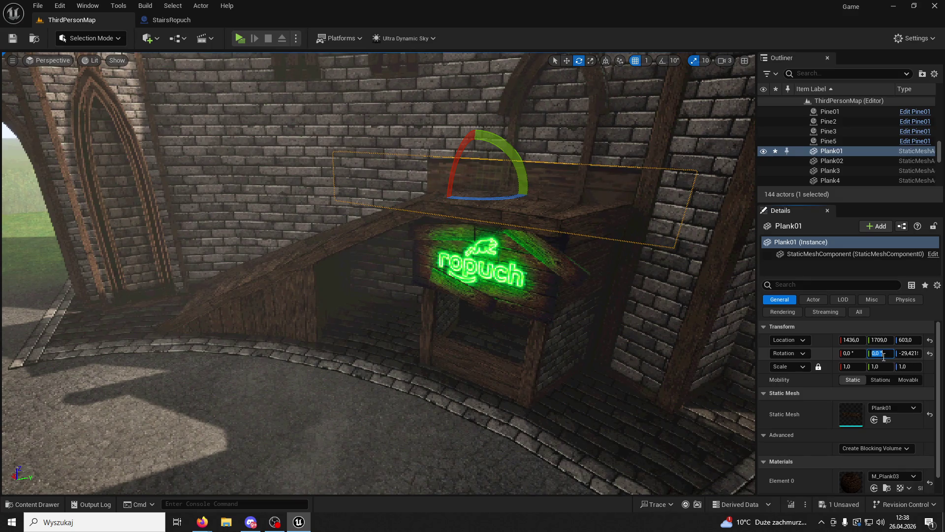
text(90)
key(Return)
scroll(642, 230, up, 2)
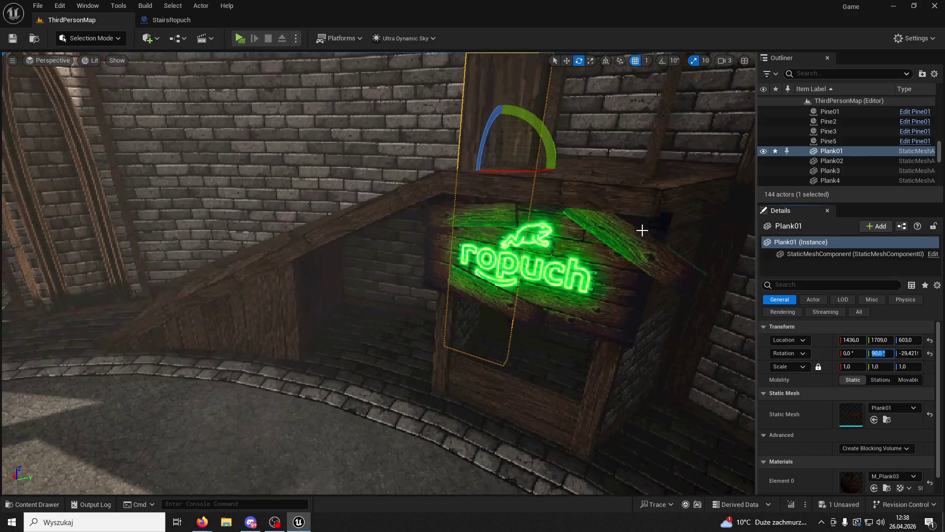
mouse_move(650, 149)
mouse_down()
mouse_move(620, 177)
mouse_move(640, 207)
mouse_up()
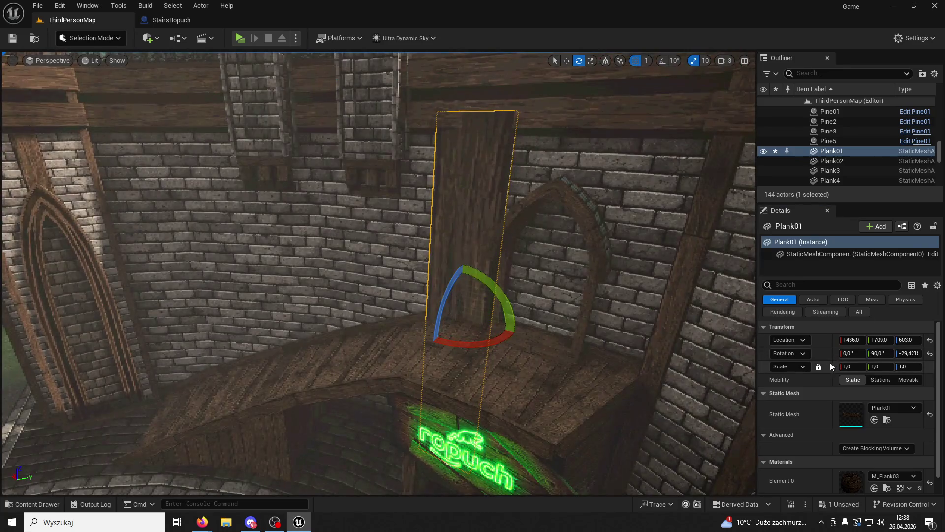
drag(835, 366, 808, 366)
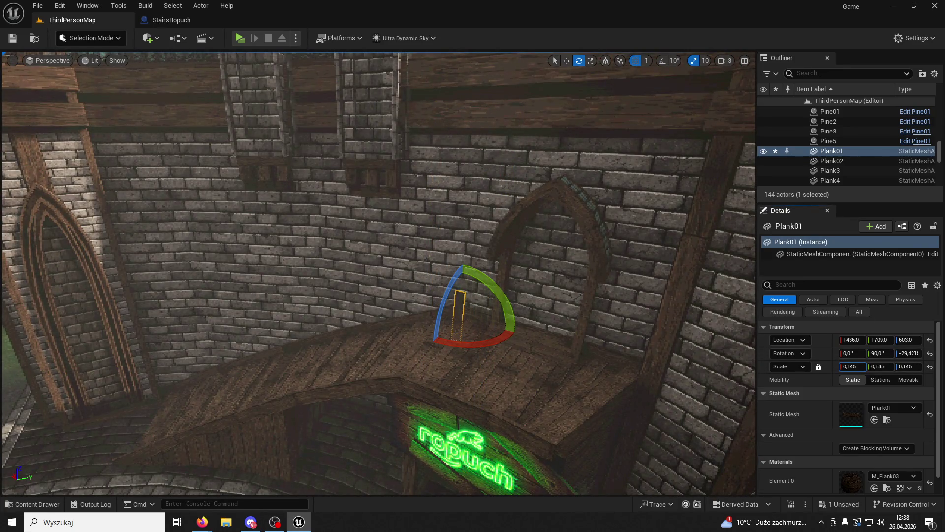
Step: Move the post onto the stair beam at 1160.42, 1417.81, 603.0 and inspect it
click(566, 62)
mouse_move(475, 304)
mouse_down()
mouse_move(414, 374)
mouse_move(428, 372)
mouse_up()
drag(348, 289, 337, 289)
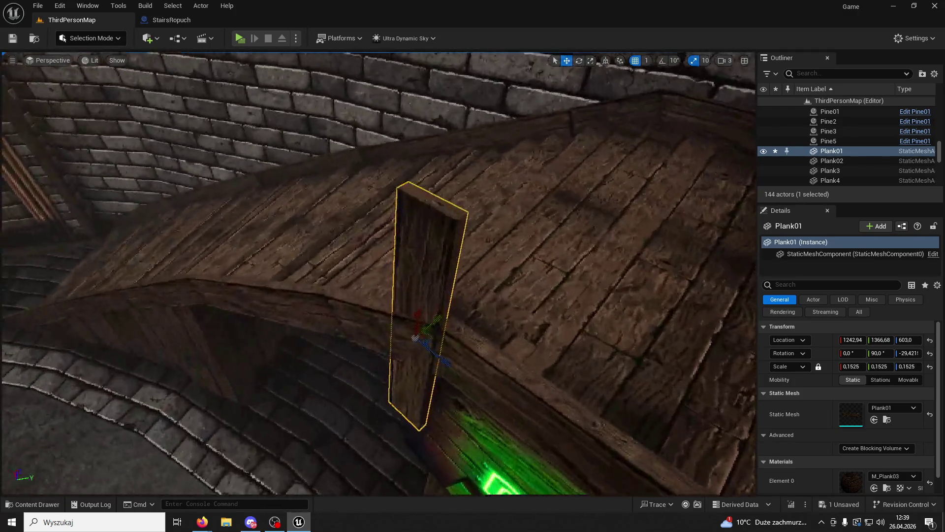
mouse_move(473, 367)
mouse_down()
mouse_move(486, 372)
mouse_move(456, 361)
mouse_move(473, 363)
mouse_move(299, 391)
mouse_move(480, 294)
mouse_up()
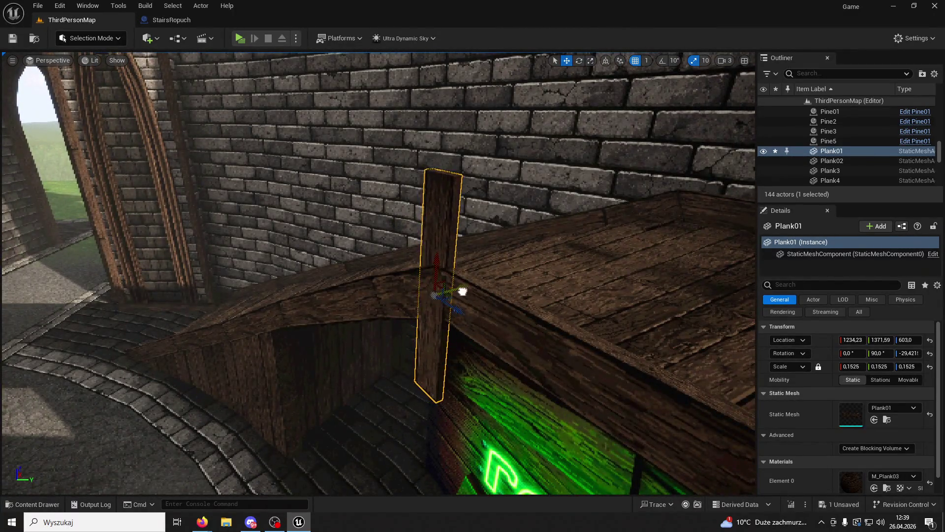
mouse_move(585, 360)
mouse_down()
mouse_move(537, 369)
mouse_move(662, 273)
mouse_up()
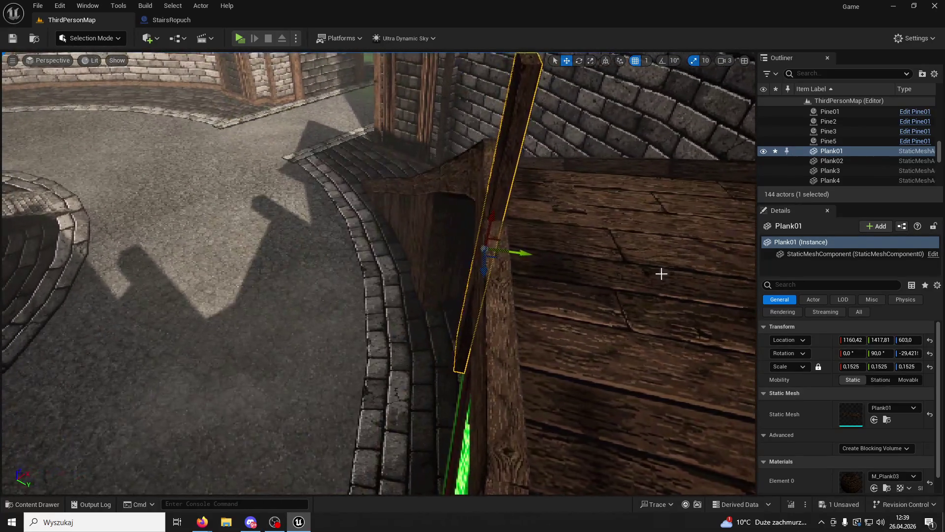
click(724, 60)
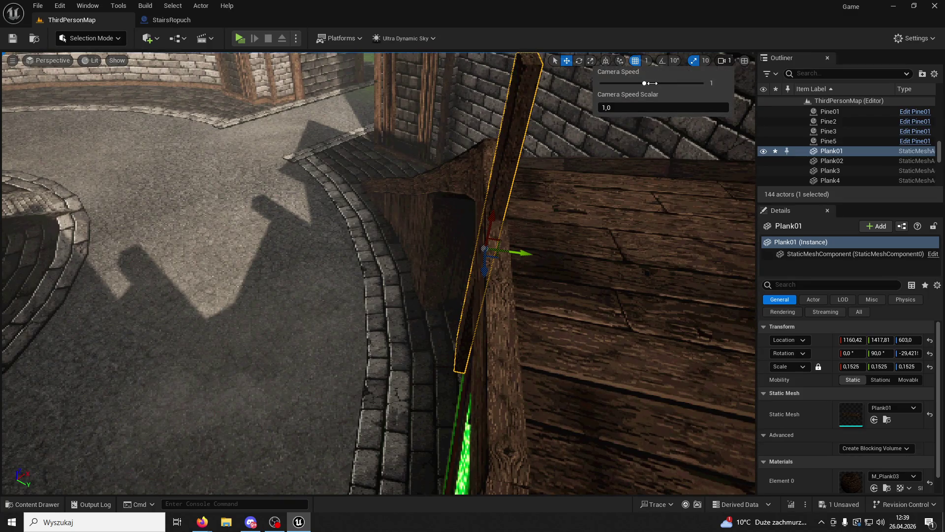
drag(616, 160, 655, 109)
mouse_move(650, 227)
mouse_down()
mouse_move(640, 231)
mouse_move(650, 228)
mouse_up()
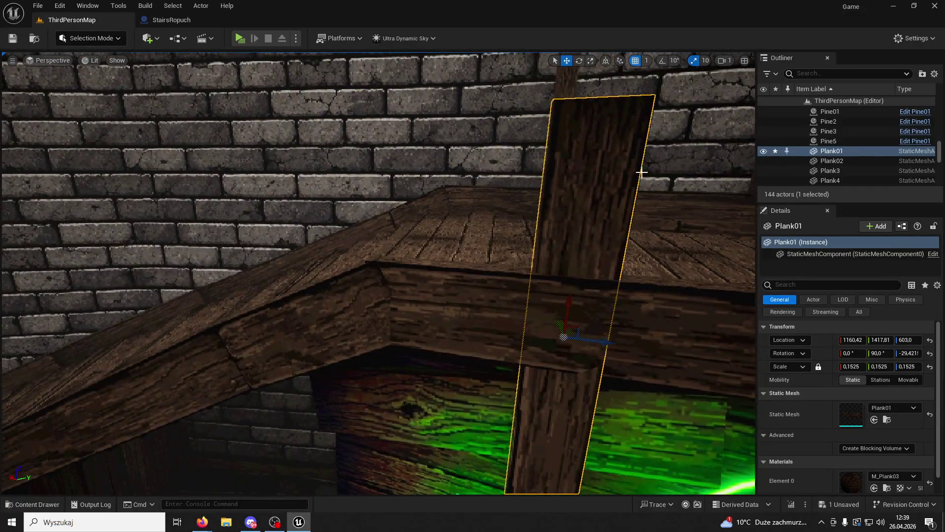
Step: Duplicate the full-size post with an Alt-drag, sliding the copy sideways
key(f)
drag(507, 354, 513, 362)
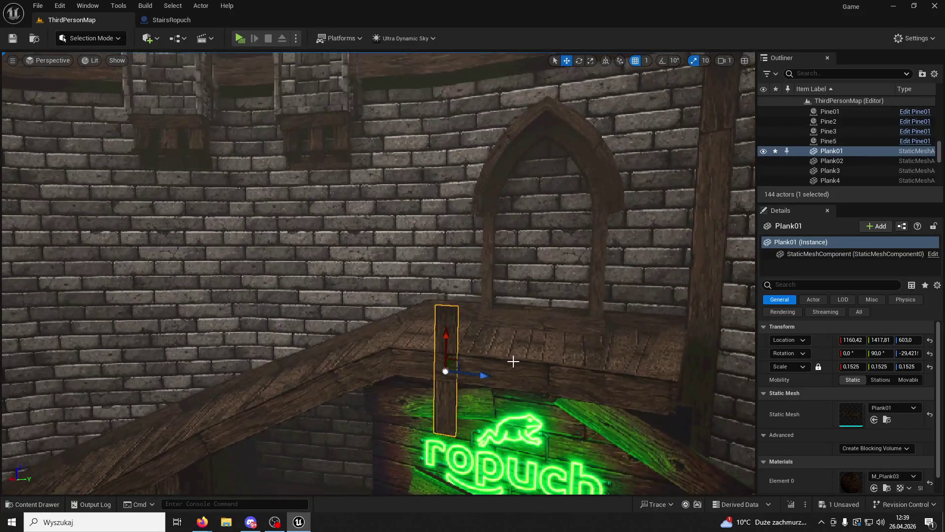
alt+drag(458, 372, 505, 375)
Step: Slim the original post to scale 0.08/0.13/0.03 and seat it on the railing
click(448, 354)
drag(609, 90, 613, 167)
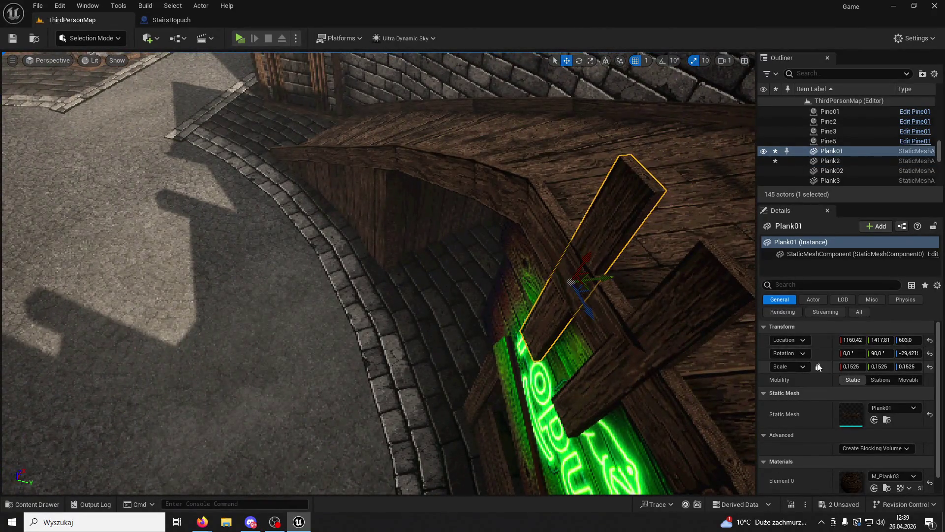
mouse_move(852, 366)
mouse_down()
mouse_move(817, 366)
mouse_move(891, 368)
mouse_move(876, 369)
mouse_up()
drag(640, 321, 728, 345)
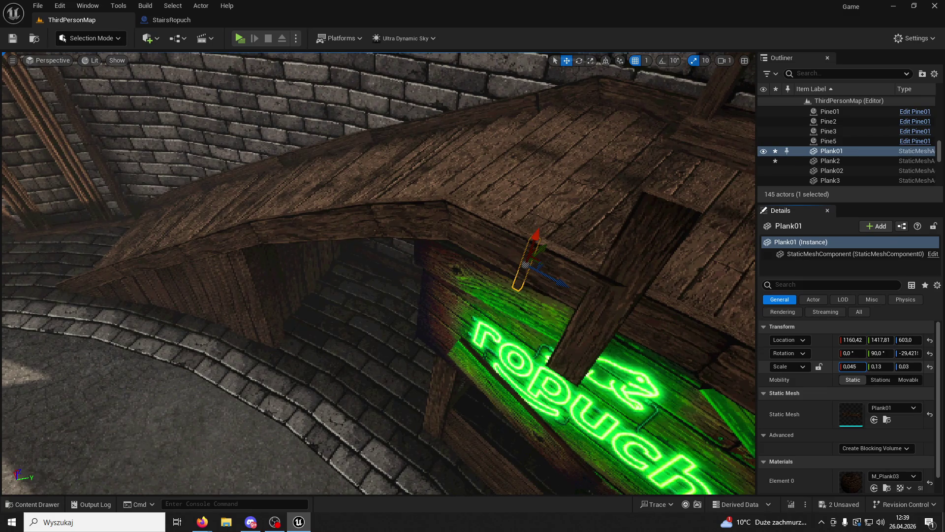
drag(851, 366, 862, 366)
drag(537, 238, 548, 177)
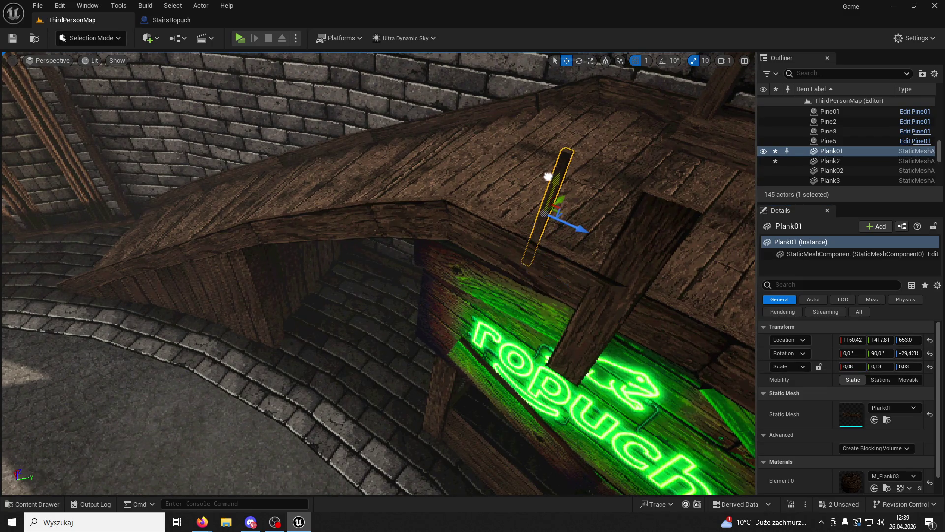
mouse_move(585, 224)
mouse_down()
mouse_move(485, 185)
mouse_move(473, 163)
mouse_up()
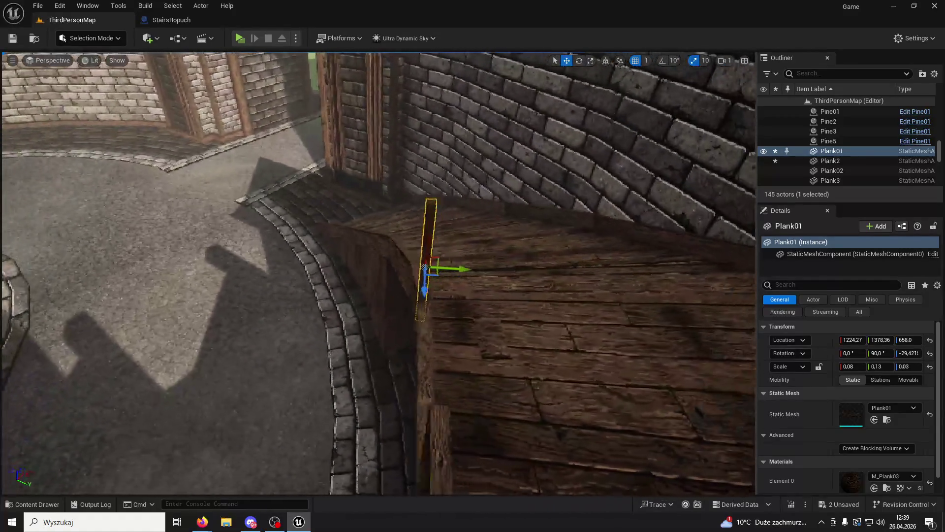
mouse_move(421, 250)
mouse_down()
mouse_move(443, 249)
mouse_move(401, 260)
mouse_move(384, 254)
mouse_move(444, 296)
mouse_move(473, 303)
mouse_up()
drag(436, 278, 436, 280)
Step: Alt-drag a copy of the thin baluster further along the deck and tilt it
mouse_move(435, 312)
mouse_down()
mouse_move(394, 276)
mouse_move(352, 315)
mouse_move(472, 316)
mouse_up()
mouse_move(389, 299)
alt+mouse_down()
mouse_move(646, 270)
mouse_move(686, 228)
mouse_move(492, 276)
mouse_move(486, 290)
alt+mouse_up()
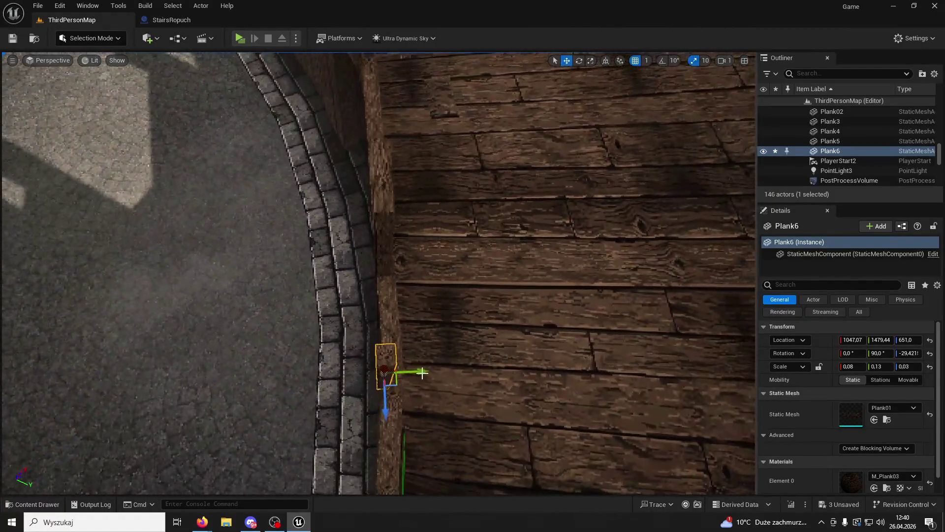
drag(419, 371, 423, 369)
click(579, 61)
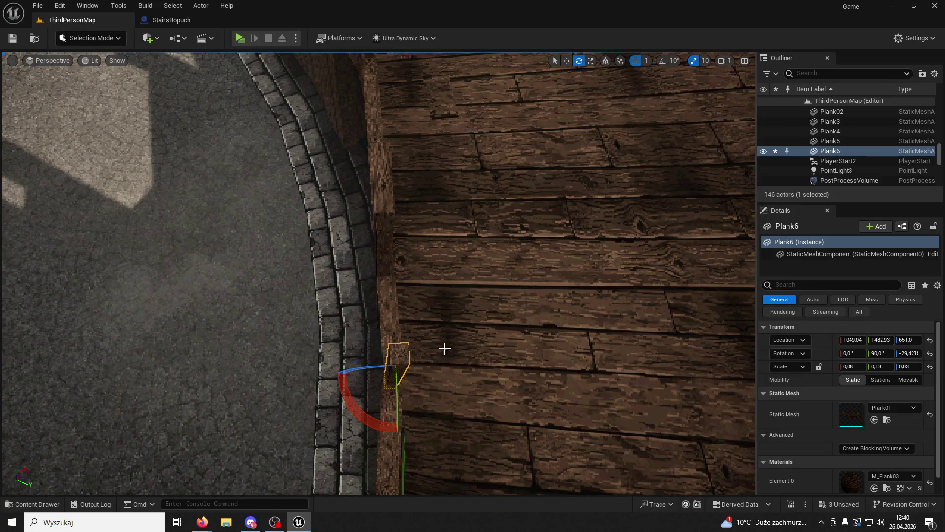
mouse_move(362, 422)
mouse_down()
mouse_move(374, 419)
mouse_move(363, 421)
mouse_up()
Step: Lay Plank2 flat with Y rotation 0 and raise it to Z 676
click(566, 61)
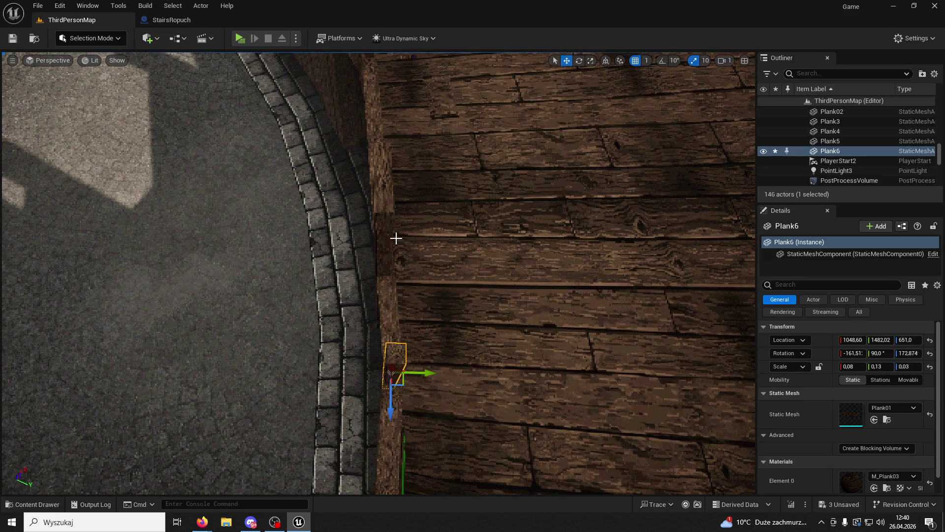
key(f)
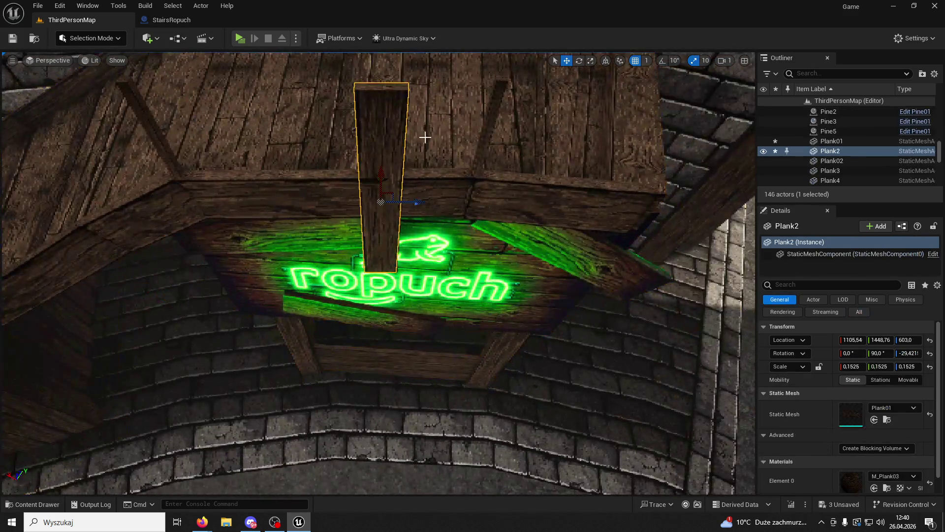
click(580, 60)
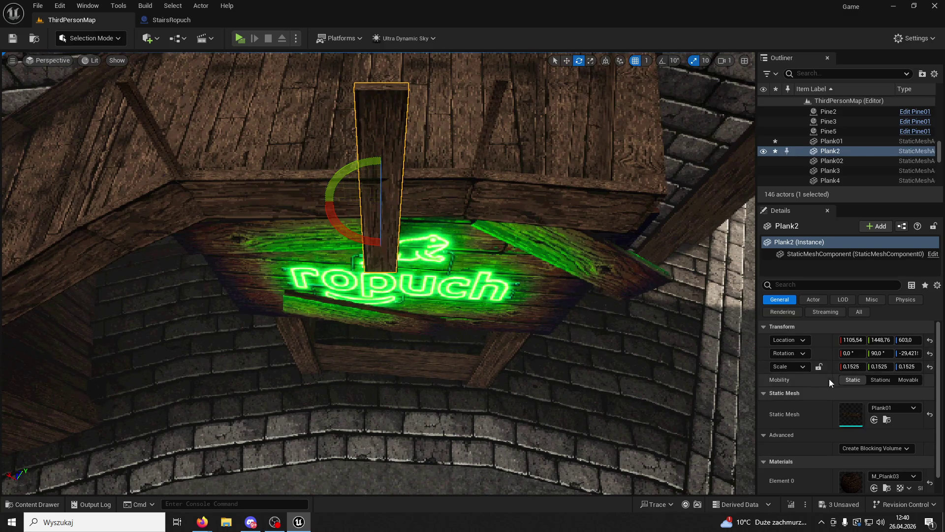
mouse_move(348, 167)
mouse_down()
mouse_move(389, 154)
mouse_move(433, 237)
mouse_up()
text(0)
key(Return)
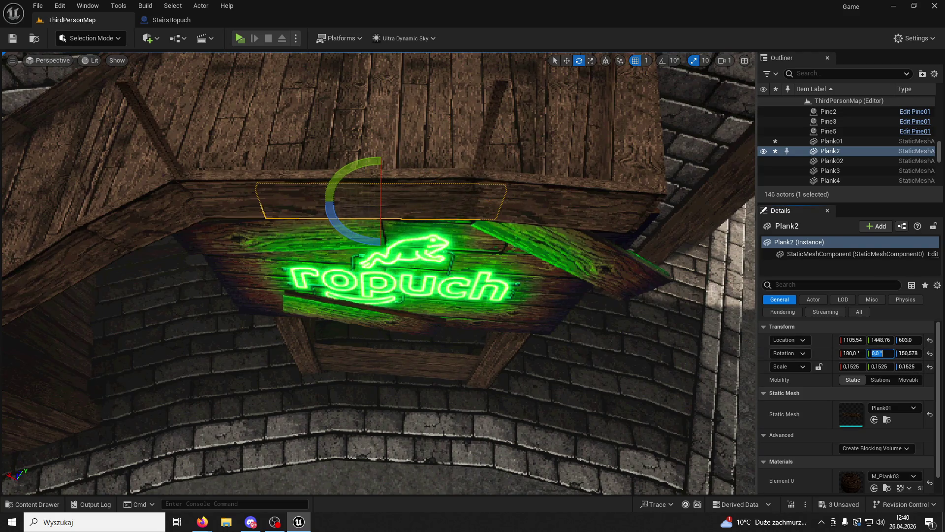
click(567, 61)
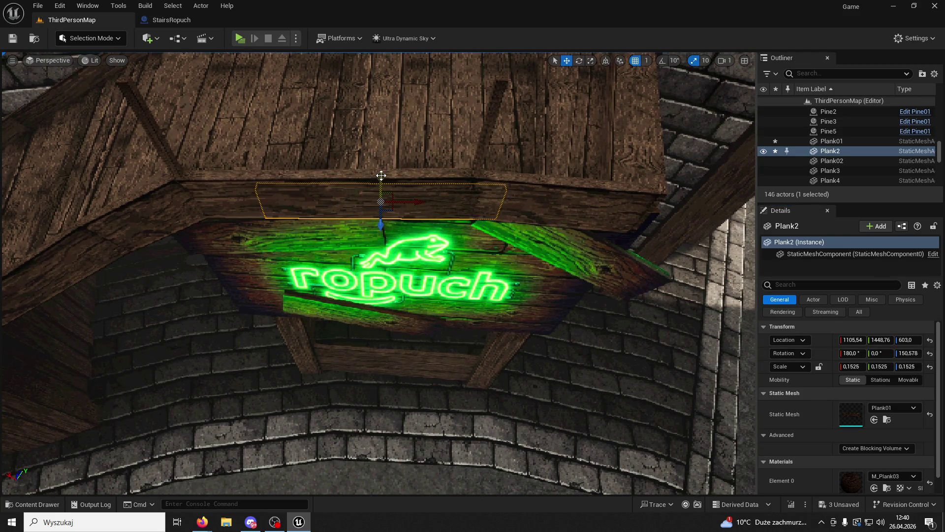
drag(381, 175, 369, 95)
key(ctrl+z)
mouse_move(413, 215)
mouse_down()
mouse_move(414, 190)
mouse_move(376, 131)
mouse_move(374, 111)
mouse_move(417, 123)
mouse_move(400, 90)
mouse_up()
Step: Widen Plank2 to X scale about 0.1775 and thin its Z scale to 0.08
scroll(389, 94, down, 4)
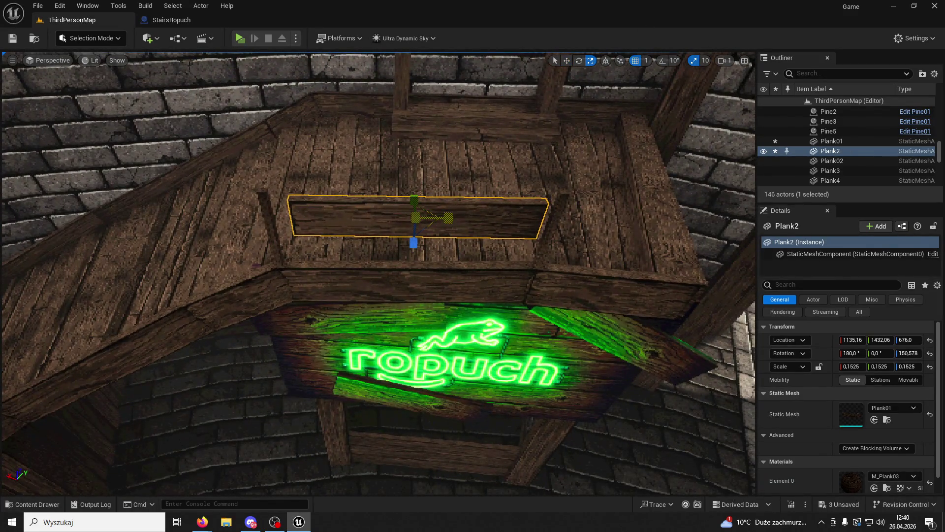
drag(854, 366, 861, 366)
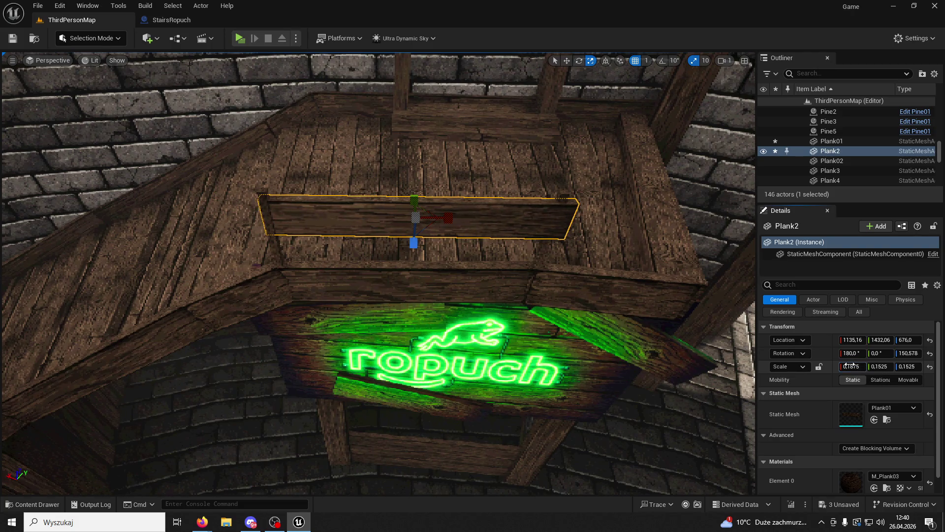
click(567, 61)
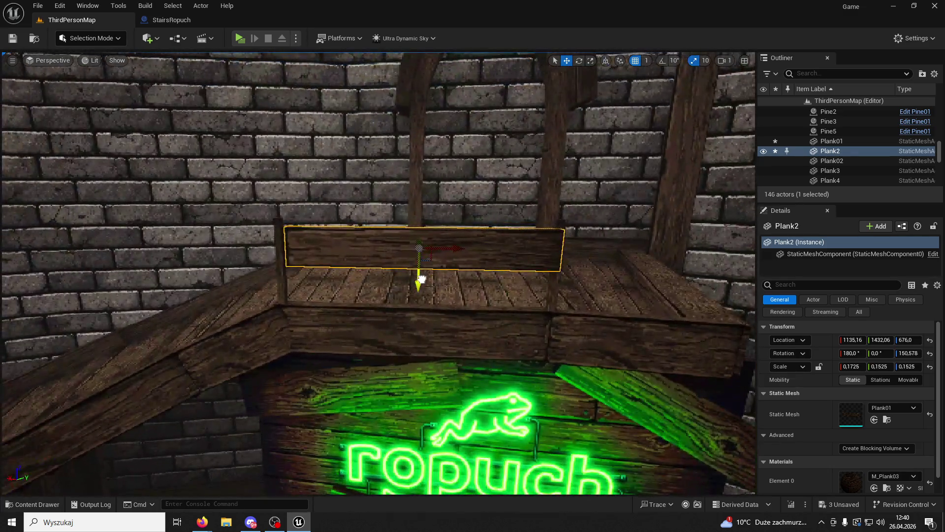
drag(419, 276, 418, 271)
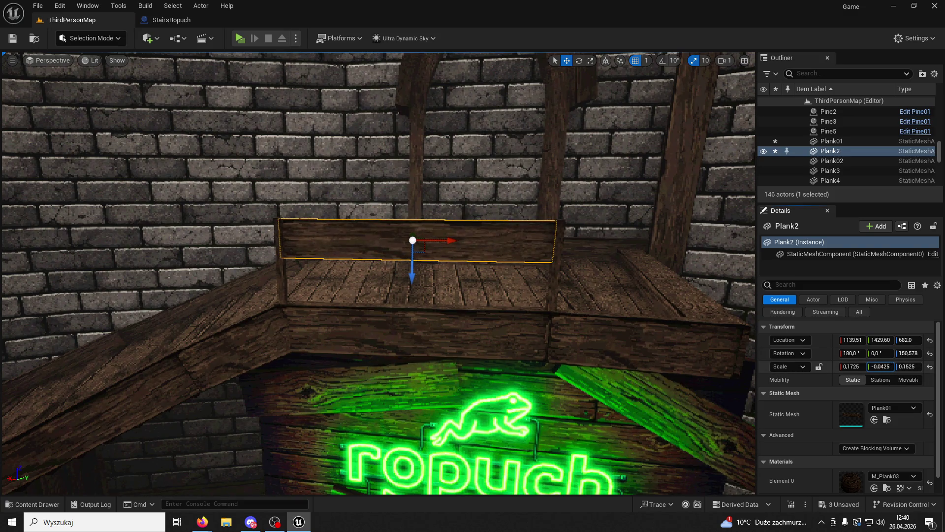
key(ctrl+z)
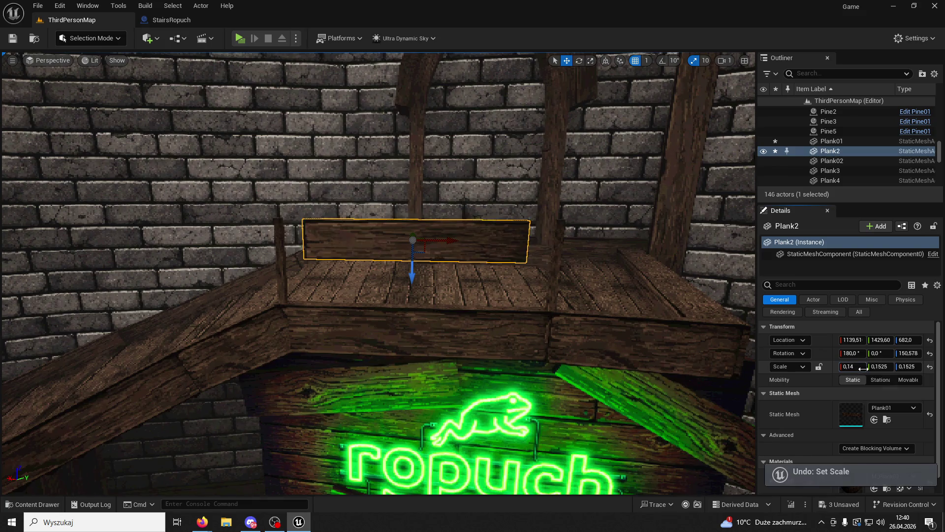
click(909, 367)
text(0,1)
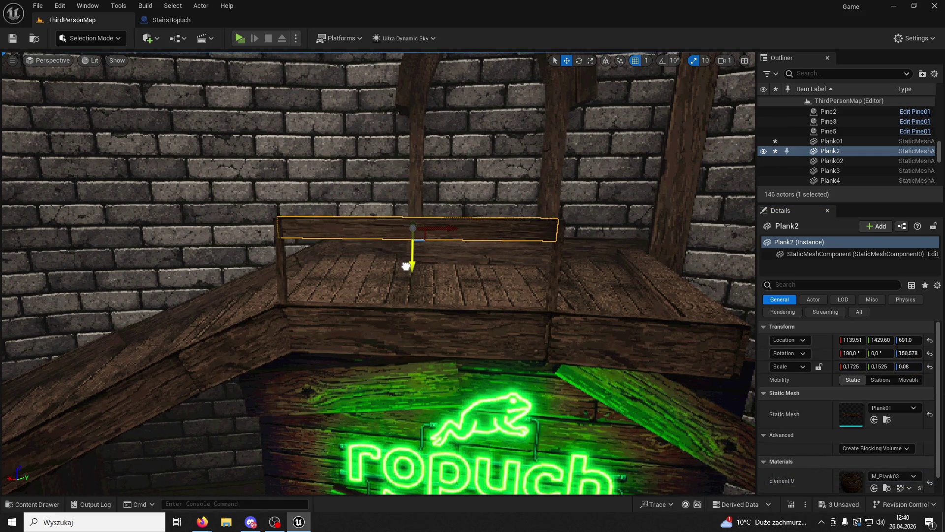
Step: Frame the new crossbar in view and start a playtest of the level
mouse_move(411, 268)
mouse_down()
mouse_move(481, 234)
mouse_move(591, 258)
mouse_up()
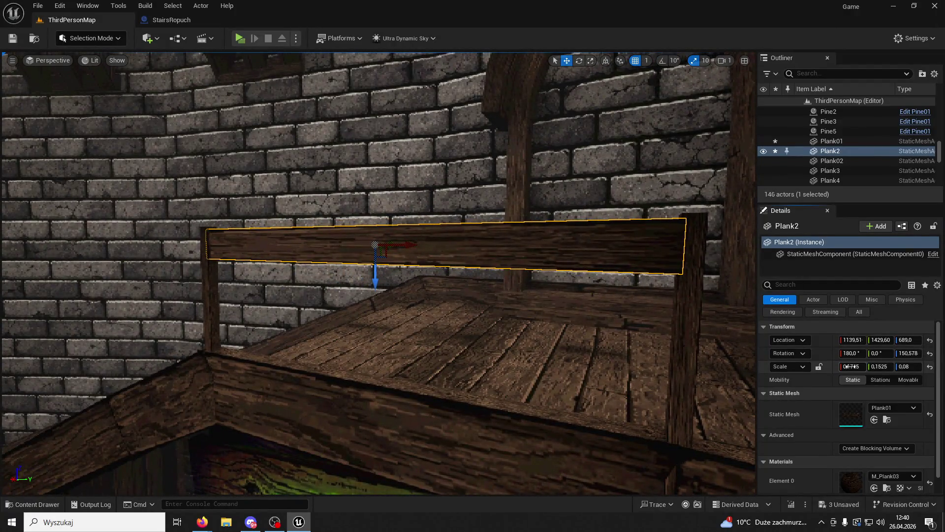
mouse_move(691, 333)
mouse_down()
mouse_move(597, 296)
mouse_move(598, 334)
mouse_up()
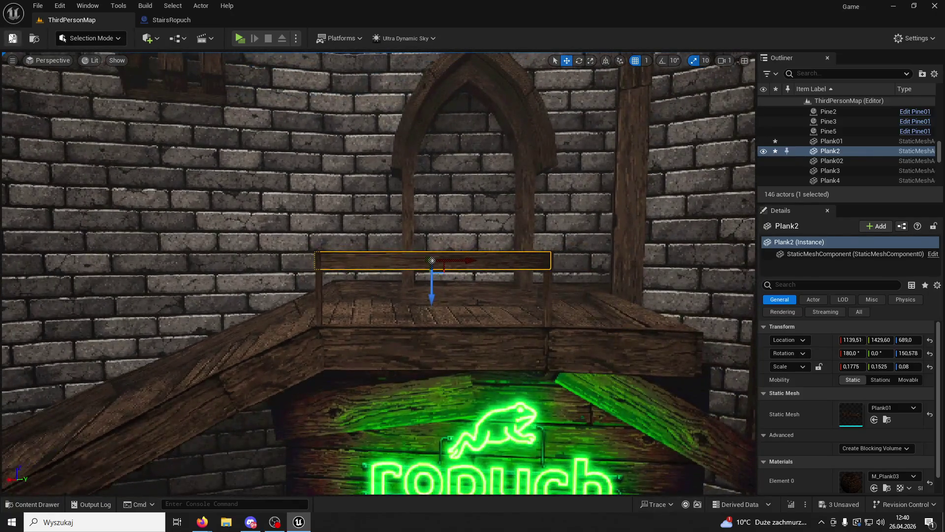
click(241, 39)
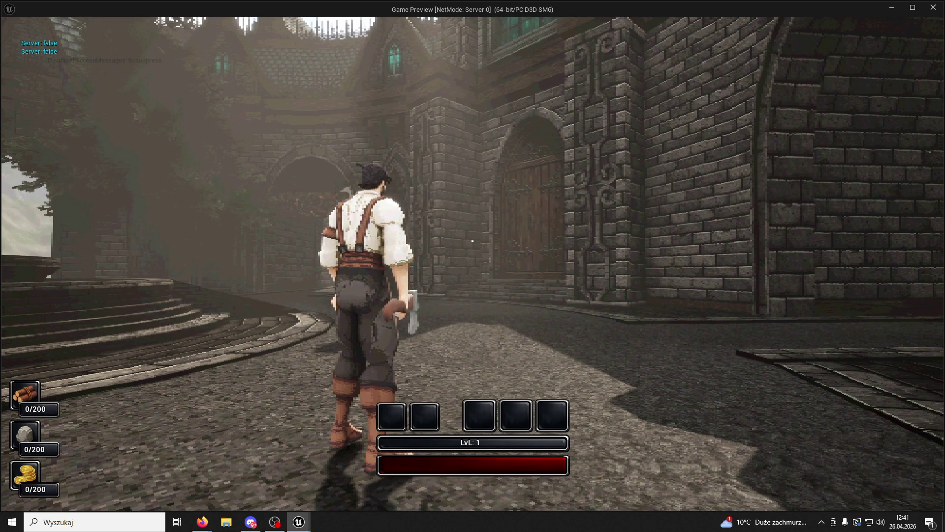
Step: Run and jump the character toward the green ropuch sign, then stop the playtest
key(w)
key(space)
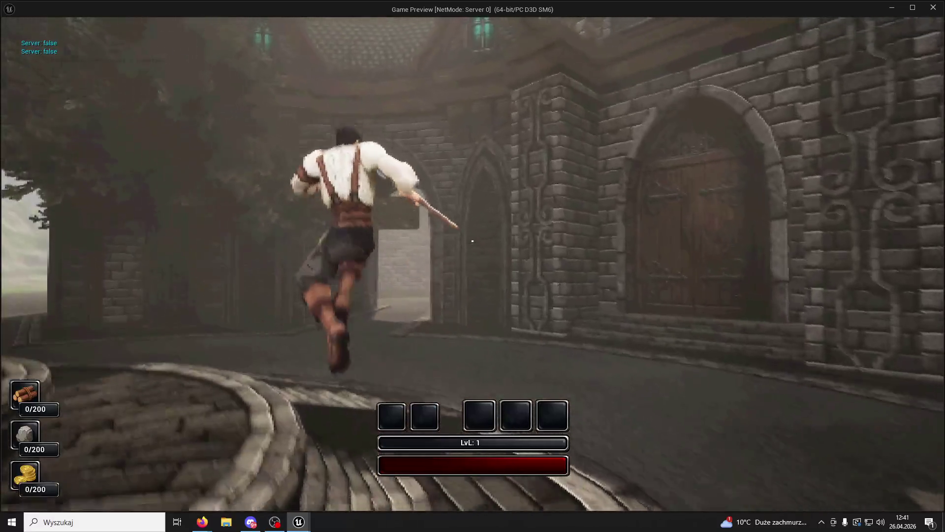
key(w)
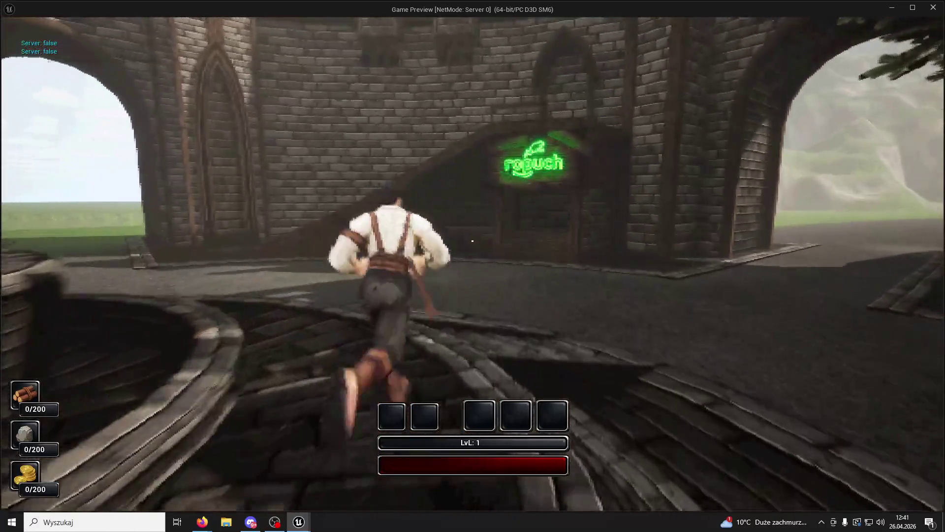
key(w)
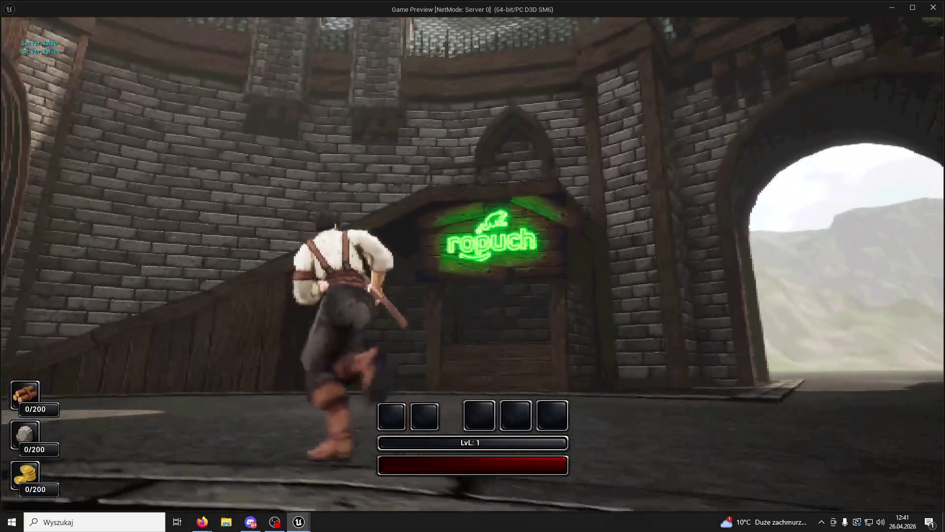
key(Escape)
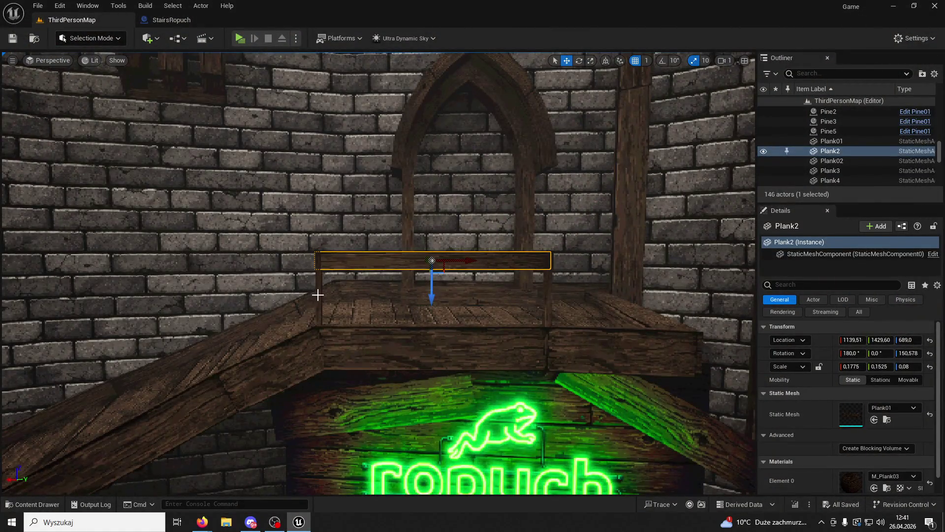
Step: Nudge post Plank01 slightly along its Y axis against the landing corner
click(317, 294)
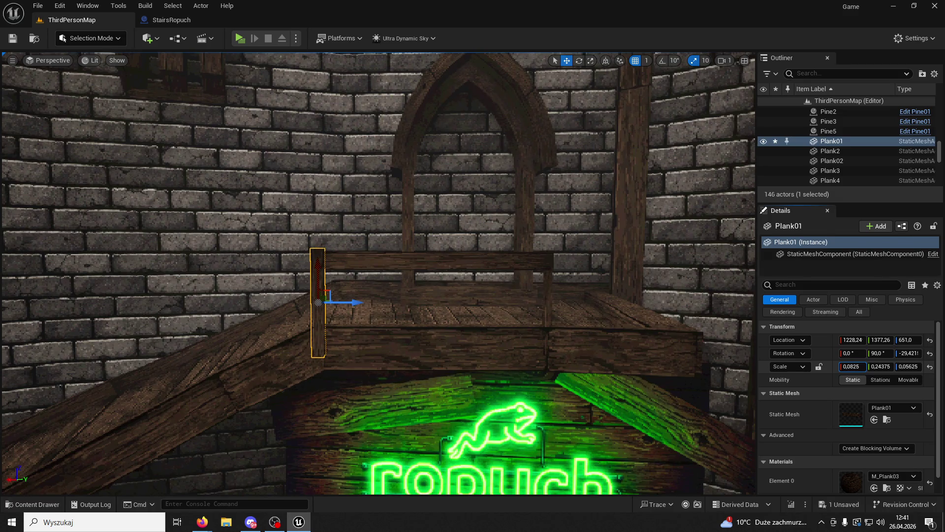
click(338, 345)
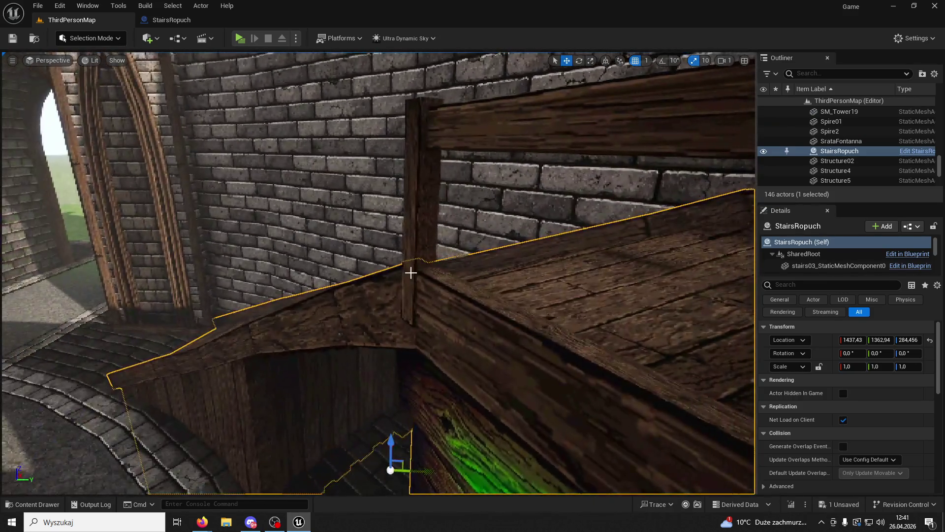
click(412, 273)
drag(457, 217, 461, 218)
Step: Nudge the corner post Plank6 into place, then select StairsRopuch to inspect
drag(379, 218, 252, 247)
click(379, 219)
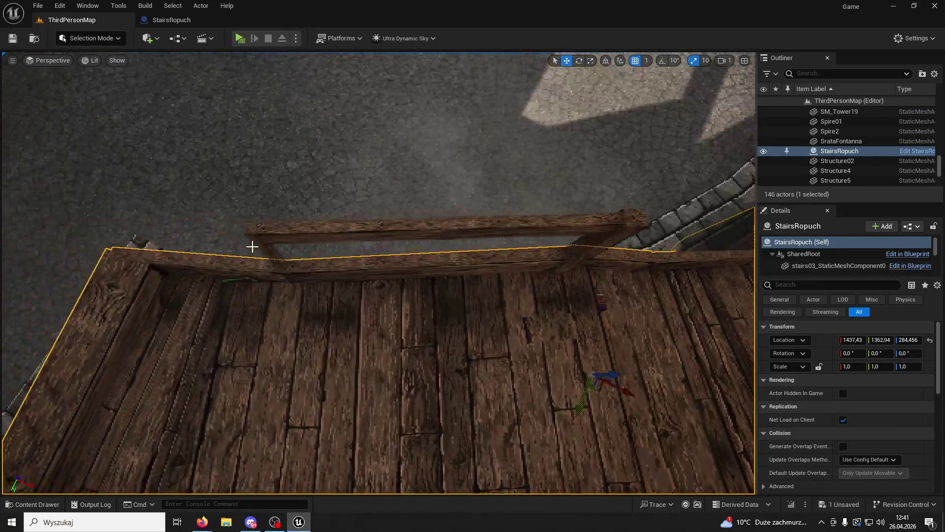
click(271, 249)
mouse_move(602, 243)
mouse_down()
mouse_move(617, 242)
mouse_move(529, 248)
mouse_up()
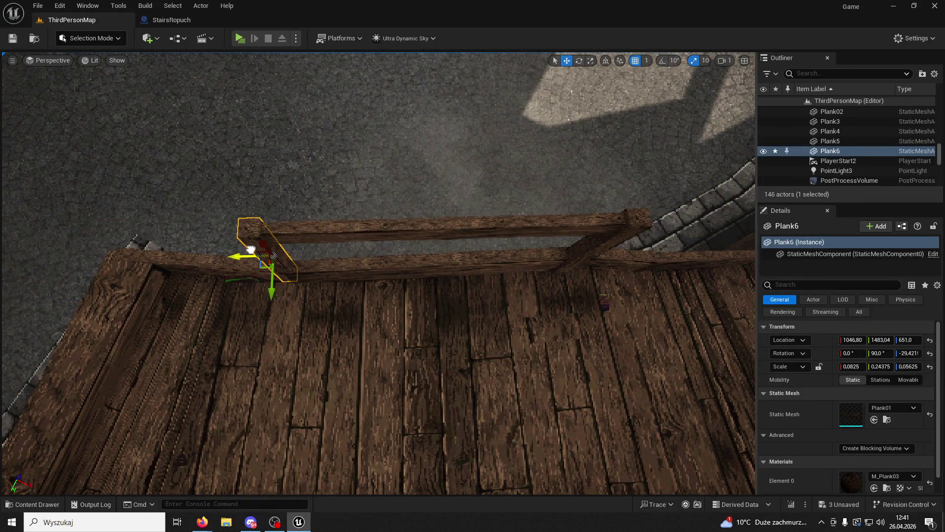
mouse_move(255, 251)
mouse_down()
mouse_move(354, 231)
mouse_move(321, 211)
mouse_up()
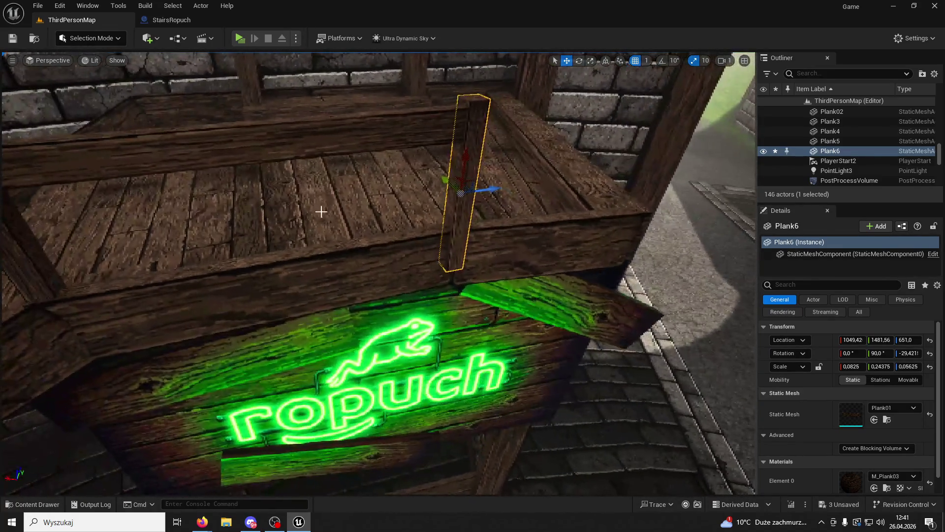
click(442, 178)
drag(438, 177, 507, 181)
Step: Frame the staircase, start a new playtest, and run and jump the character up the steps
key(f)
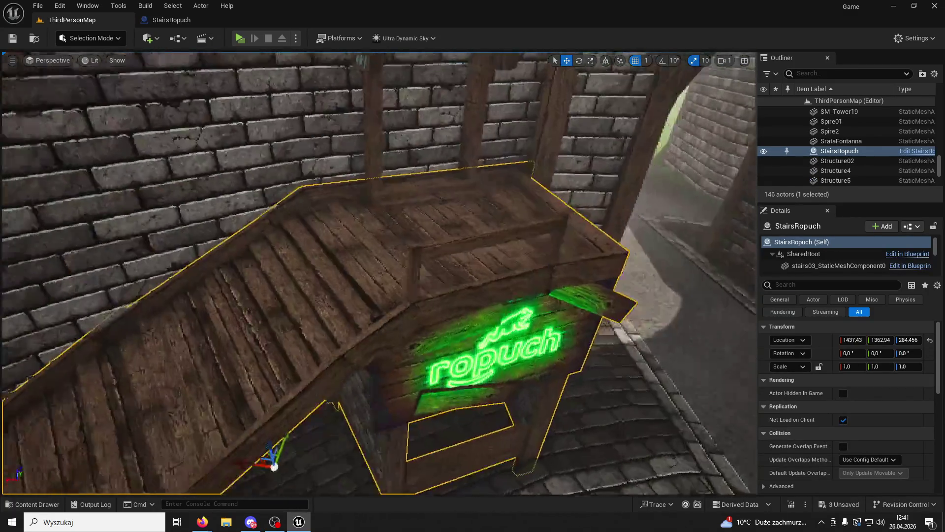
click(240, 39)
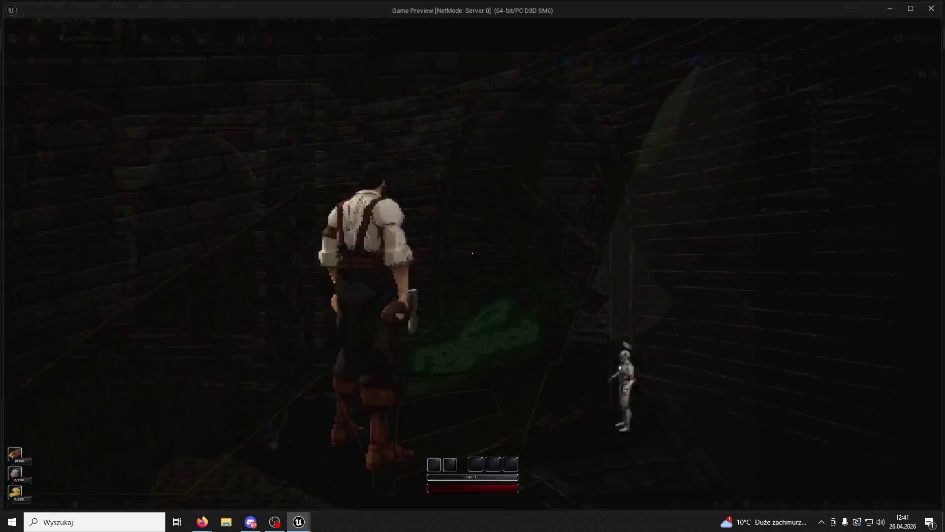
key(w)
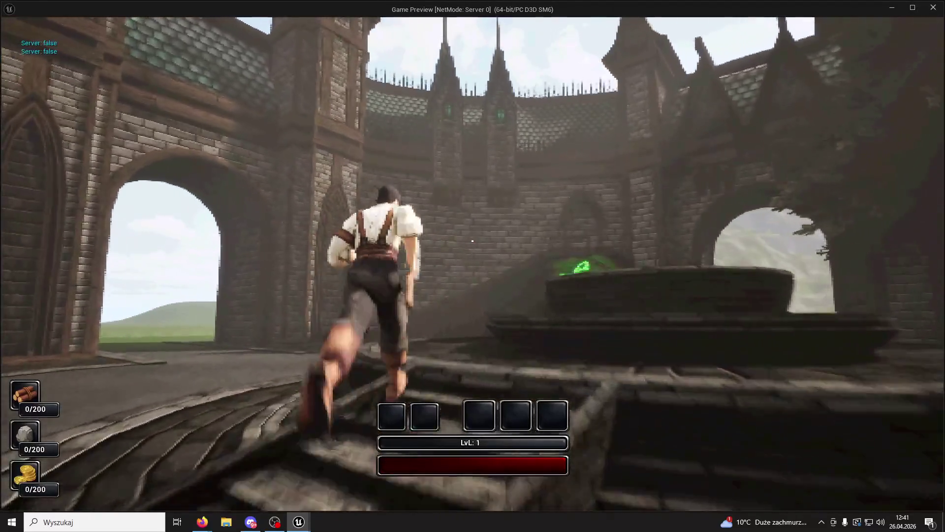
key(space)
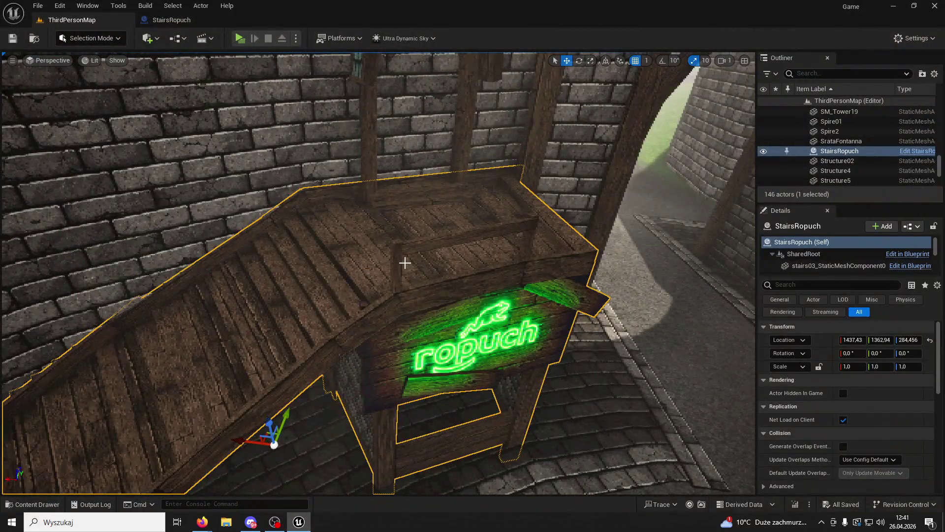
Step: Raise both posts and the crossbar together to Z 674
ctrl+click(530, 249)
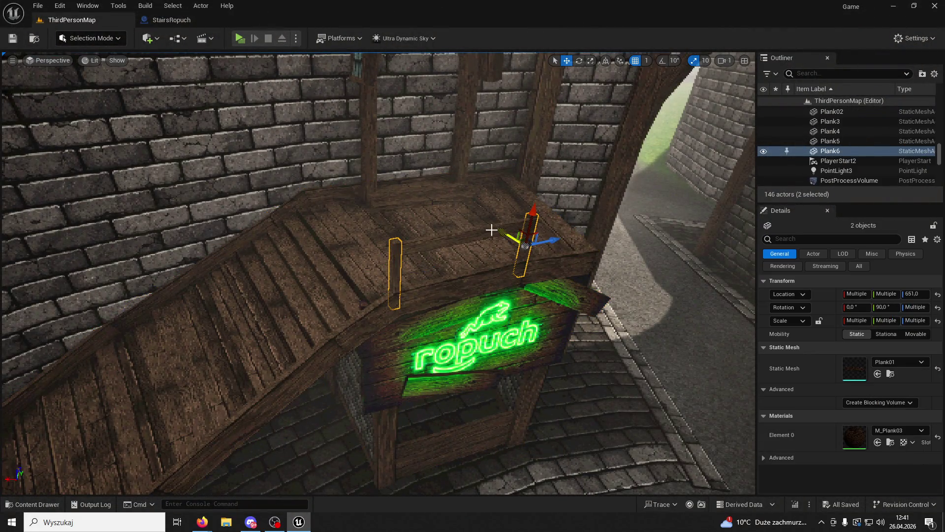
ctrl+click(476, 229)
drag(465, 263, 453, 252)
key(w)
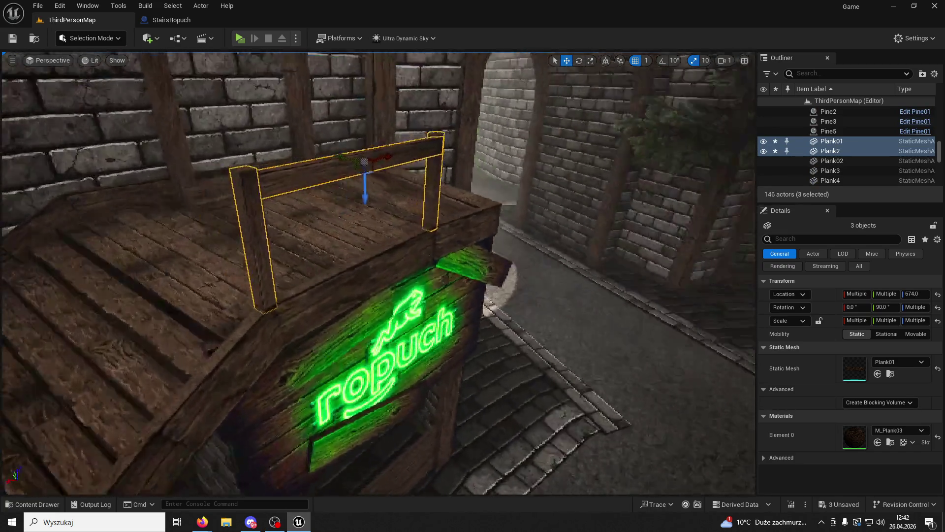
key(f)
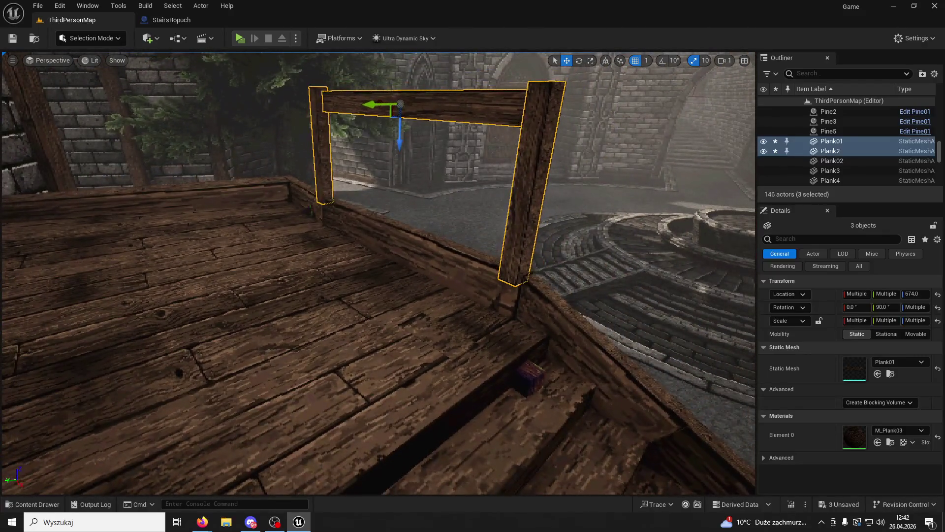
Step: Lower post Plank01 onto the deck and lengthen it to X scale 0.105
click(535, 222)
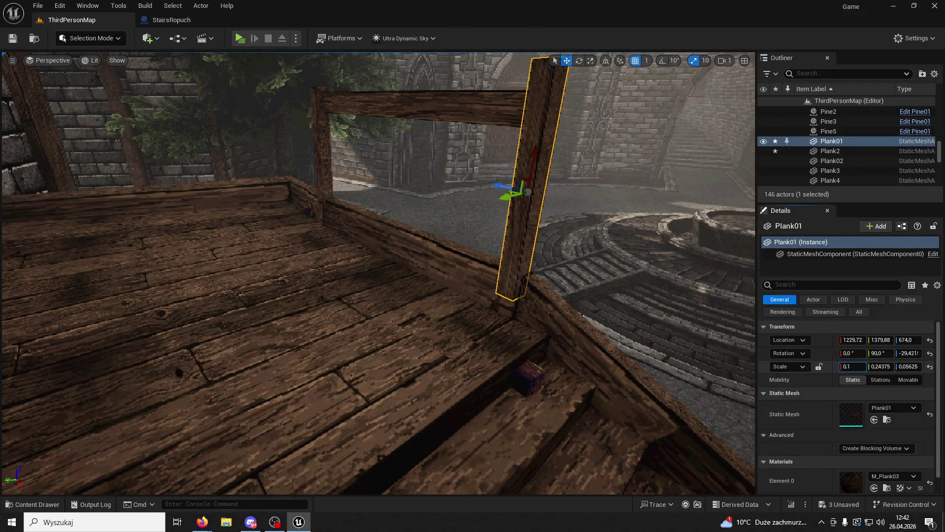
drag(532, 150, 526, 177)
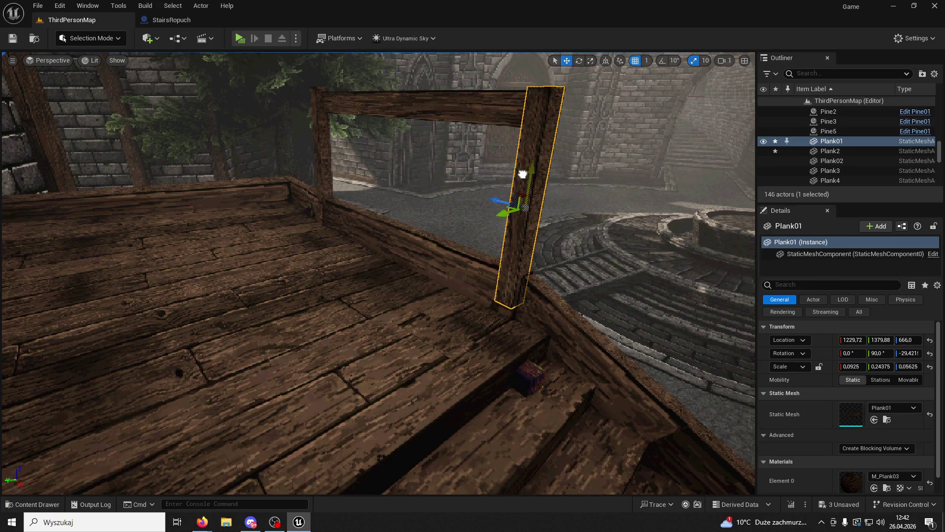
drag(842, 367, 852, 366)
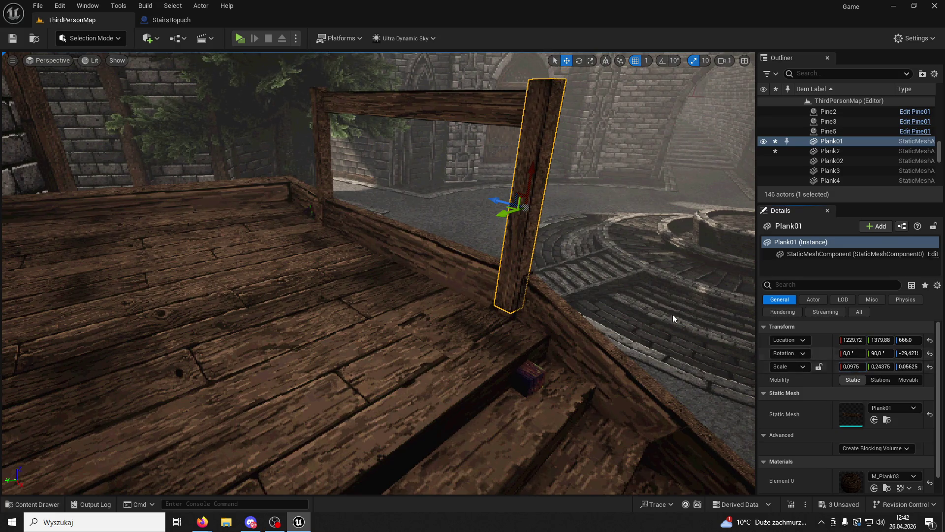
drag(532, 184, 531, 177)
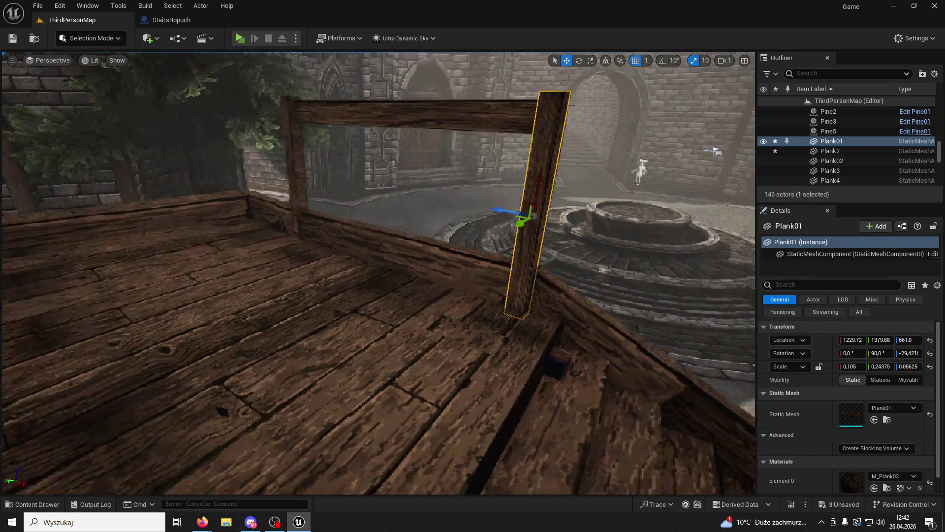
Step: Paste a copy of the post as Plank6 beside the beam, tilt it, and position it
drag(338, 194, 354, 192)
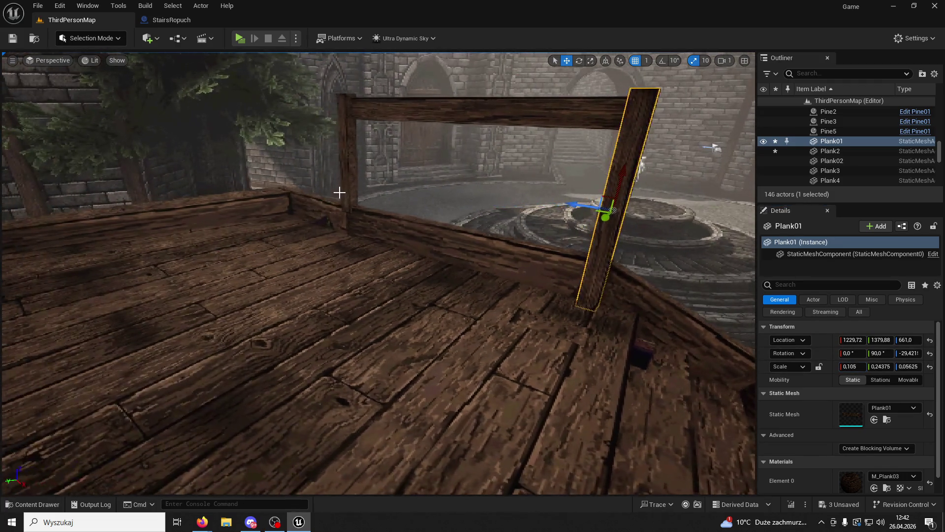
key(Delete)
key(ctrl+v)
mouse_move(617, 214)
mouse_down()
mouse_move(348, 176)
mouse_move(414, 189)
mouse_up()
drag(520, 240, 517, 243)
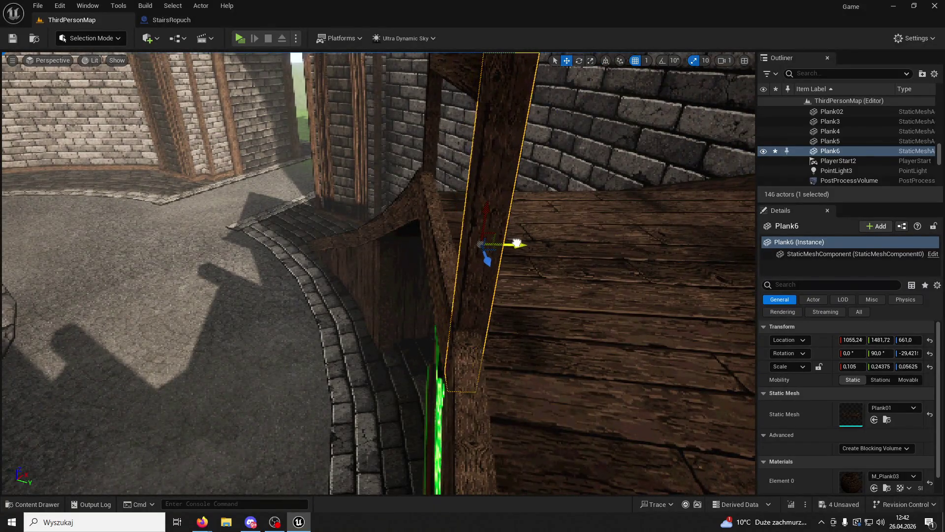
key(f)
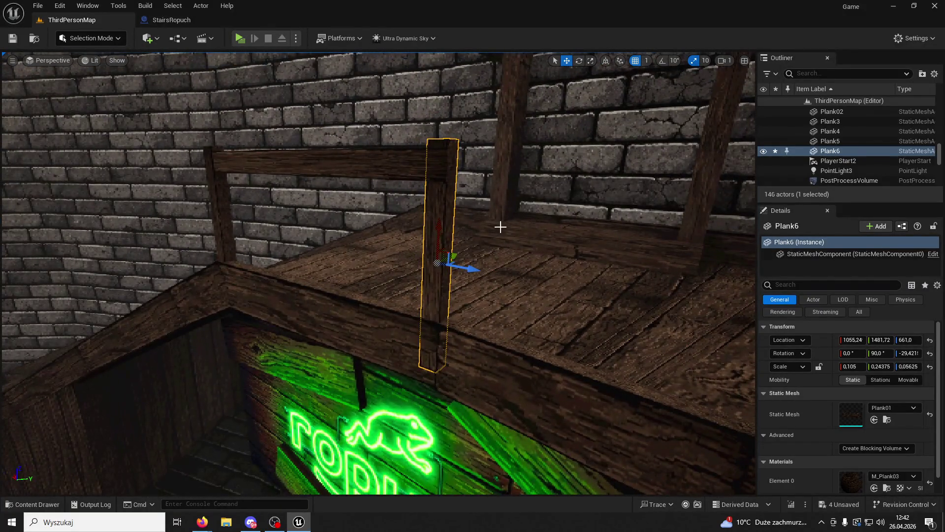
click(580, 64)
drag(463, 277, 513, 271)
click(567, 63)
mouse_move(456, 254)
mouse_down()
mouse_move(472, 269)
mouse_move(461, 258)
mouse_up()
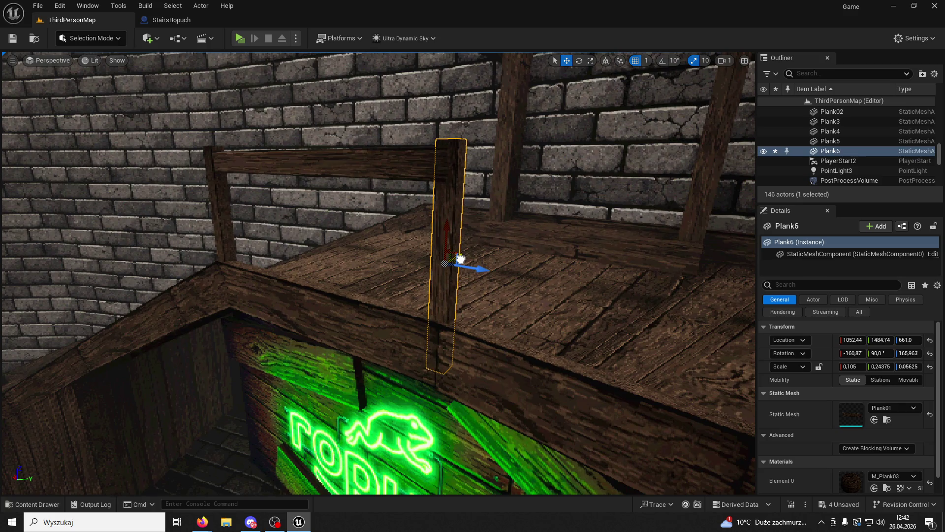
Step: Re-angle handrail Plank2 to yaw 149.910° and start a playtest with Alt+P
click(403, 172)
key(f)
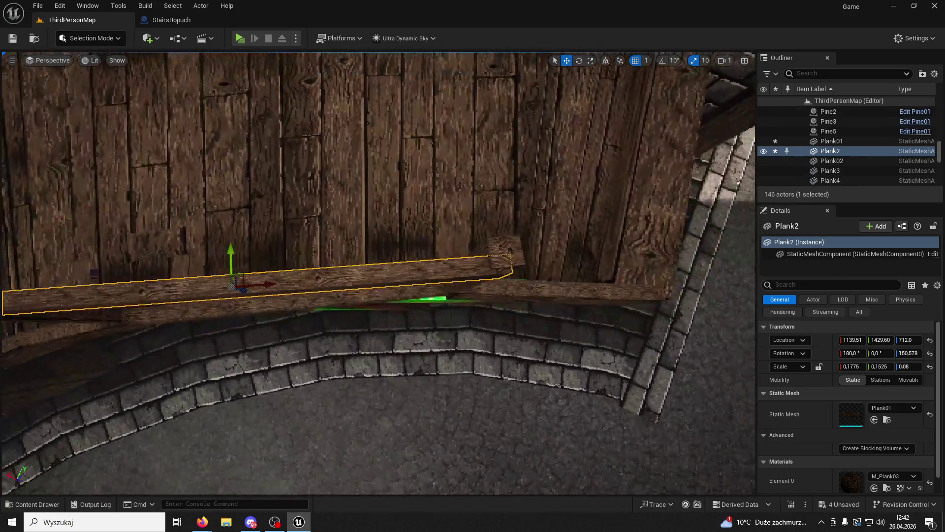
key(e)
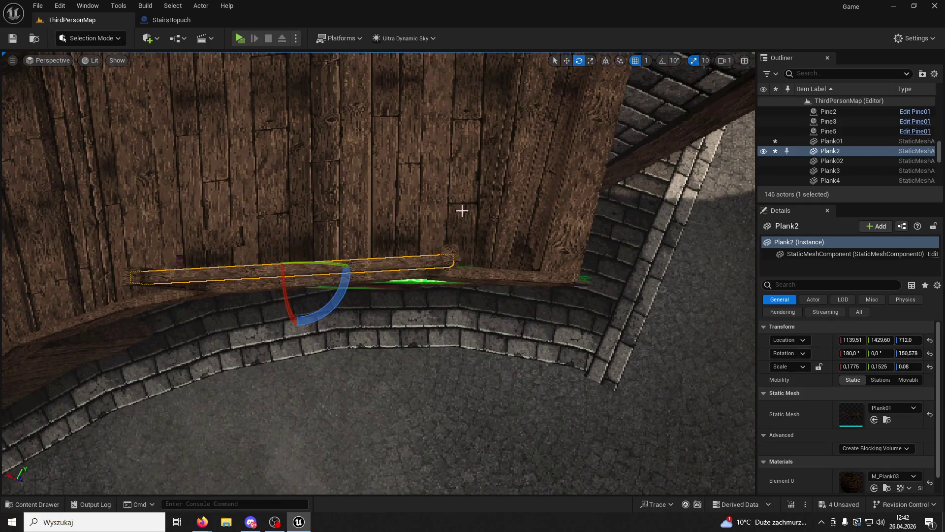
drag(344, 300, 340, 302)
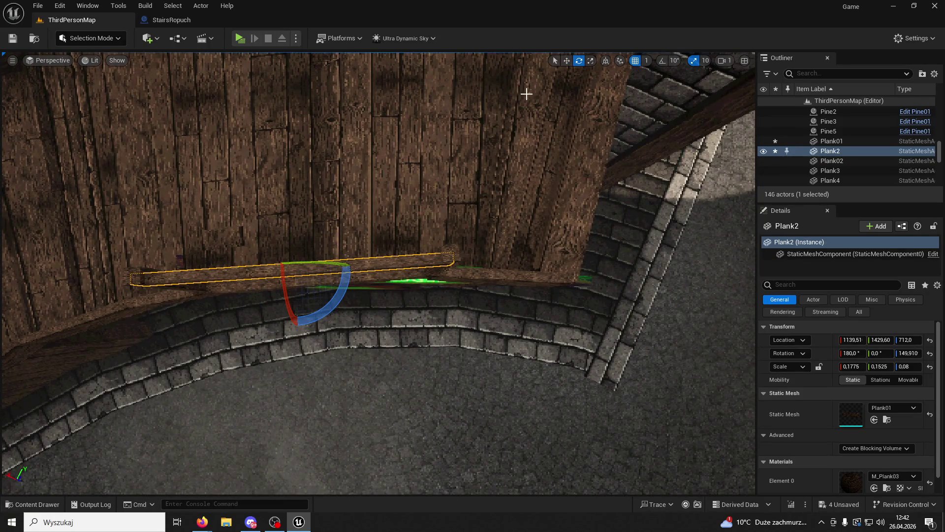
click(567, 60)
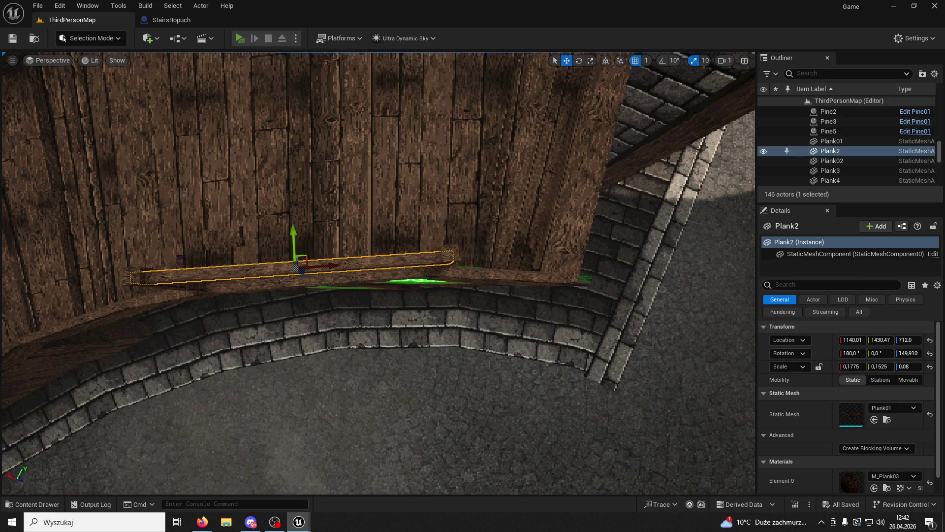
key(alt+p)
Step: Run the character across the plaza and up the booth stairs to the railing, then stop
key(w)
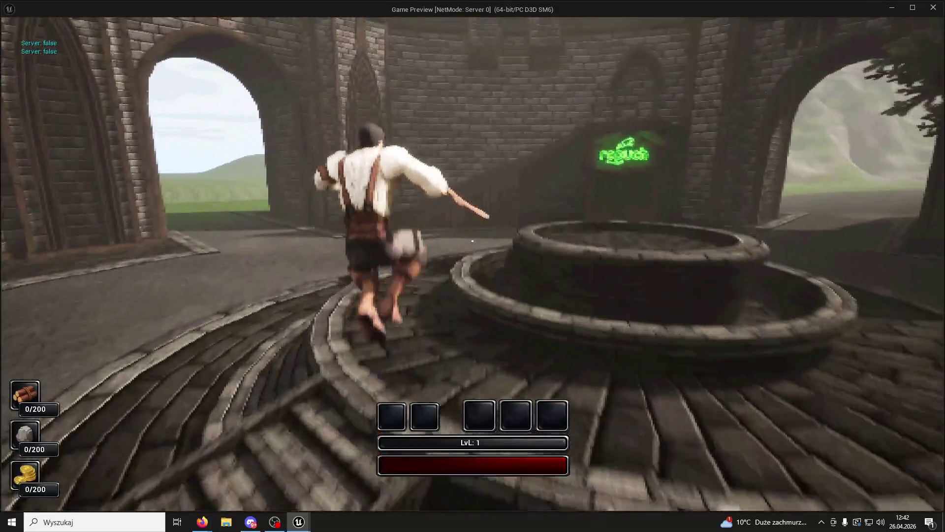
key(space)
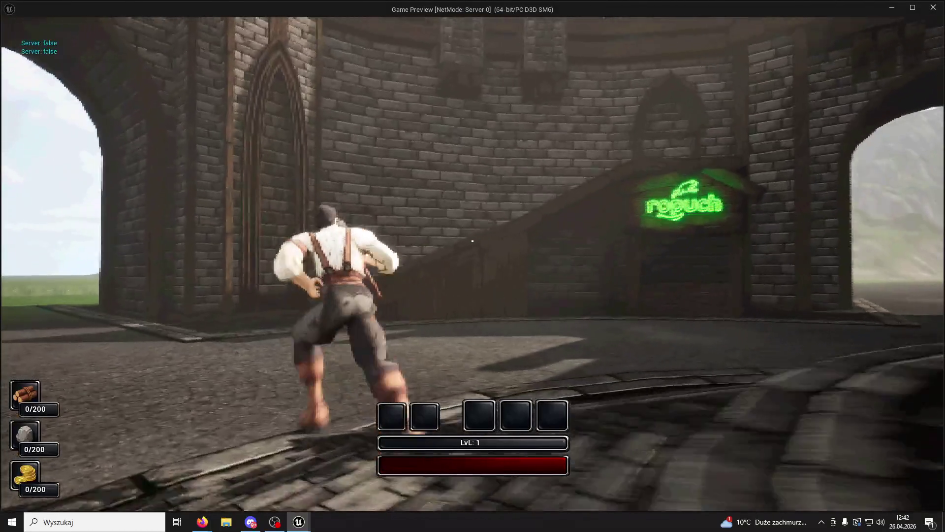
key(w)
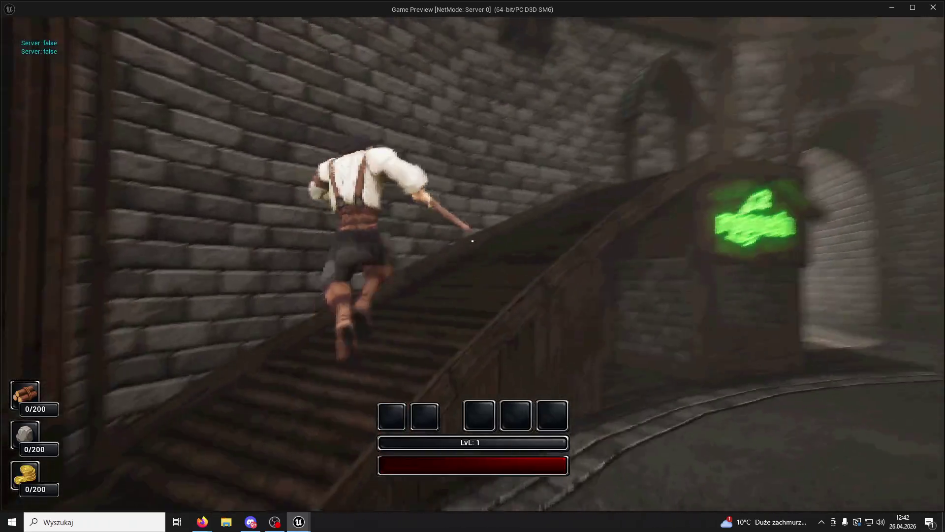
key(w)
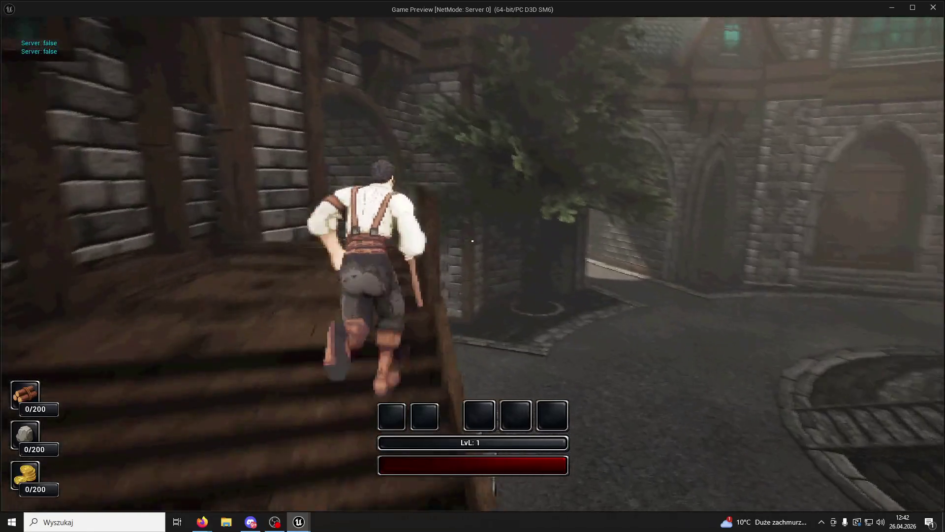
key(w)
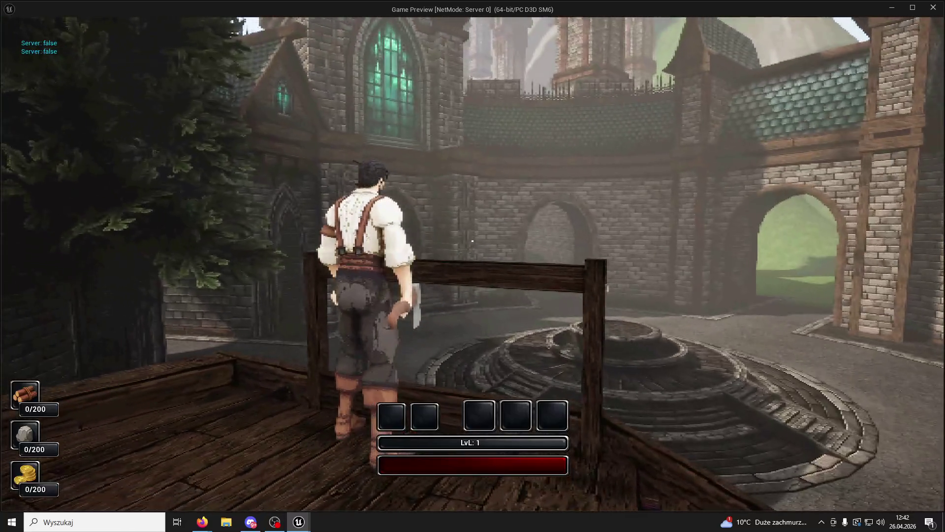
key(Escape)
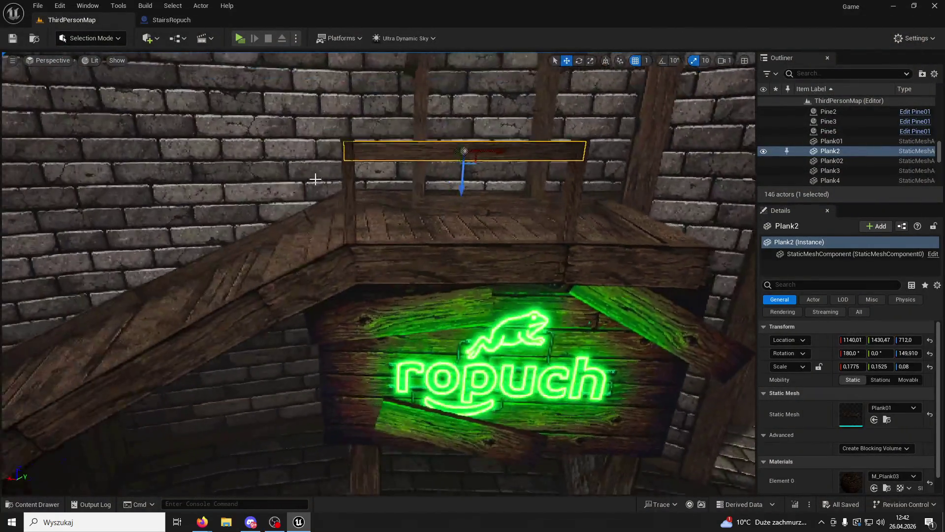
Step: Alt-drag post Plank01 to create the new post Plank7
click(363, 200)
drag(393, 203, 405, 212)
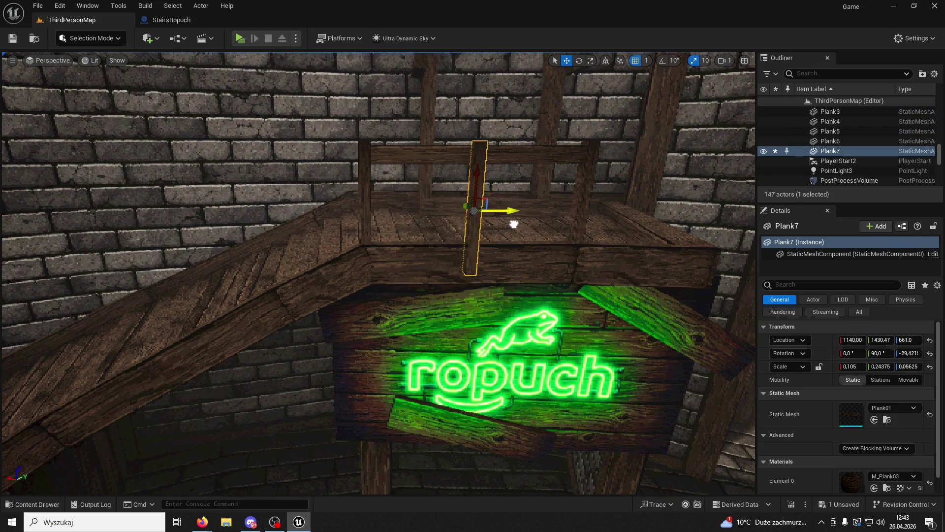
drag(517, 210, 444, 257)
drag(498, 195, 517, 195)
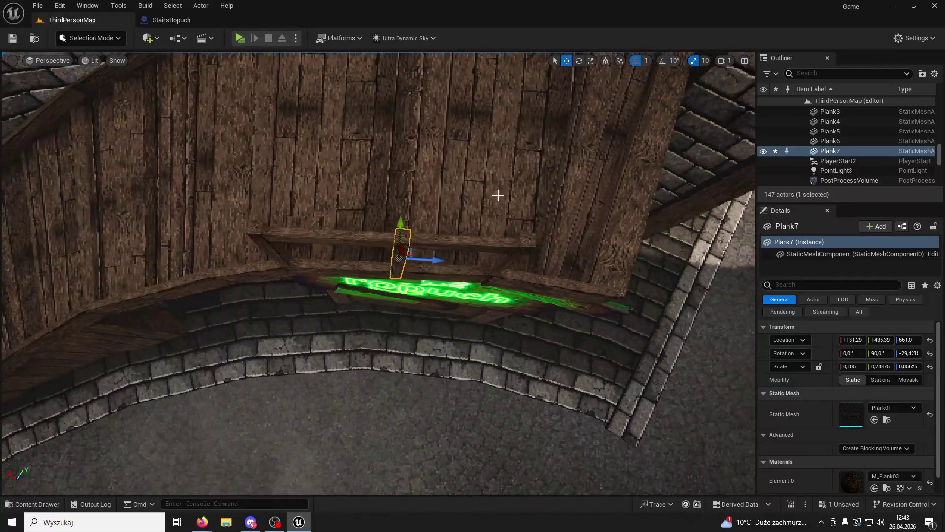
click(458, 212)
mouse_move(458, 213)
mouse_down()
mouse_move(483, 182)
mouse_move(363, 344)
mouse_move(372, 372)
mouse_up()
click(354, 348)
Step: Duplicate Plank6 as Plank8, angle it 4.38°/90°/-7.125°, and place it along the stairs
click(478, 370)
mouse_move(507, 371)
mouse_down()
mouse_move(629, 386)
mouse_move(660, 378)
mouse_up()
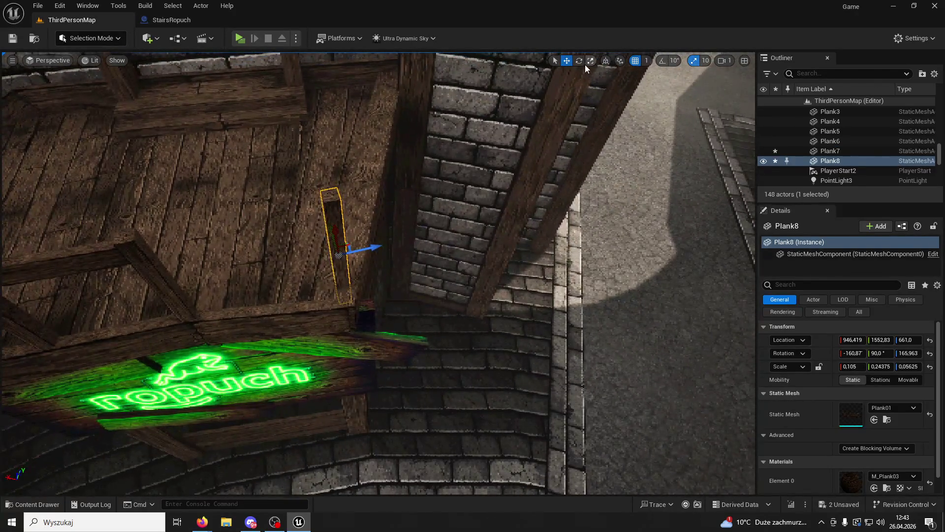
key(e)
drag(336, 286, 347, 281)
click(567, 62)
mouse_move(346, 229)
mouse_down()
mouse_move(335, 245)
mouse_move(364, 276)
mouse_up()
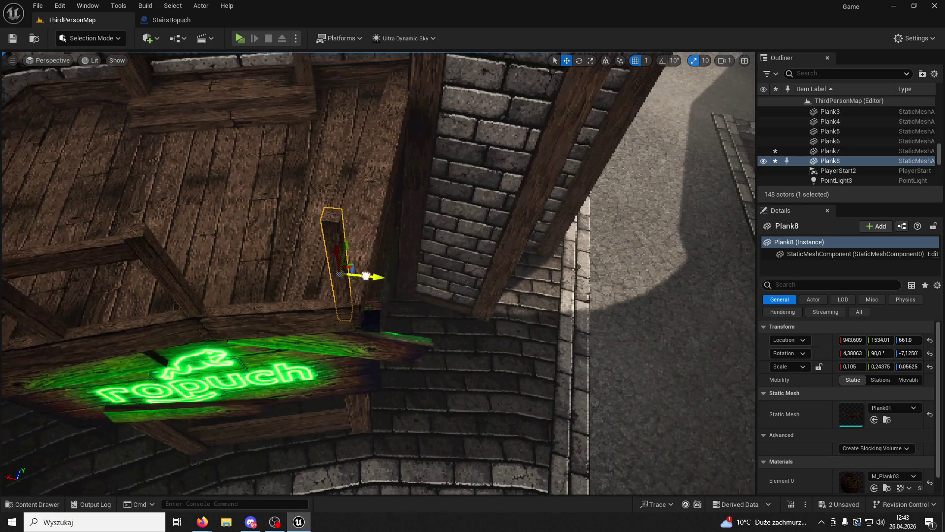
drag(370, 275, 379, 274)
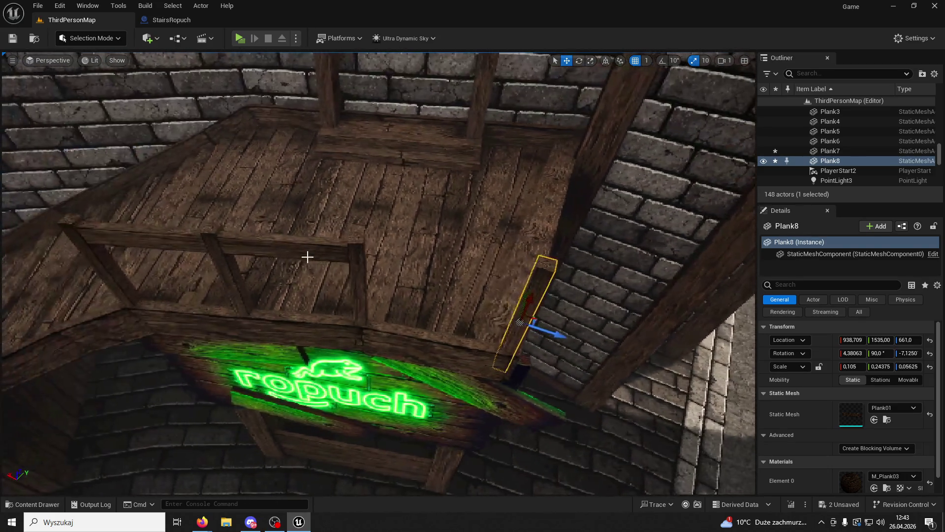
click(307, 256)
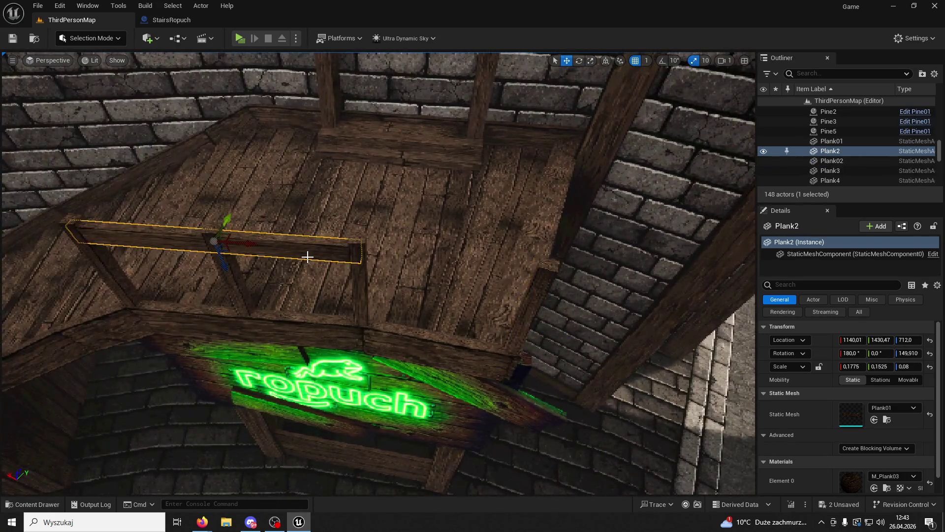
Step: Duplicate handrail Plank2 as Plank9 and angle it to follow the stair slope
mouse_move(254, 246)
mouse_down()
mouse_move(498, 302)
mouse_move(472, 308)
mouse_up()
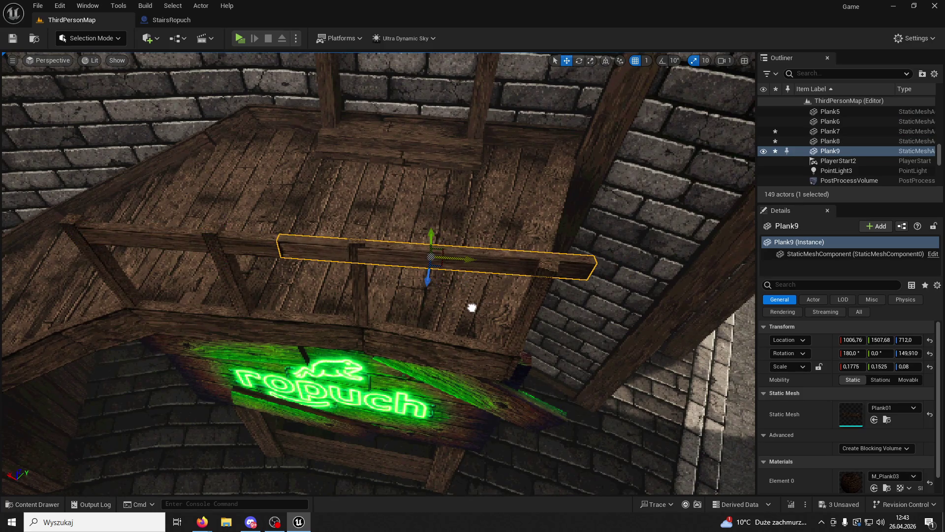
click(580, 62)
mouse_move(411, 290)
mouse_down()
mouse_move(490, 262)
mouse_move(434, 229)
mouse_up()
click(567, 60)
drag(426, 277, 425, 284)
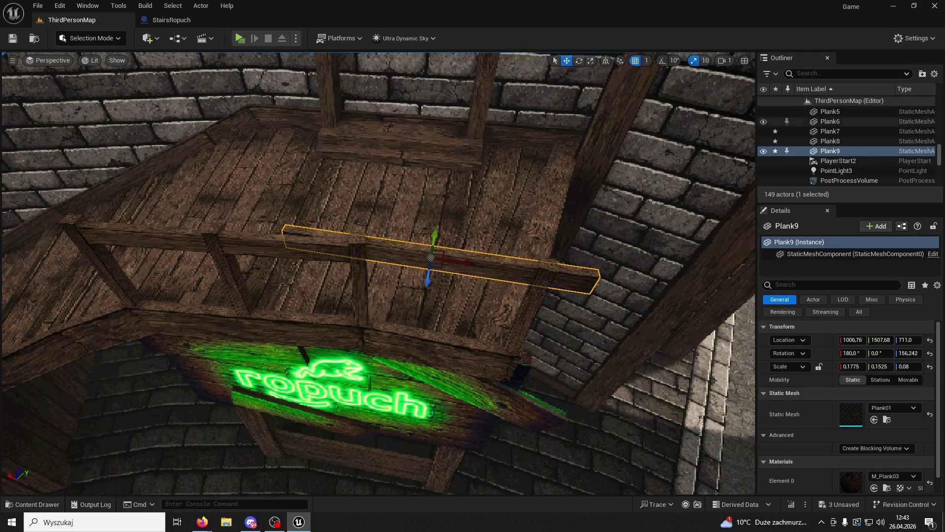
key(ctrl+z)
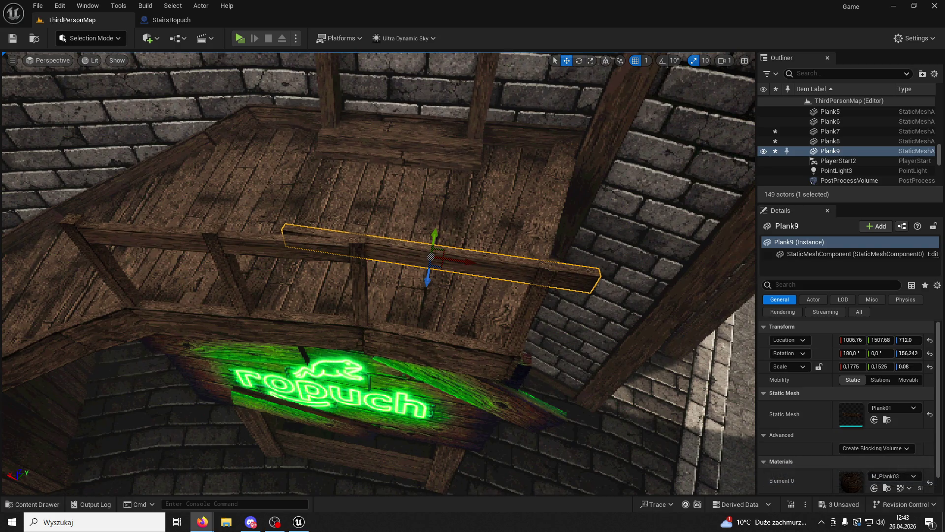
drag(547, 161, 465, 244)
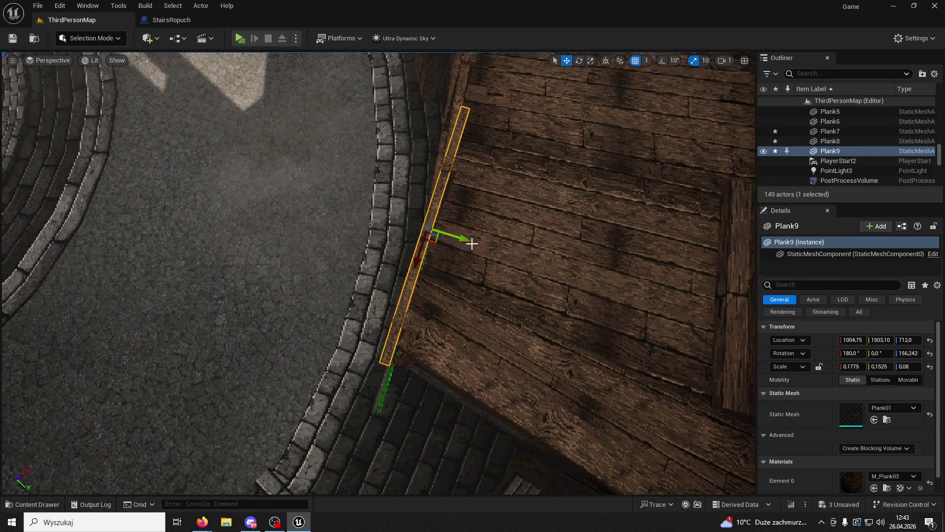
drag(617, 117, 542, 148)
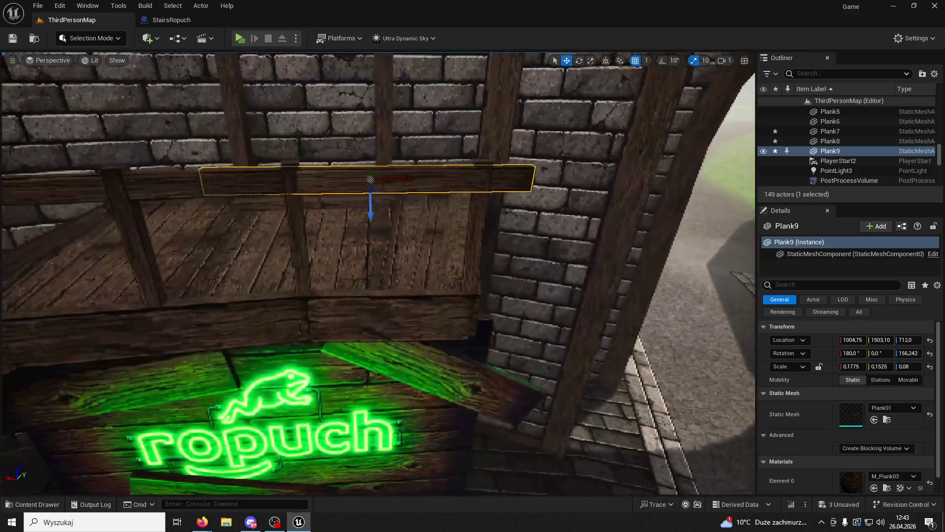
Step: Shorten Plank9 to X scale 0.12 and fine-tune its position and angle
click(852, 367)
text(0,12)
key(Return)
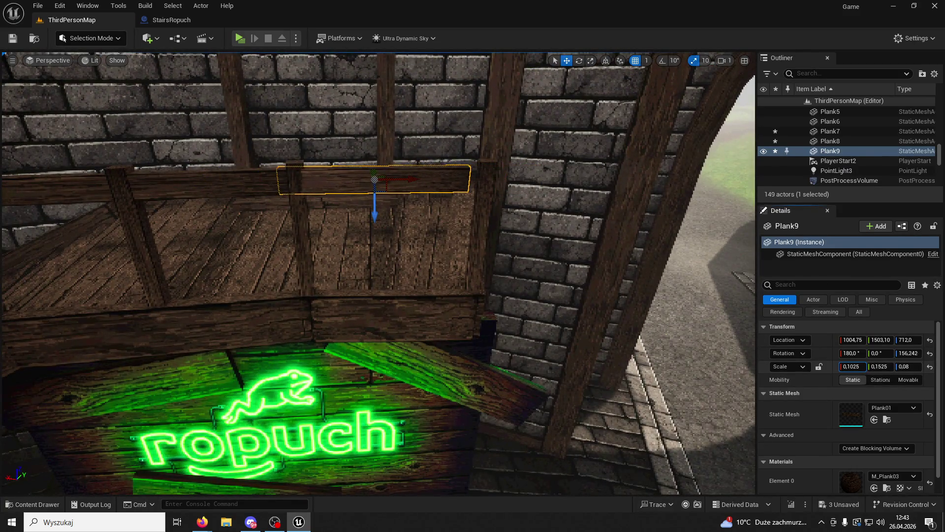
mouse_move(416, 184)
mouse_down()
mouse_move(424, 182)
mouse_move(421, 203)
mouse_move(393, 253)
mouse_up()
click(579, 60)
drag(323, 325, 363, 286)
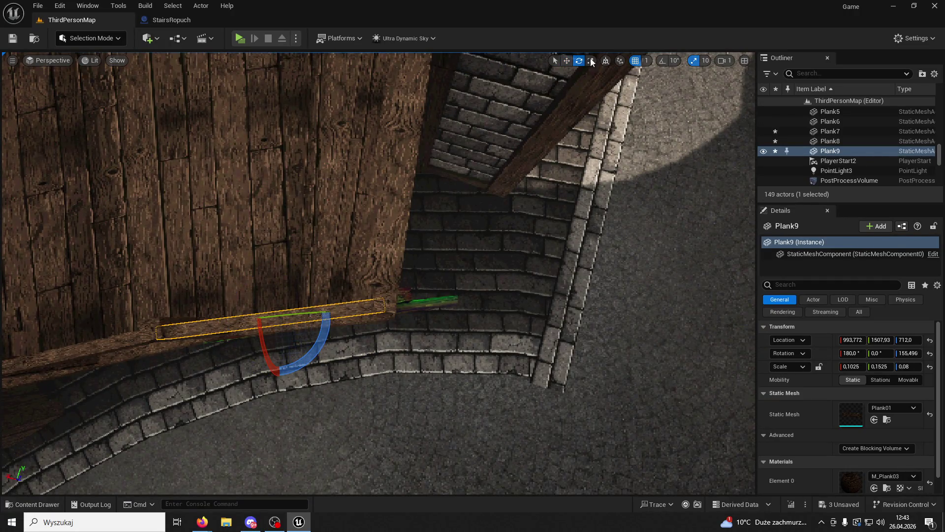
key(w)
drag(272, 285, 268, 281)
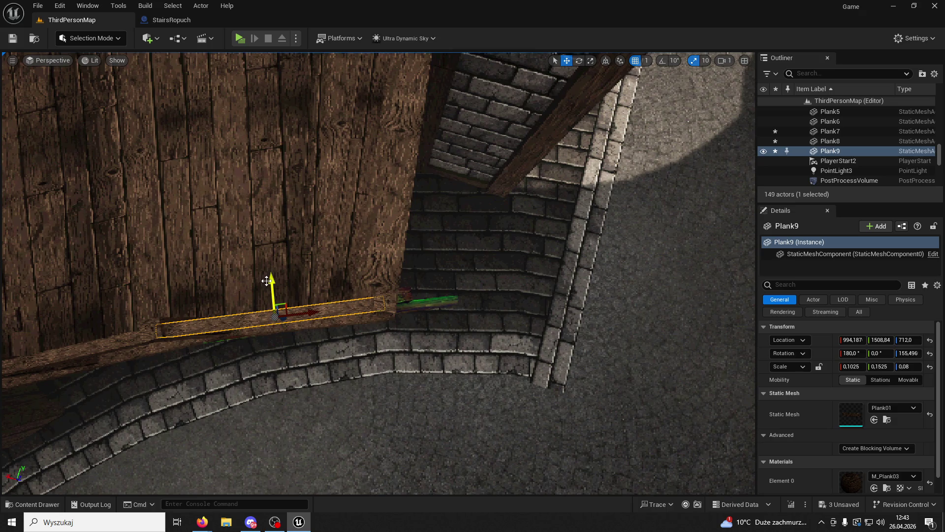
Step: Save the level, start a playtest, and run the character forward
click(13, 39)
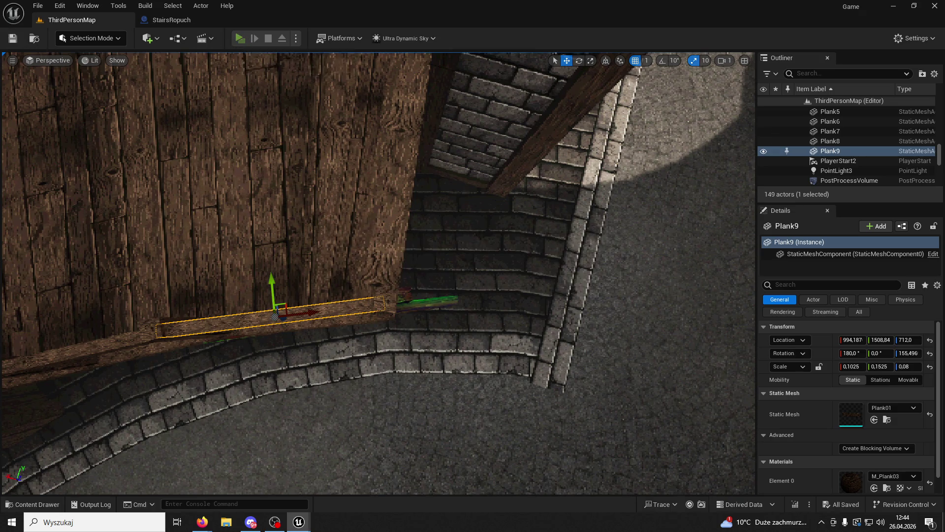
click(240, 39)
key(w)
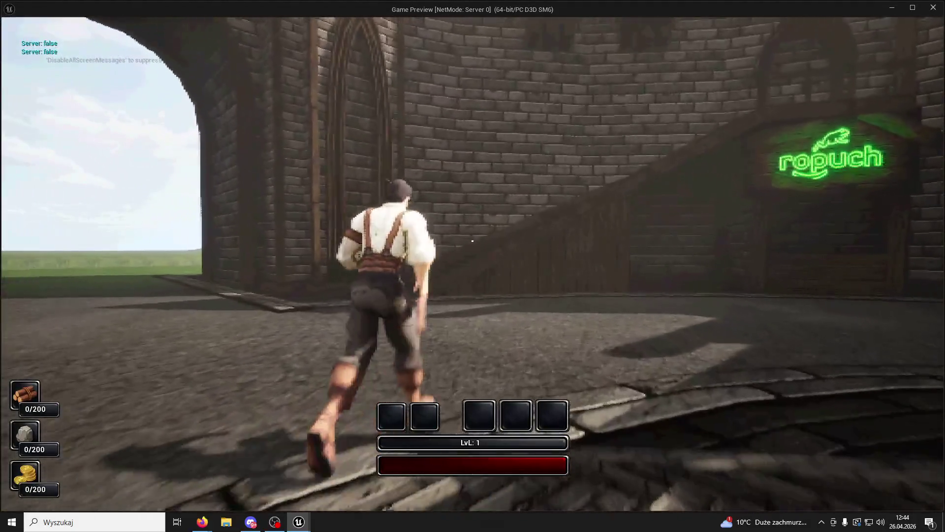
Step: End the playtest, fly the view to Plank9, and paste a copy as post Plank10
key(Escape)
mouse_move(9, 95)
mouse_down()
mouse_move(99, 158)
mouse_move(274, 321)
mouse_move(524, 375)
mouse_move(490, 365)
mouse_move(451, 336)
mouse_move(441, 351)
mouse_up()
key(ctrl+v)
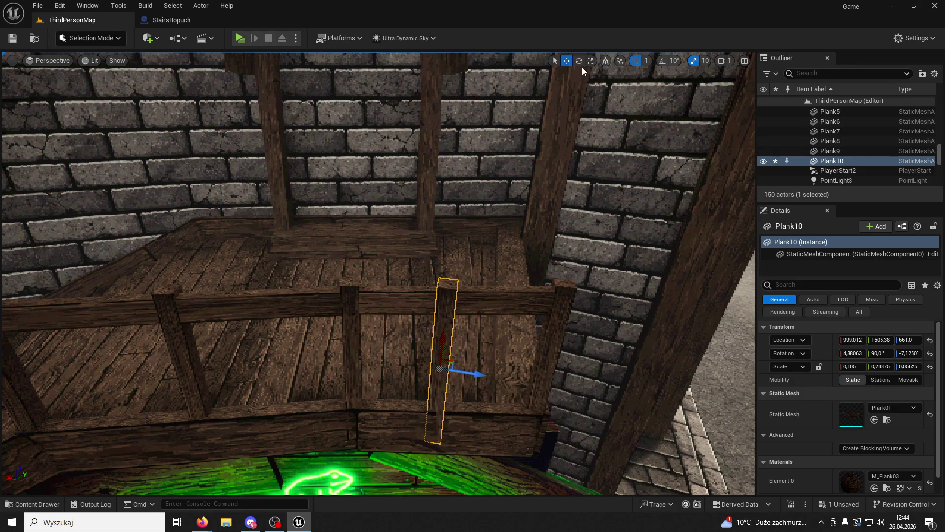
Step: Rotate Plank10 upright, shift it along the railing and tilt it to match
click(580, 62)
drag(472, 410, 495, 389)
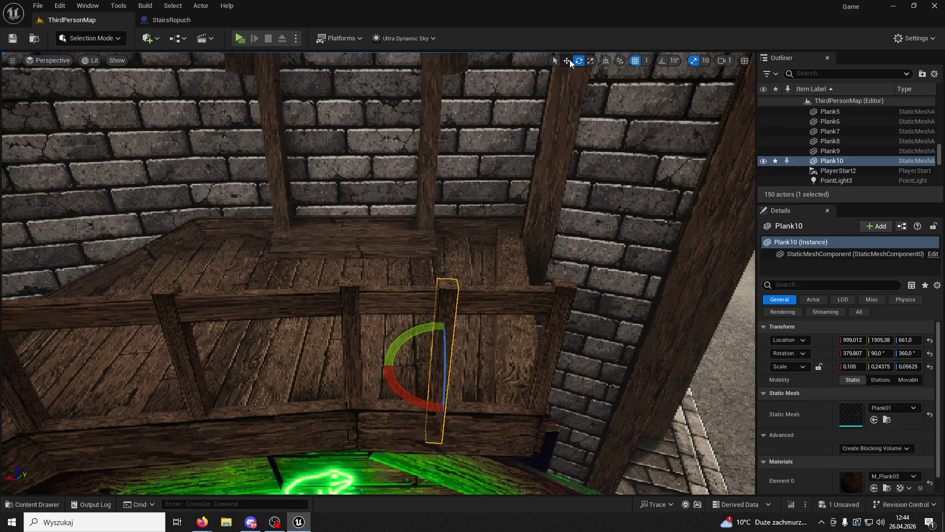
drag(475, 373, 485, 370)
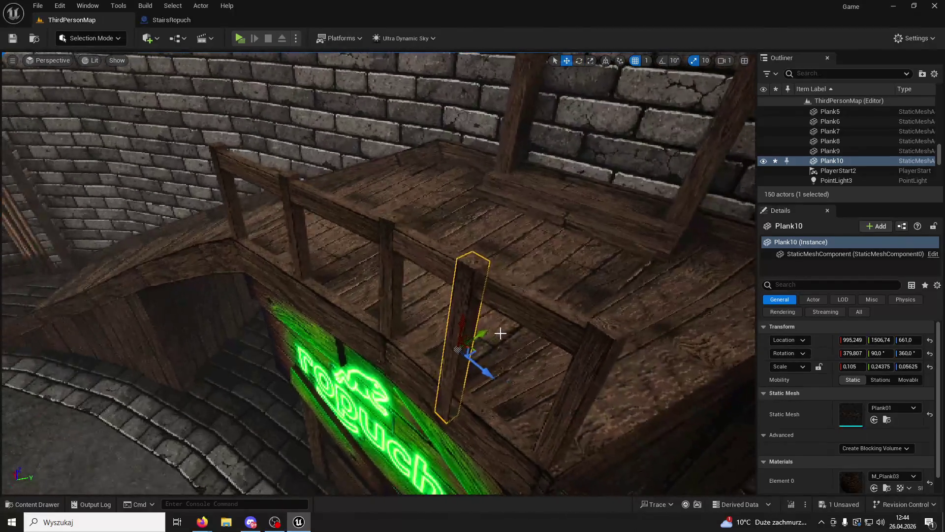
drag(495, 331, 491, 334)
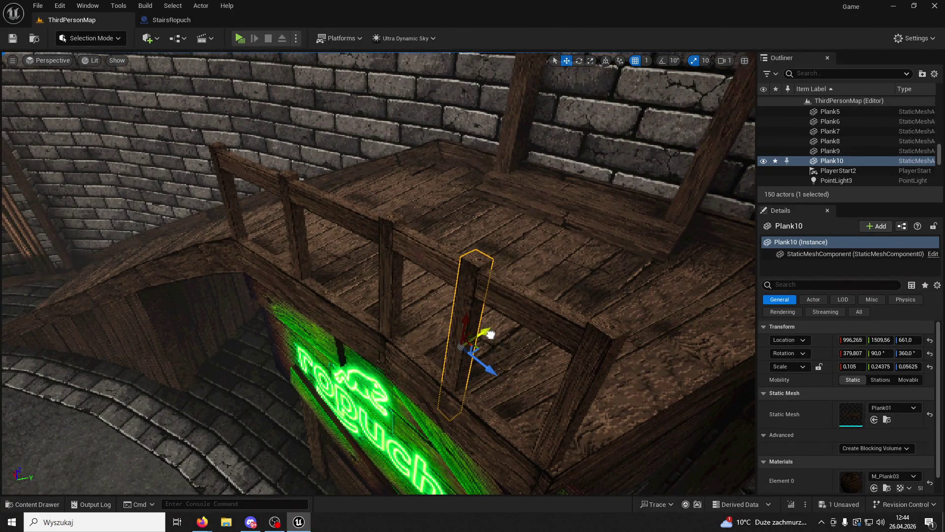
key(e)
drag(456, 389, 509, 384)
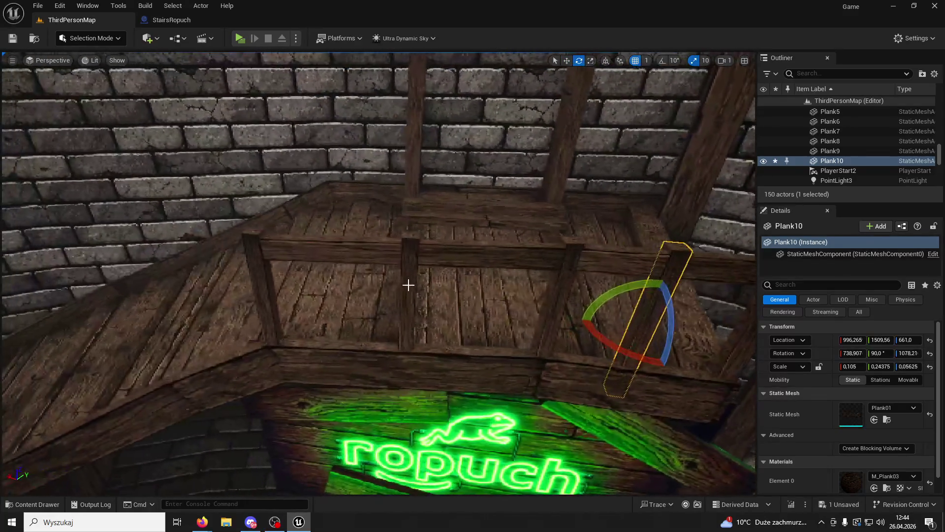
Step: Copy Plank7 into new post Plank11, angled 25.3276°, 90°, 0°, and start a playtest
click(413, 286)
key(w)
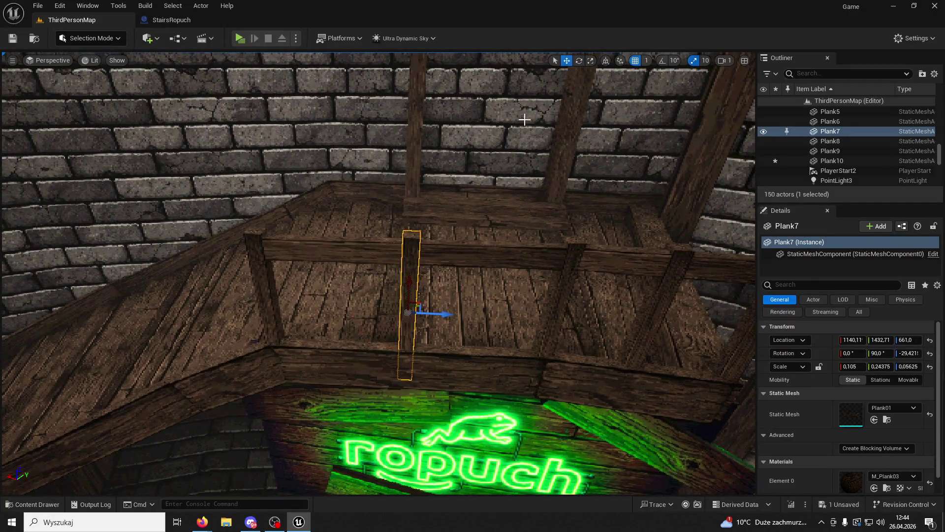
mouse_move(448, 315)
mouse_down()
mouse_move(403, 317)
mouse_move(496, 323)
mouse_move(494, 332)
mouse_up()
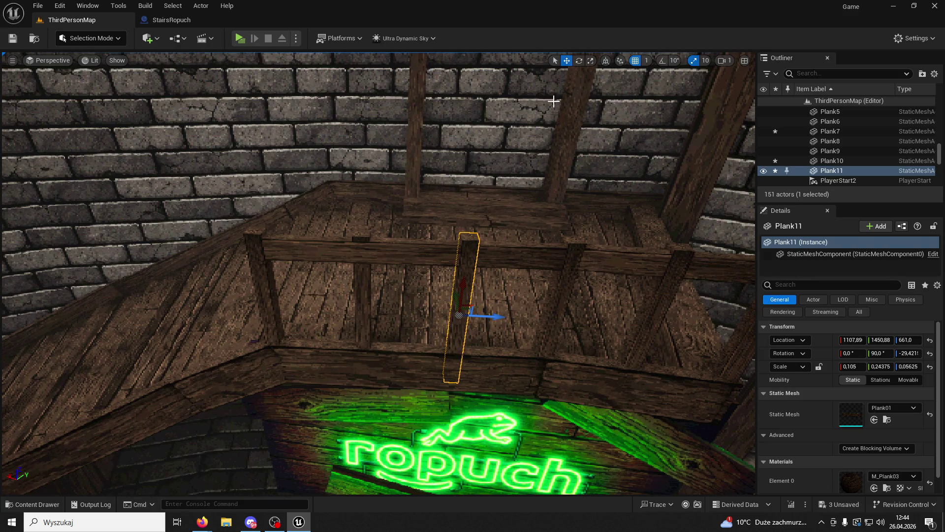
click(580, 60)
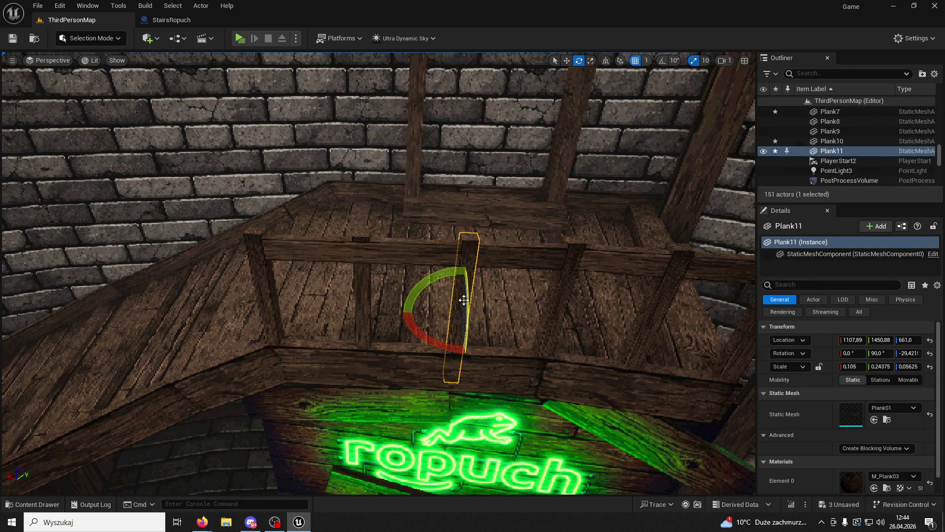
mouse_move(446, 344)
mouse_down()
mouse_move(534, 323)
mouse_move(444, 343)
mouse_up()
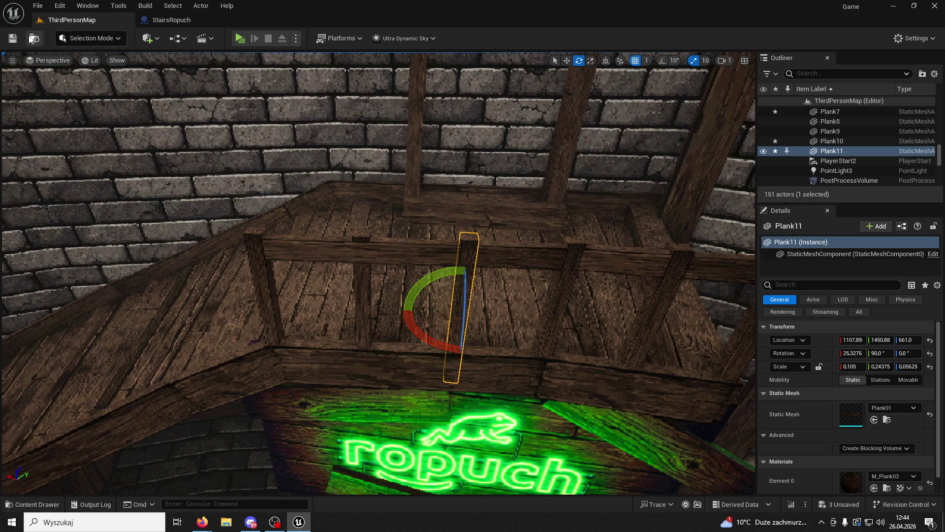
click(238, 38)
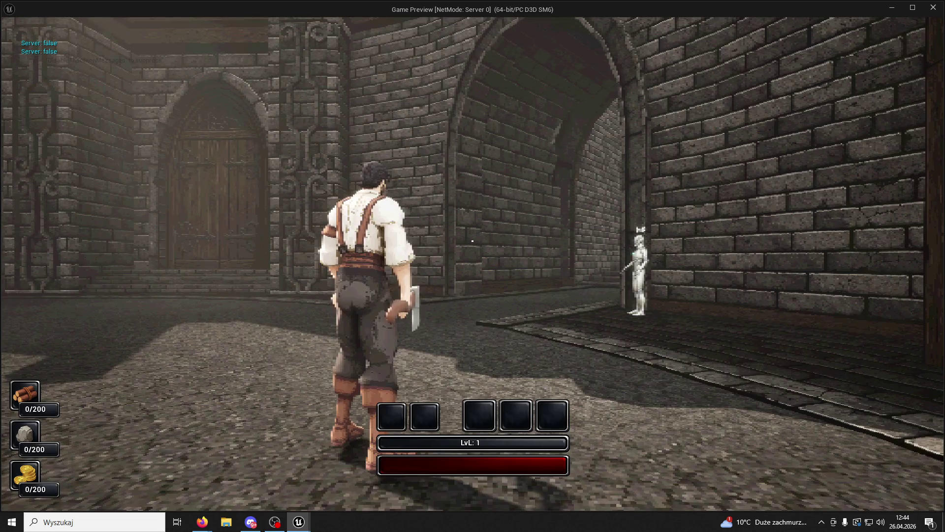
Step: Run the character up the Ropuch booth stairs to inspect the railing, then exit the playtest
key(w)
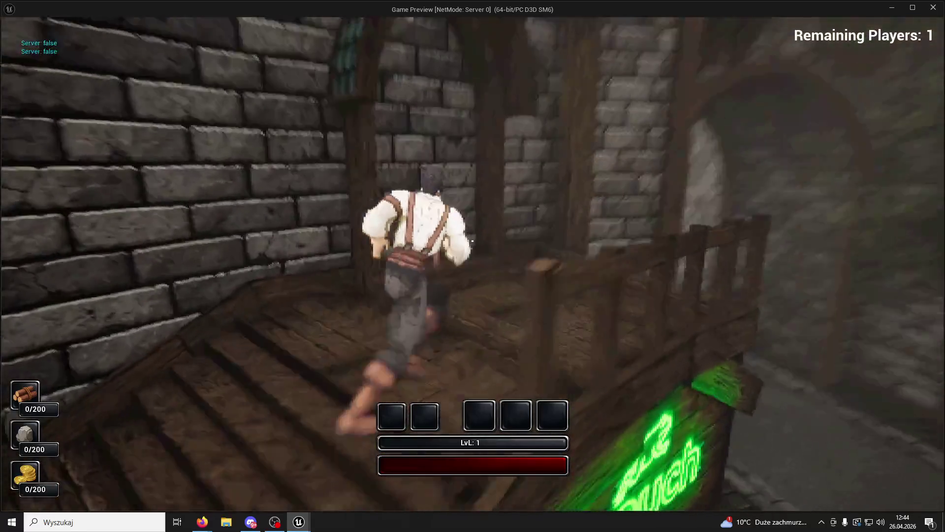
key(Escape)
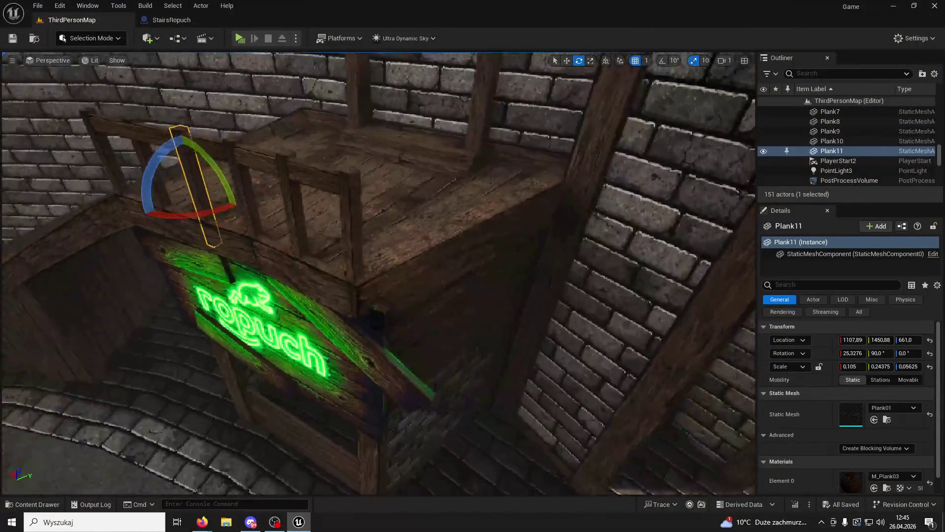
Step: Duplicate Plank8 into post Plank12, tilt it and slide it along the landing edge; shift Plank15
click(301, 216)
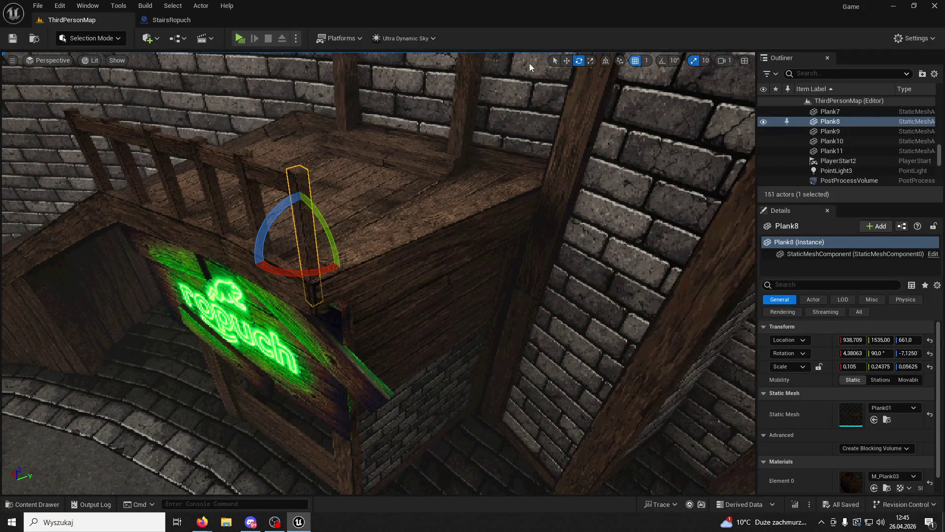
key(w)
key(ctrl+d)
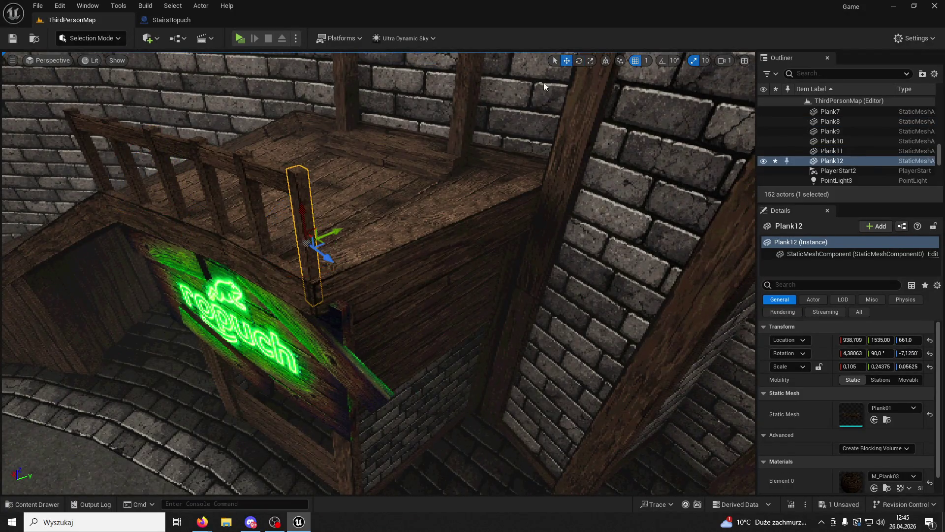
mouse_move(375, 225)
mouse_down()
mouse_move(370, 310)
mouse_move(507, 138)
mouse_move(591, 231)
mouse_up()
scroll(587, 240, down, 5)
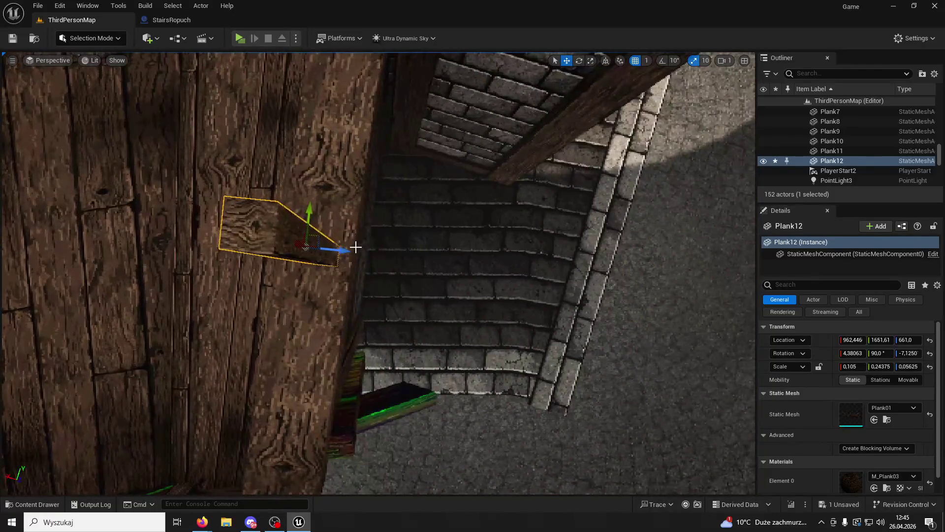
scroll(343, 249, down, 5)
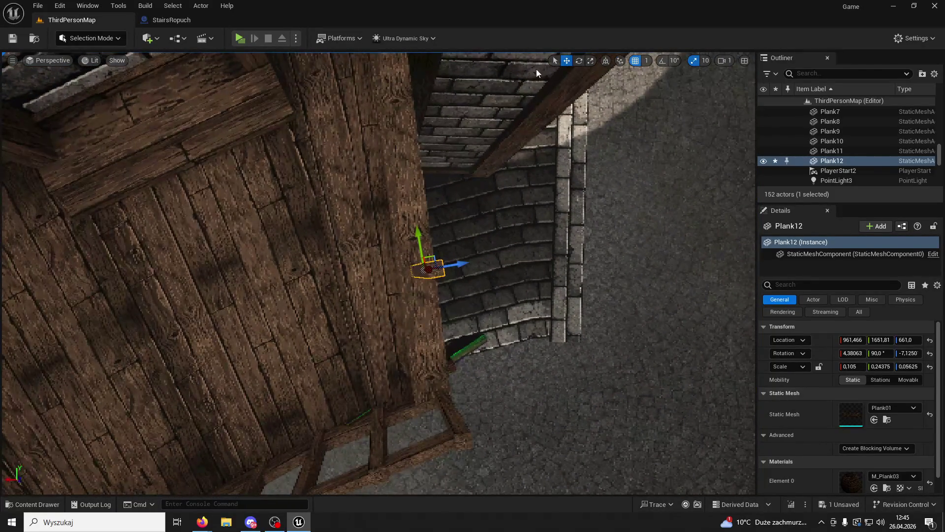
click(582, 61)
mouse_move(482, 261)
mouse_down()
mouse_move(473, 276)
mouse_move(451, 279)
mouse_up()
drag(407, 408, 407, 409)
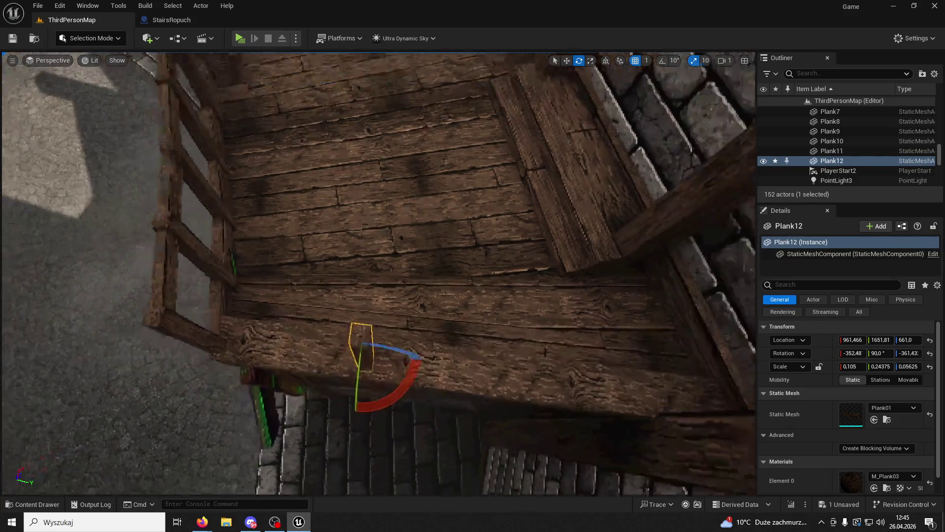
mouse_move(448, 356)
mouse_down()
mouse_move(361, 344)
mouse_move(479, 348)
mouse_move(590, 379)
mouse_move(650, 383)
mouse_up()
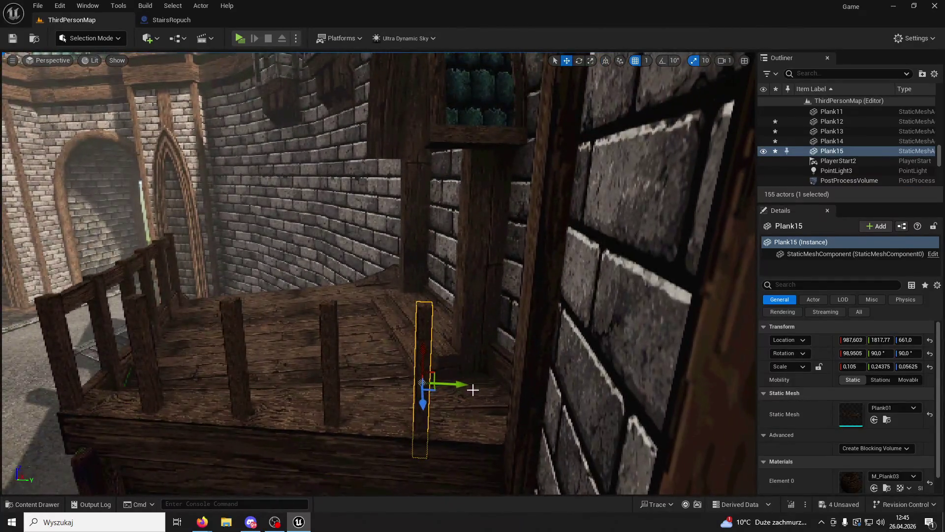
drag(473, 388, 476, 387)
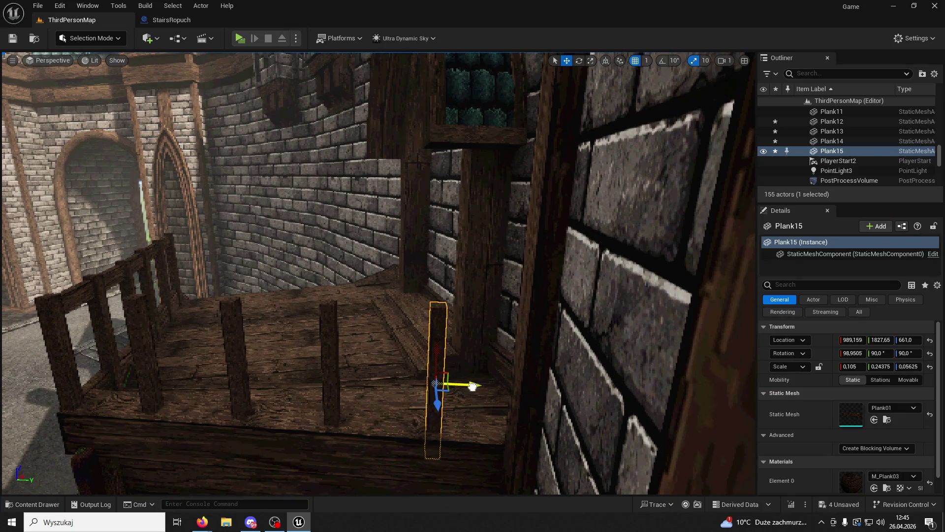
mouse_move(475, 340)
mouse_down()
mouse_move(487, 333)
mouse_move(466, 375)
mouse_up()
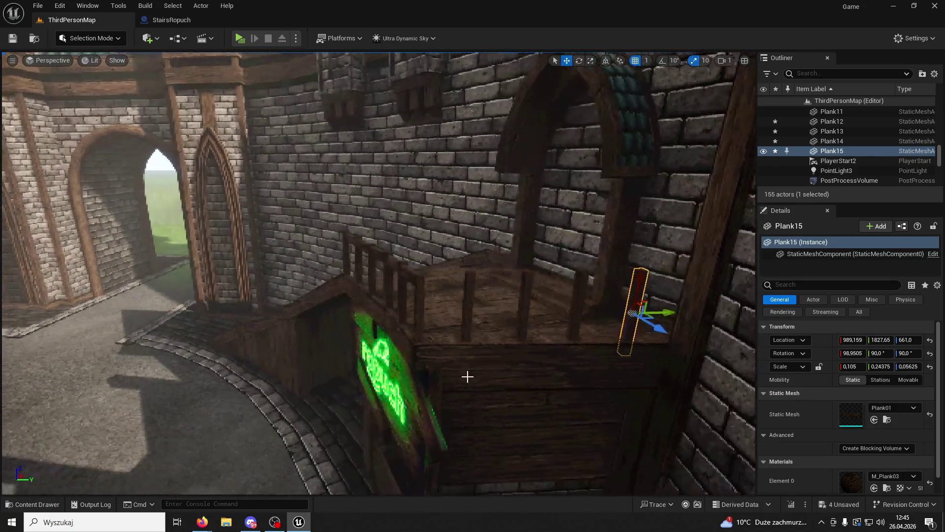
Step: Turn handrail plank Plank16 to lie along the stairs and move it over their top
click(414, 271)
mouse_move(413, 270)
mouse_down()
mouse_move(401, 325)
mouse_move(401, 186)
mouse_move(412, 139)
mouse_move(468, 123)
mouse_up()
mouse_move(563, 98)
mouse_down()
mouse_move(552, 79)
mouse_move(566, 113)
mouse_move(563, 99)
mouse_up()
key(e)
mouse_move(385, 208)
mouse_down()
mouse_move(433, 216)
mouse_move(487, 175)
mouse_up()
click(566, 60)
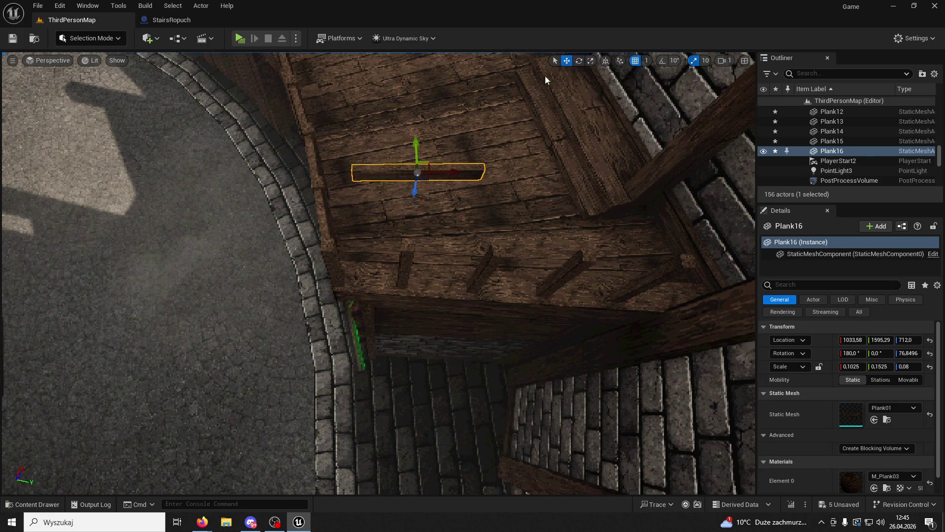
drag(411, 140, 404, 223)
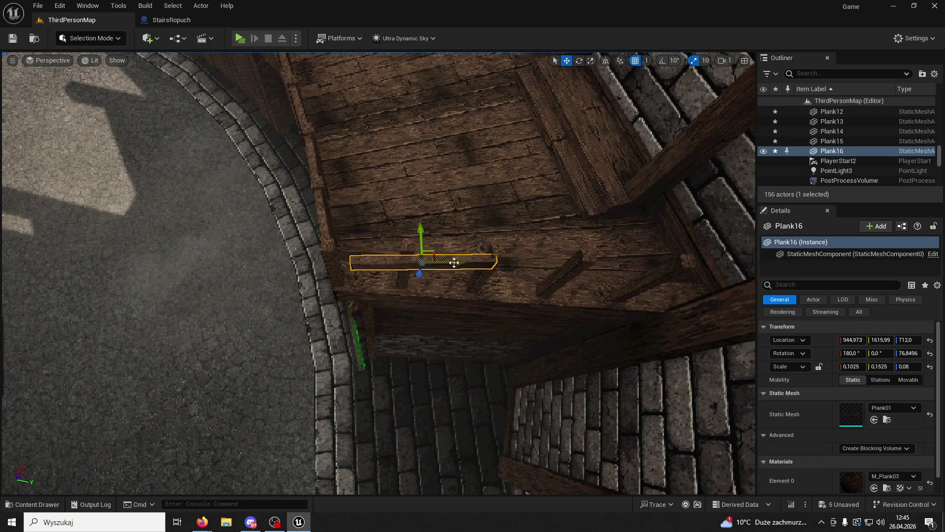
drag(454, 262, 437, 261)
Step: Fine-tune Plank16's angle and position so it sits aligned on the railing posts
click(579, 60)
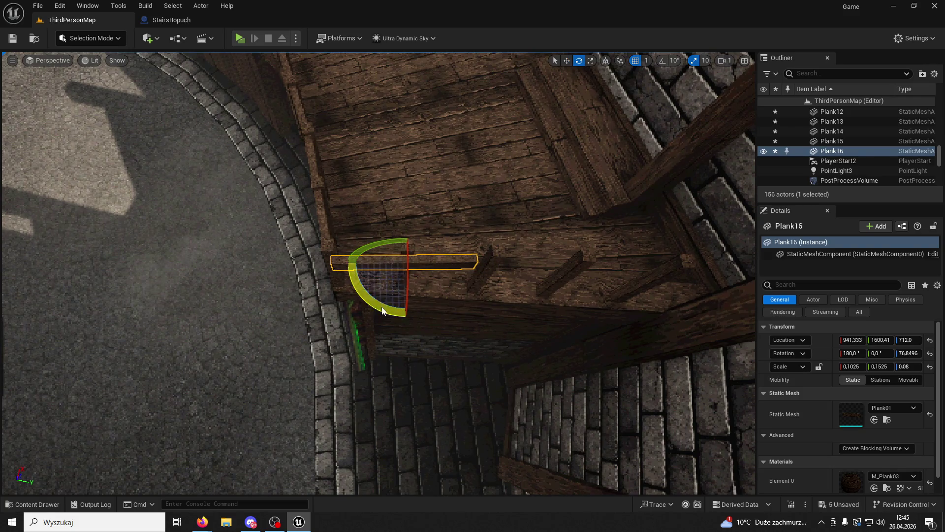
drag(351, 276, 353, 288)
click(567, 60)
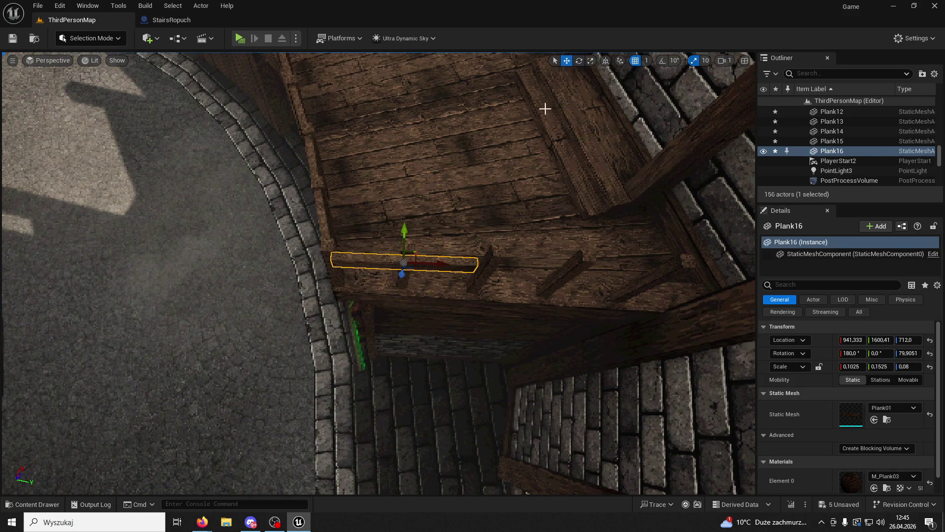
mouse_move(404, 232)
mouse_down()
mouse_move(403, 224)
mouse_move(441, 243)
mouse_move(494, 248)
mouse_up()
drag(512, 204, 502, 202)
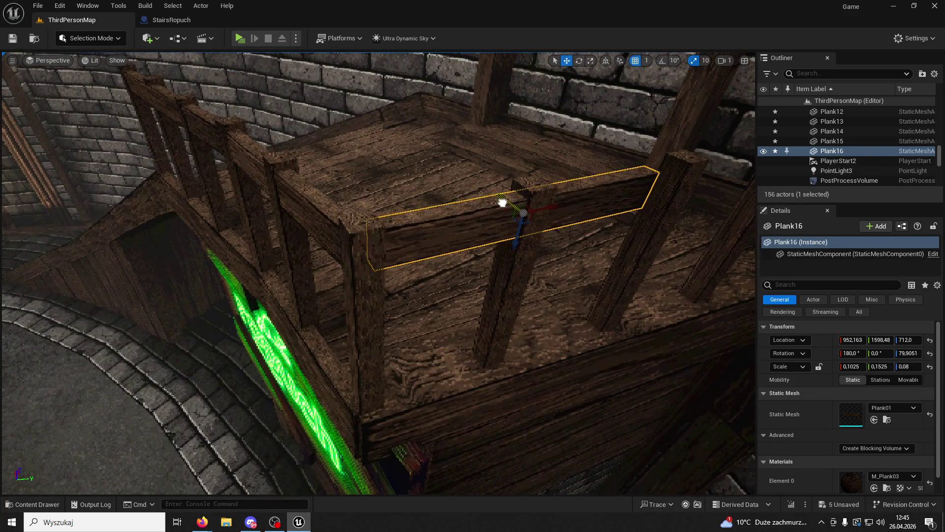
click(579, 61)
drag(500, 237, 517, 226)
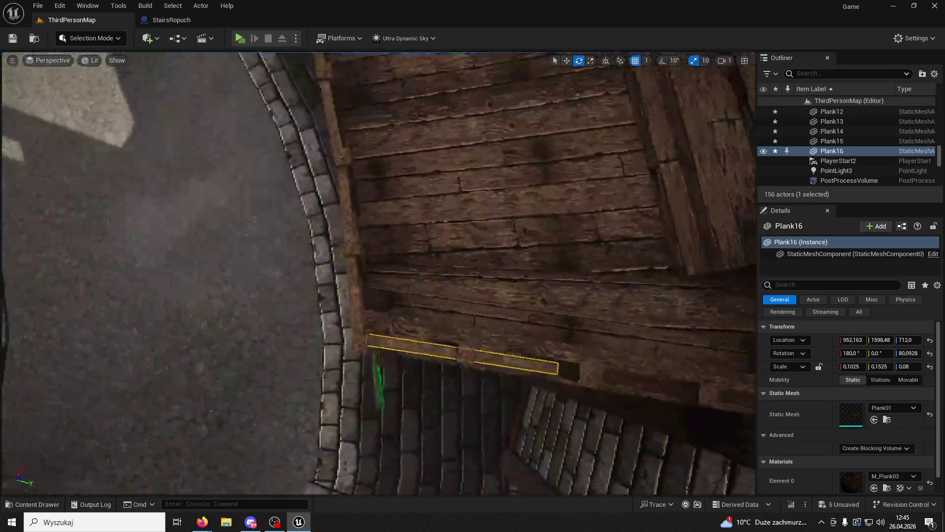
mouse_move(561, 178)
mouse_down()
mouse_move(541, 187)
mouse_move(561, 178)
mouse_up()
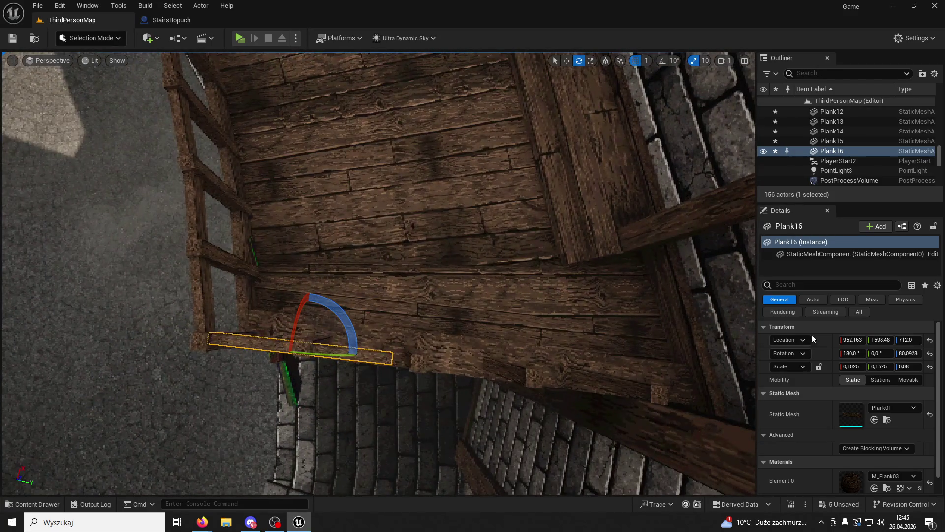
Step: Lengthen Plank16 into a longer handrail along the stairs, save the level and playtest
drag(852, 366, 884, 366)
key(w)
mouse_move(340, 350)
mouse_down()
mouse_move(407, 355)
mouse_move(374, 345)
mouse_move(323, 255)
mouse_move(565, 267)
mouse_move(532, 286)
mouse_move(556, 296)
mouse_move(537, 296)
mouse_up()
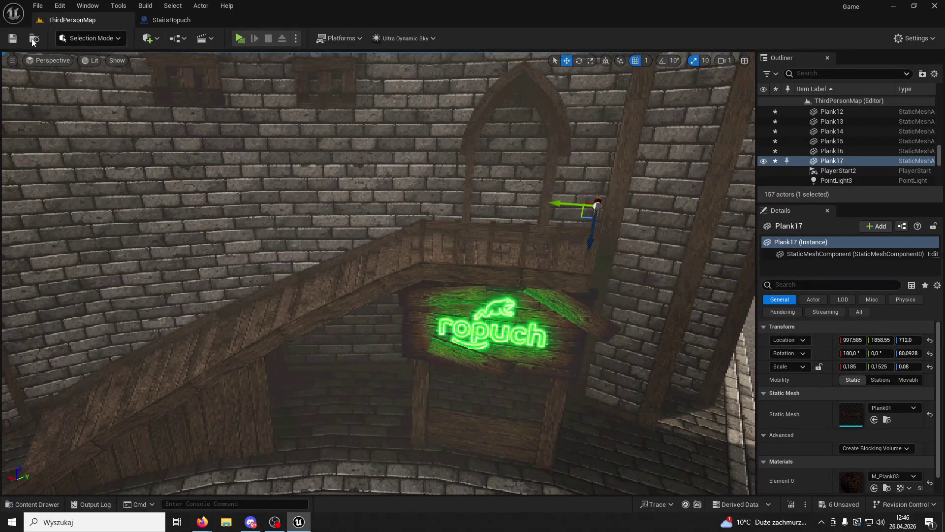
key(ctrl+s)
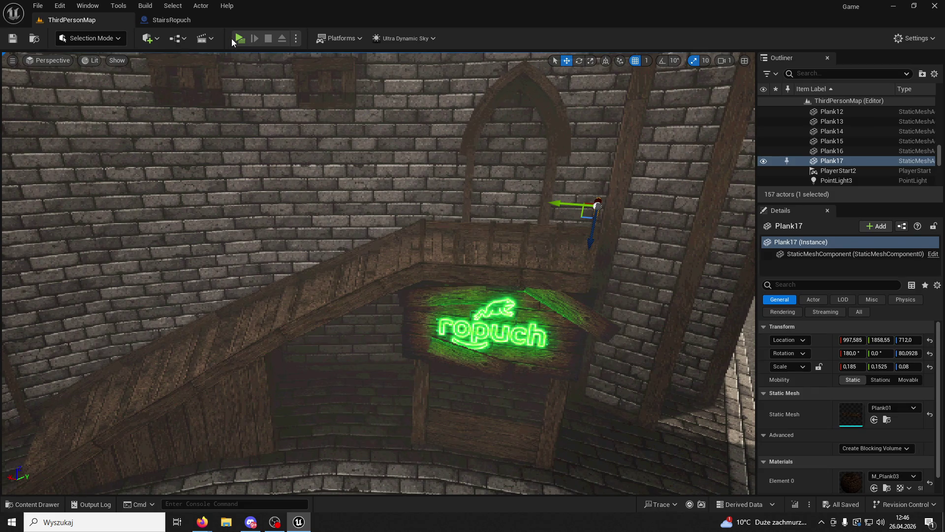
click(232, 38)
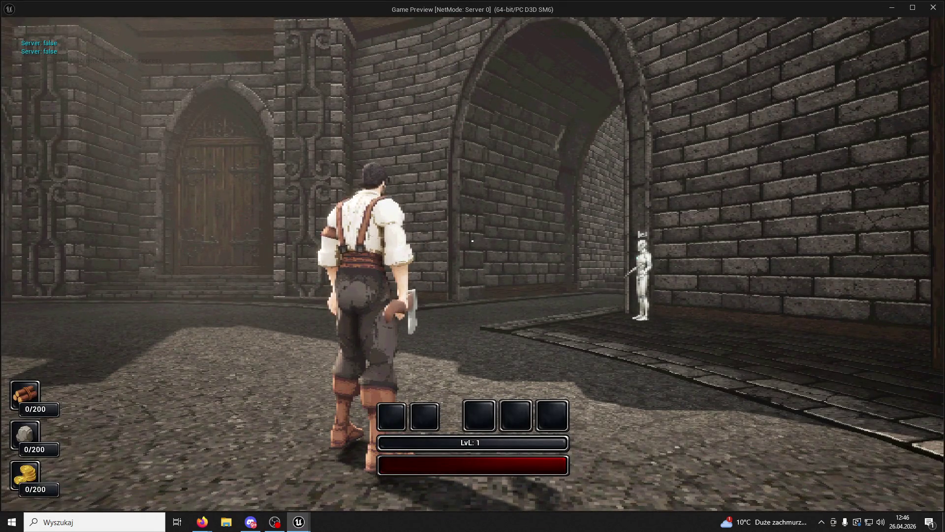
key(w)
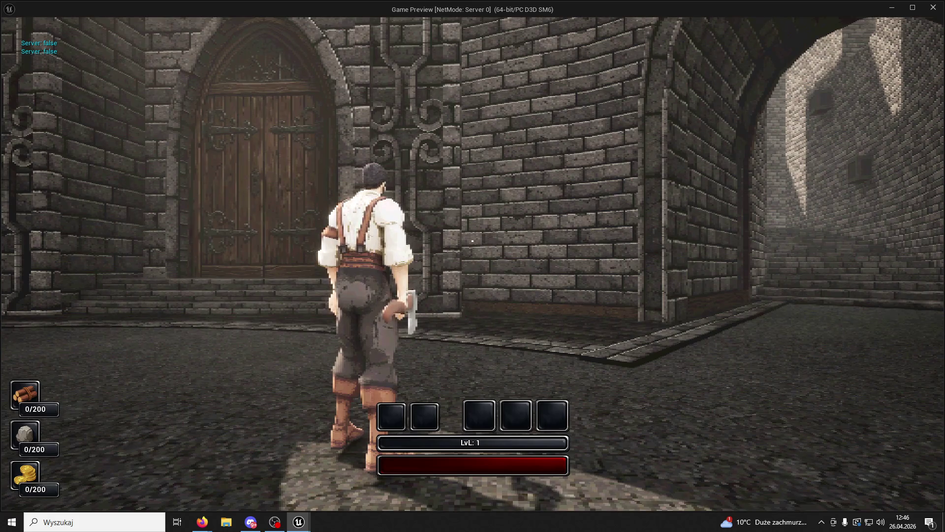
key(w)
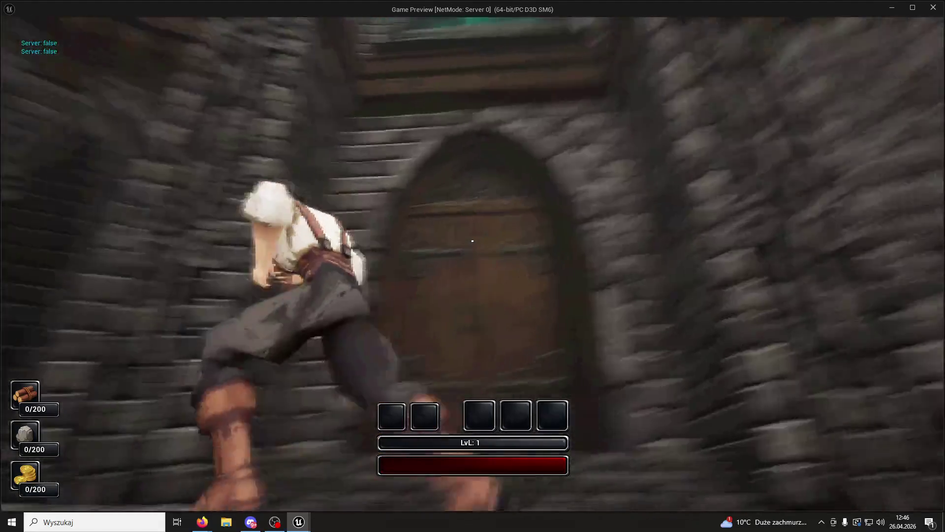
key(w)
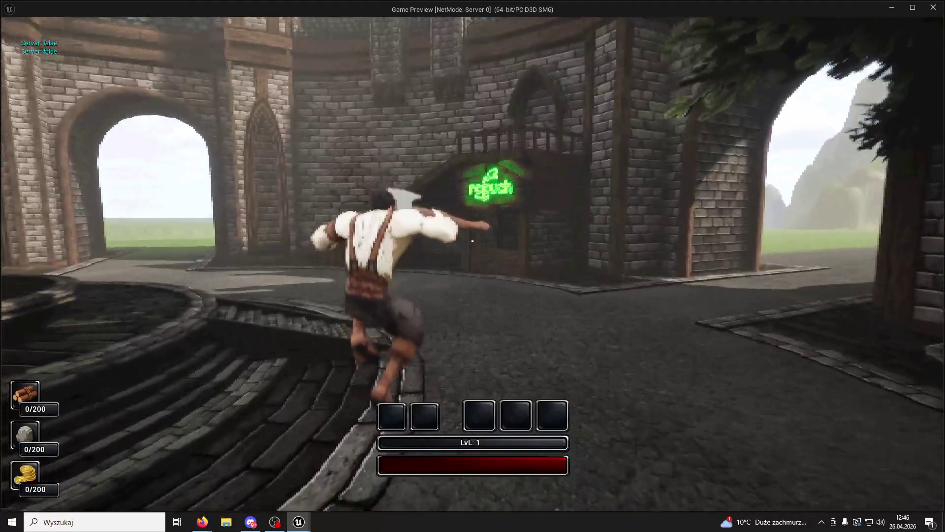
key(w)
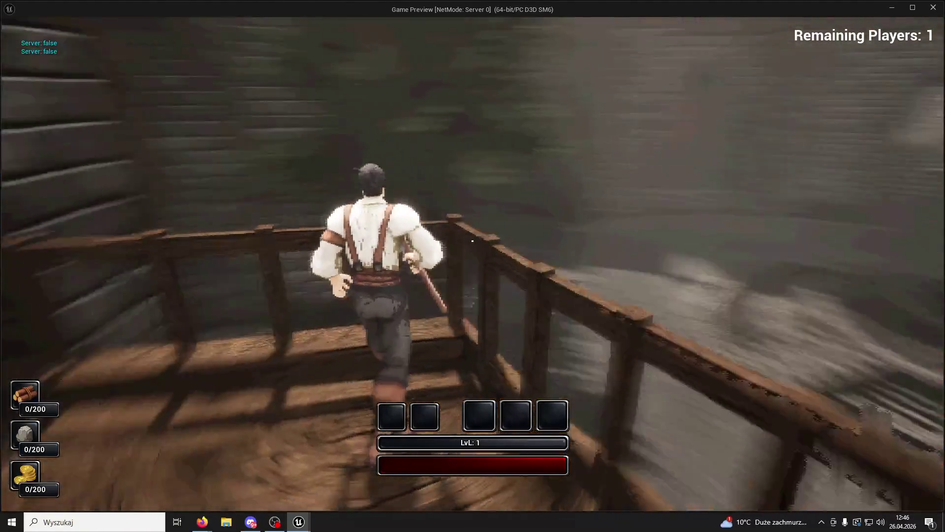
key(w)
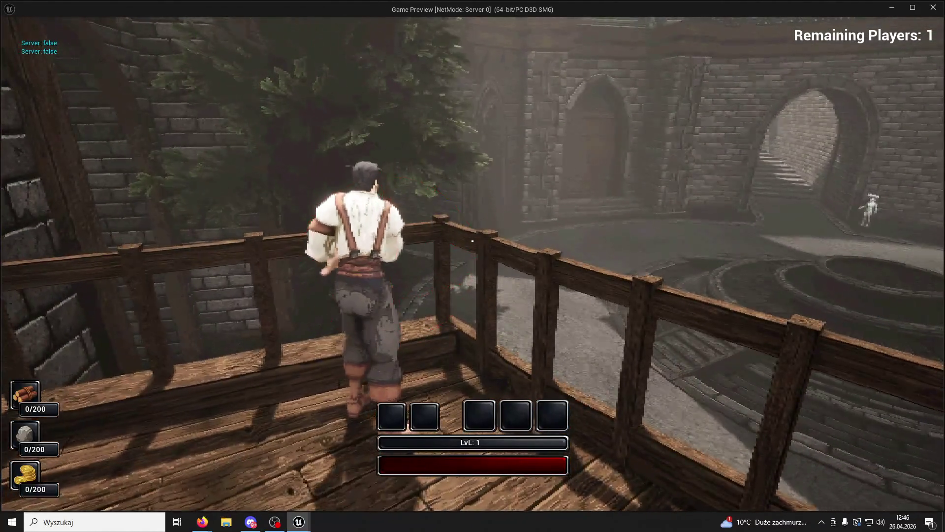
key(w)
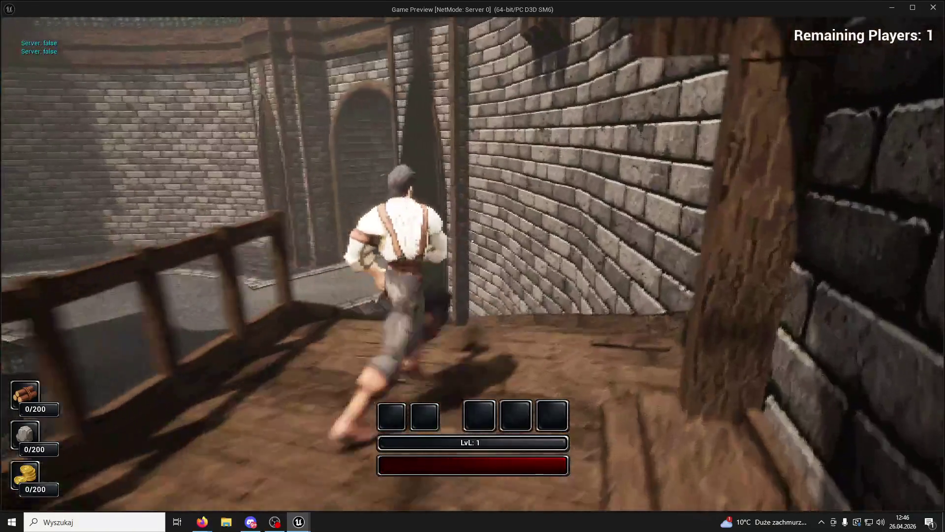
key(space)
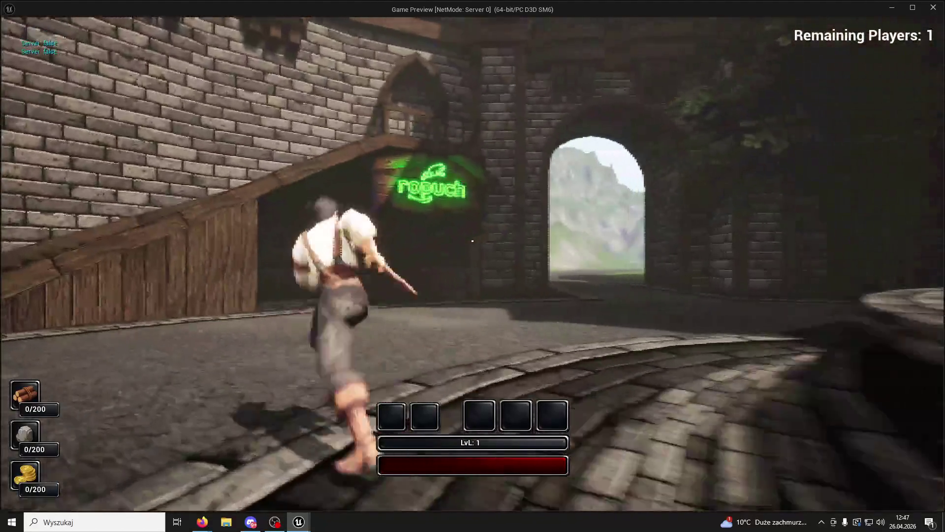
key(Escape)
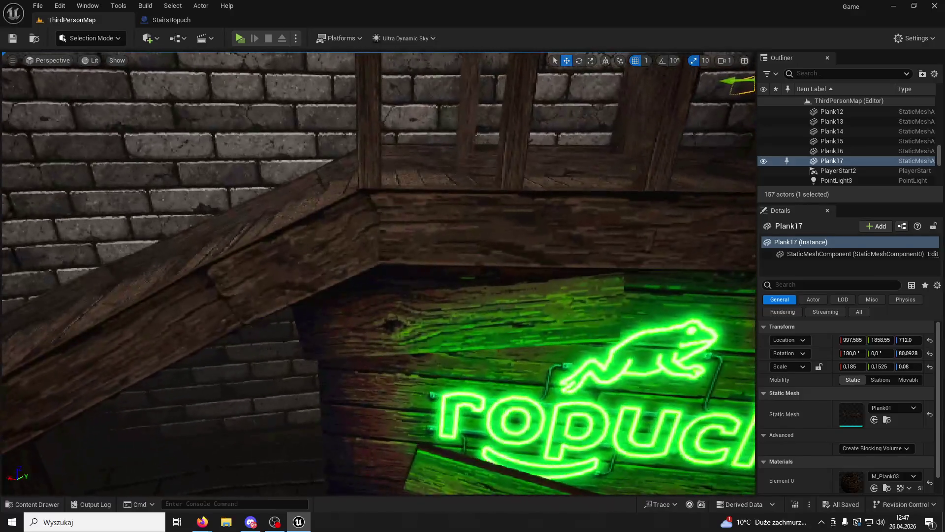
Step: Duplicate the Plank01 stair post into Plank18 and lower it onto the stair stringer
click(492, 162)
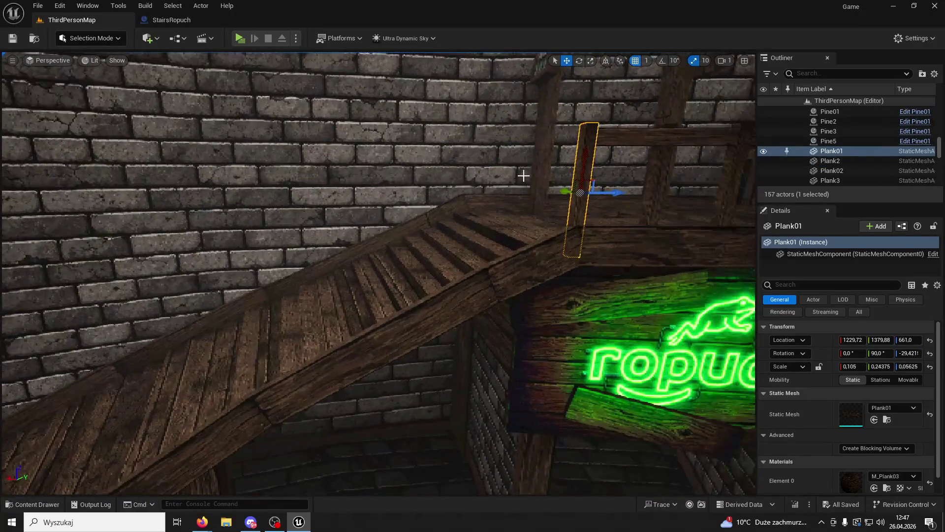
key(ctrl+d)
mouse_move(611, 192)
mouse_down()
mouse_move(473, 213)
mouse_move(483, 239)
mouse_move(526, 279)
mouse_up()
drag(656, 325, 566, 211)
mouse_move(586, 99)
mouse_down()
mouse_move(458, 101)
mouse_move(411, 249)
mouse_move(418, 164)
mouse_up()
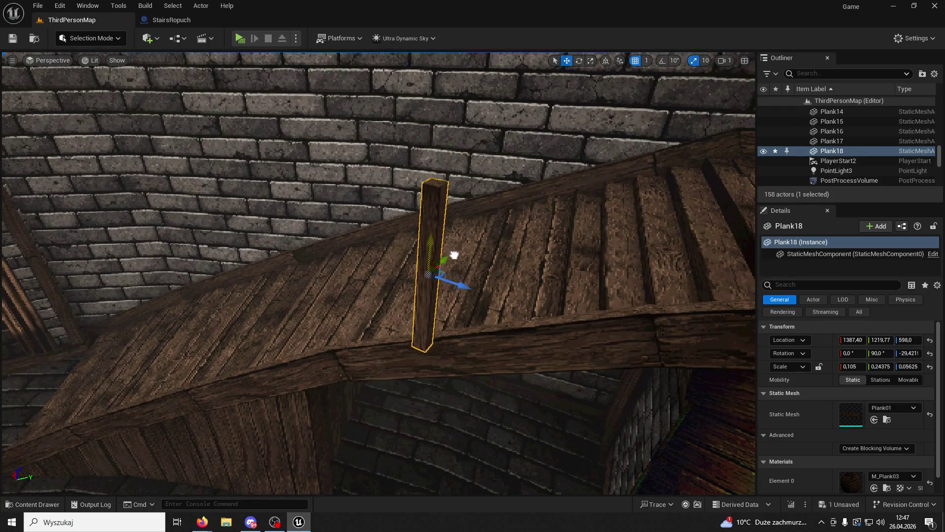
drag(452, 286, 420, 252)
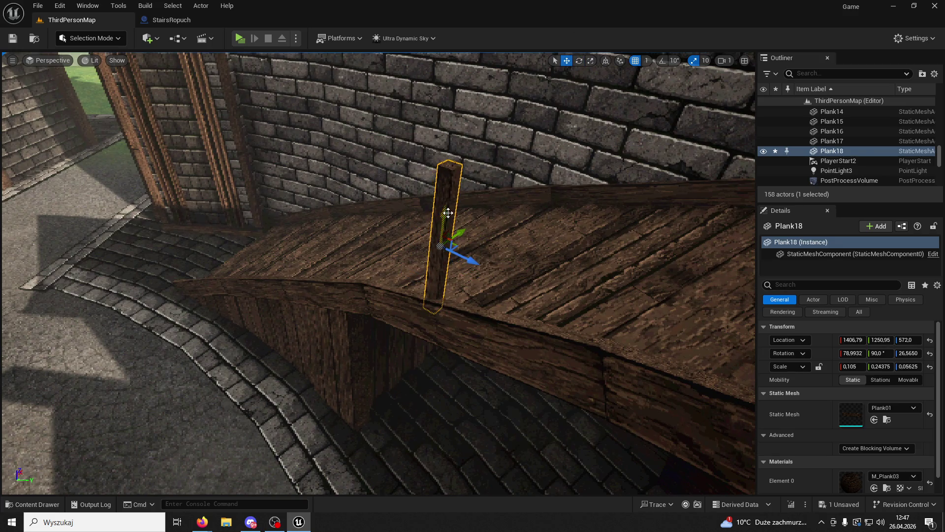
mouse_move(446, 242)
mouse_down()
mouse_move(446, 275)
mouse_move(447, 207)
mouse_up()
mouse_move(389, 256)
mouse_down()
mouse_move(389, 295)
mouse_move(365, 295)
mouse_move(389, 284)
mouse_up()
Step: Copy Plank18 into Plank19 further along, rotate it and move it into its railing position
mouse_move(334, 321)
alt+mouse_down()
mouse_move(395, 316)
mouse_move(367, 302)
mouse_move(379, 312)
mouse_move(391, 260)
alt+mouse_up()
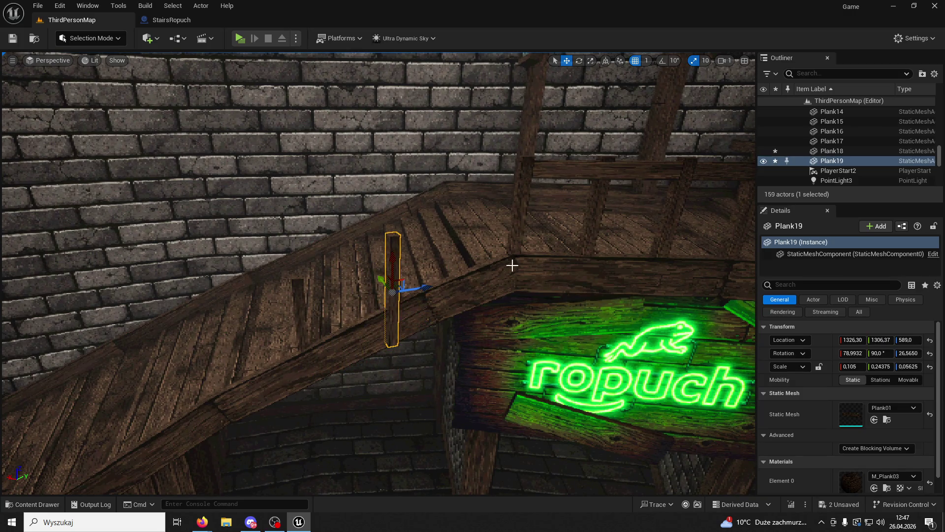
click(579, 61)
drag(433, 290, 455, 285)
drag(544, 205, 544, 205)
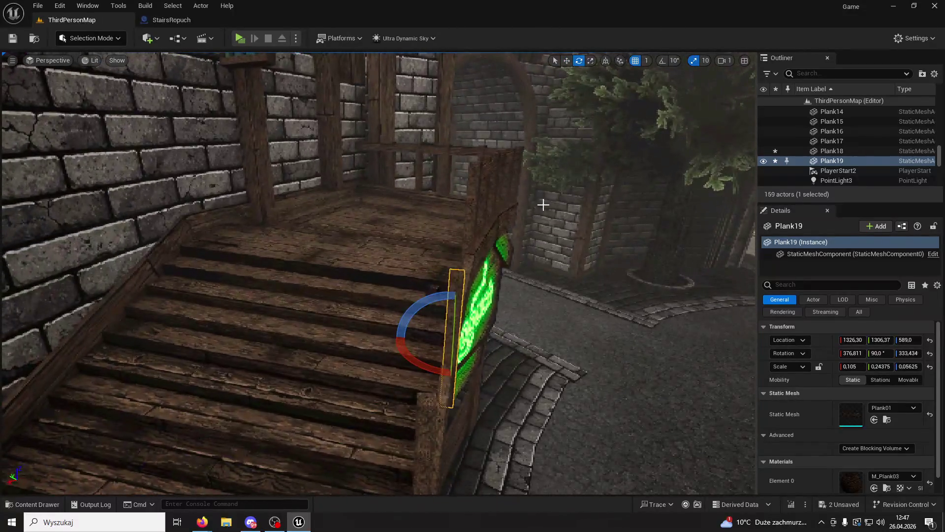
click(567, 61)
drag(416, 338, 410, 338)
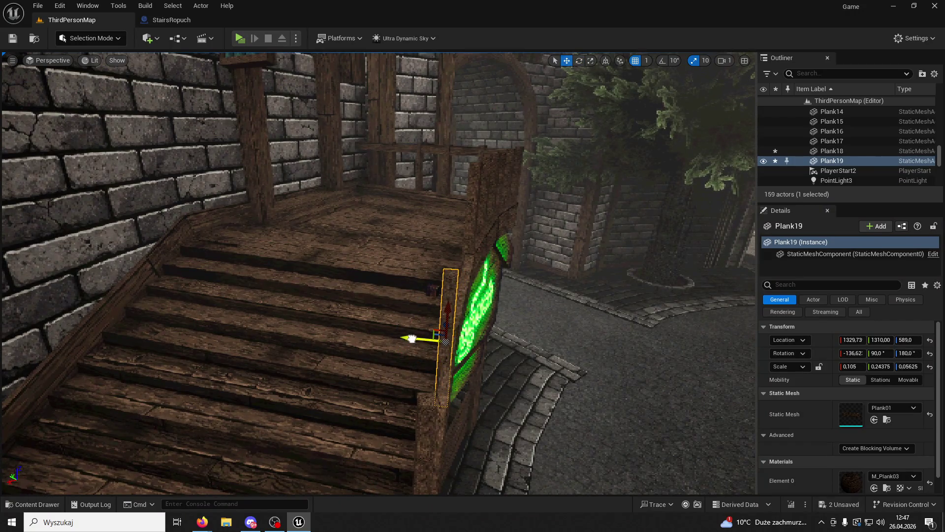
drag(469, 336, 469, 336)
drag(300, 310, 374, 309)
drag(367, 256, 360, 212)
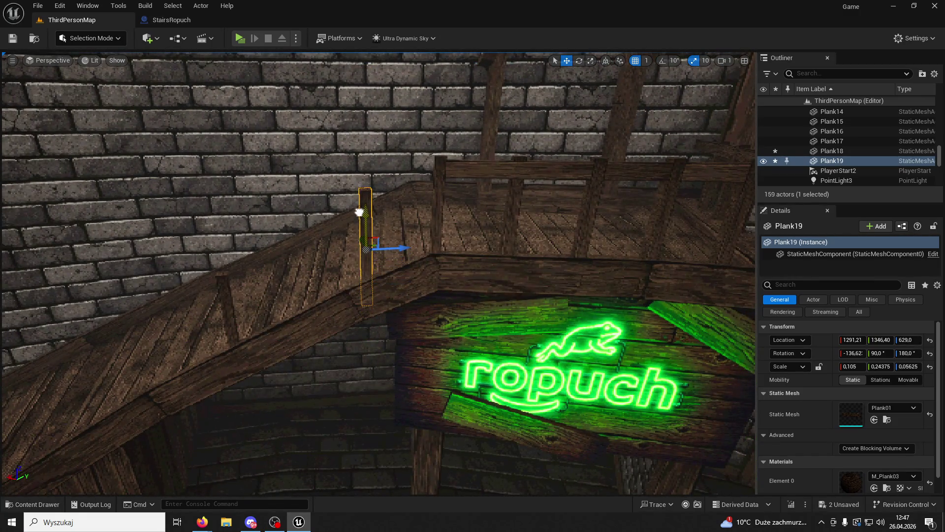
click(438, 212)
click(367, 241)
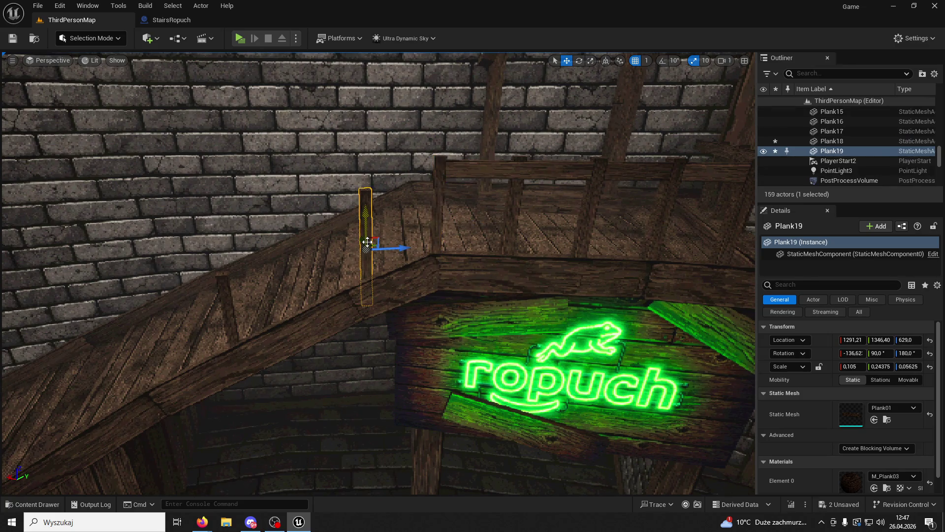
Step: Copy Plank19 into Plank20, drop it onto the stairs and slide it to 1348.06, 1299.53, 590.0
mouse_move(404, 253)
alt+mouse_down()
mouse_move(329, 253)
mouse_move(426, 284)
mouse_move(577, 73)
alt+mouse_up()
key(End)
click(580, 61)
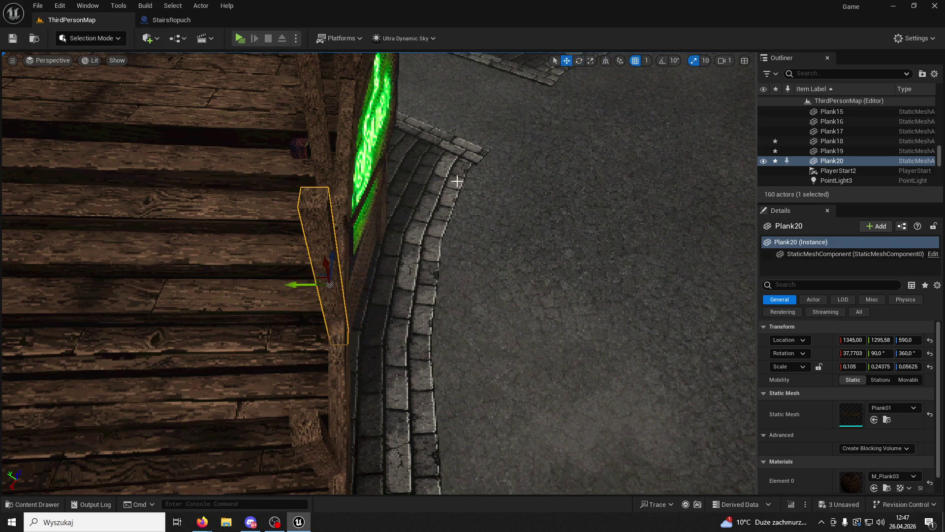
mouse_move(308, 275)
mouse_down()
mouse_move(289, 289)
mouse_move(339, 310)
mouse_up()
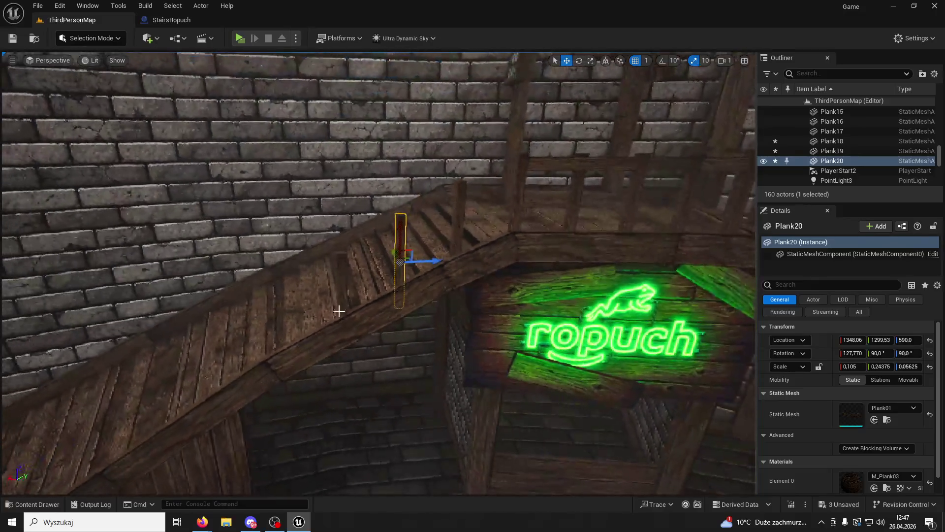
Step: Select post Plank18 and tilt it to a new angle on the stair stringer
click(352, 303)
click(342, 295)
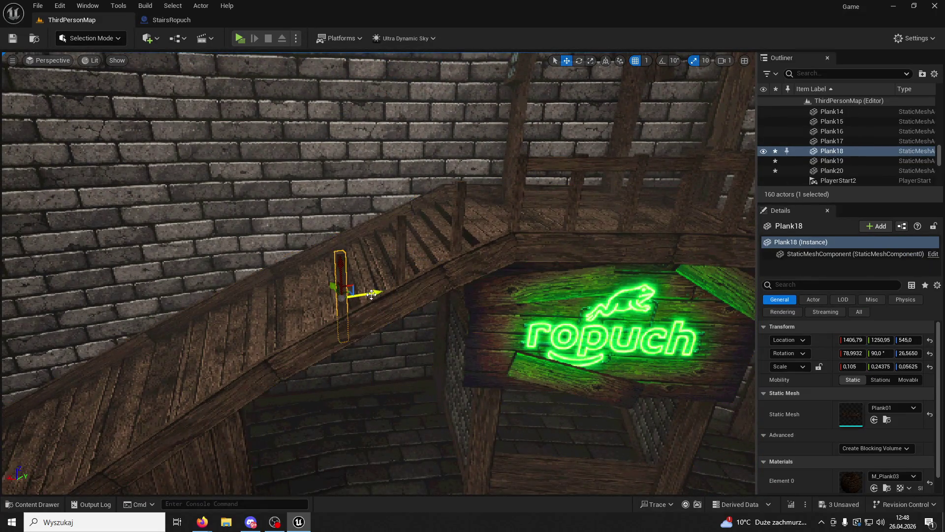
alt+drag(343, 295, 379, 282)
drag(507, 127, 512, 125)
click(581, 60)
drag(397, 448, 392, 410)
drag(492, 389, 492, 389)
Step: Copy Plank18 into new post Plank21 further along, lower it and fine-tune its tilt
click(567, 60)
mouse_move(409, 328)
alt+mouse_down()
mouse_move(422, 327)
mouse_move(376, 332)
mouse_move(325, 316)
mouse_move(325, 351)
alt+mouse_up()
mouse_move(444, 295)
alt+mouse_down()
mouse_move(394, 256)
mouse_move(338, 247)
mouse_move(374, 236)
mouse_move(320, 251)
alt+mouse_up()
mouse_move(333, 299)
alt+mouse_down()
mouse_move(285, 316)
mouse_move(276, 300)
mouse_move(261, 327)
mouse_move(238, 320)
mouse_move(296, 345)
mouse_move(374, 305)
alt+mouse_up()
click(579, 60)
drag(400, 335, 414, 333)
mouse_move(489, 309)
alt+mouse_down()
mouse_move(429, 320)
mouse_move(489, 309)
alt+mouse_up()
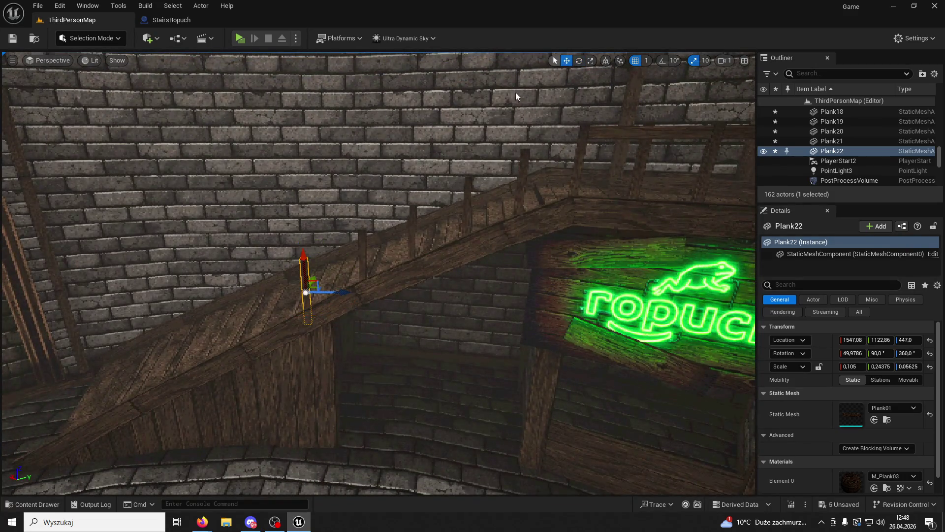
key(f)
Step: Copy more posts down the lower stairs, setting Plank24 on the stringer at 1662.25, 981.945, 341.0
alt+drag(441, 265, 414, 266)
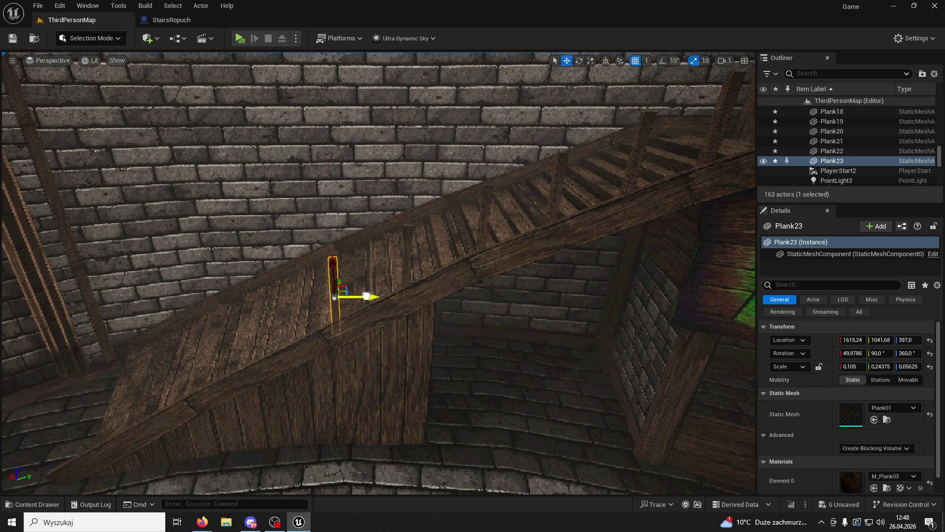
mouse_move(374, 297)
alt+mouse_down()
mouse_move(355, 291)
mouse_move(374, 281)
mouse_move(359, 283)
alt+mouse_up()
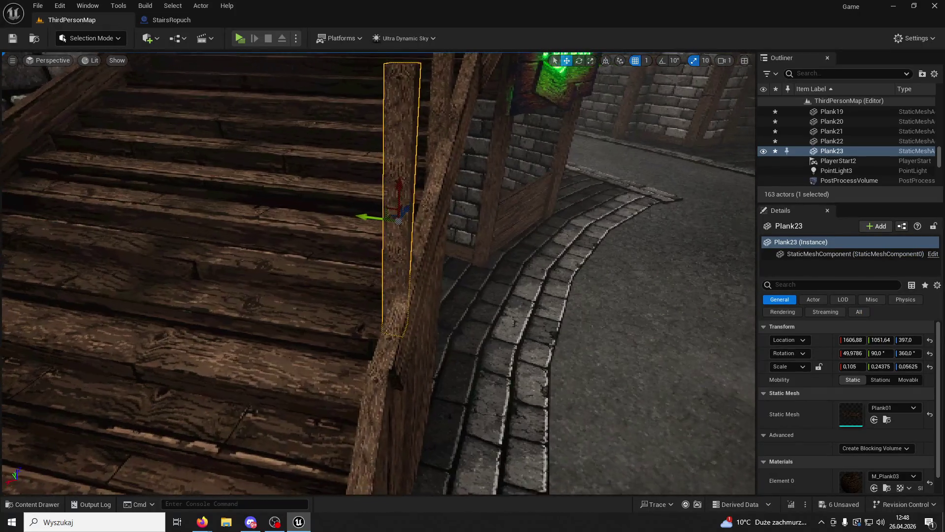
mouse_move(385, 224)
mouse_down()
mouse_move(475, 224)
mouse_move(344, 256)
mouse_move(304, 318)
mouse_move(277, 313)
mouse_up()
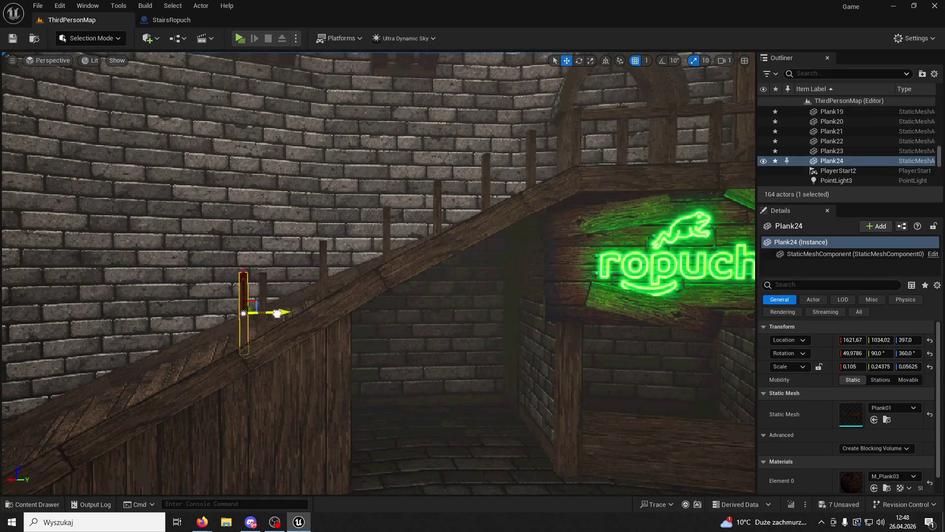
drag(218, 306, 177, 266)
mouse_move(375, 355)
mouse_down()
mouse_move(374, 397)
mouse_move(448, 358)
mouse_move(404, 319)
mouse_up()
mouse_move(376, 273)
mouse_down()
mouse_move(424, 255)
mouse_move(412, 289)
mouse_up()
click(578, 62)
click(567, 61)
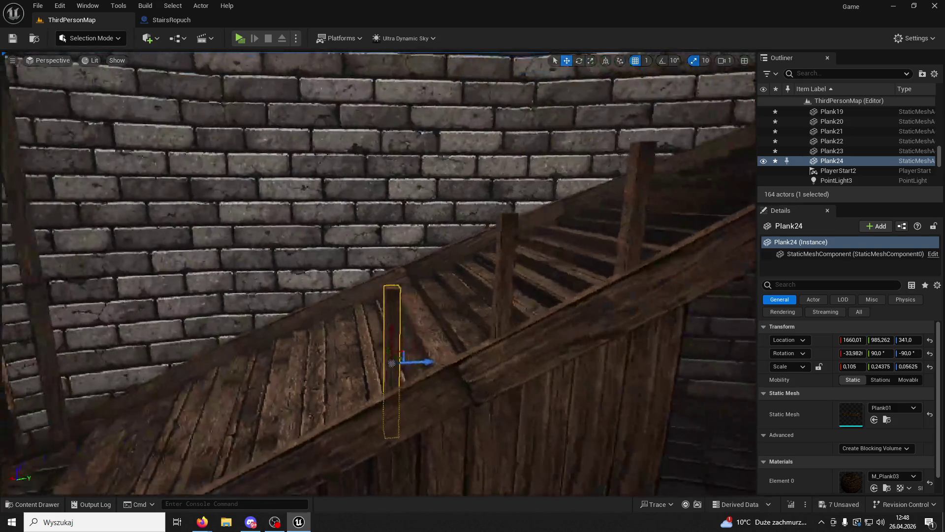
scroll(455, 308, down, 5)
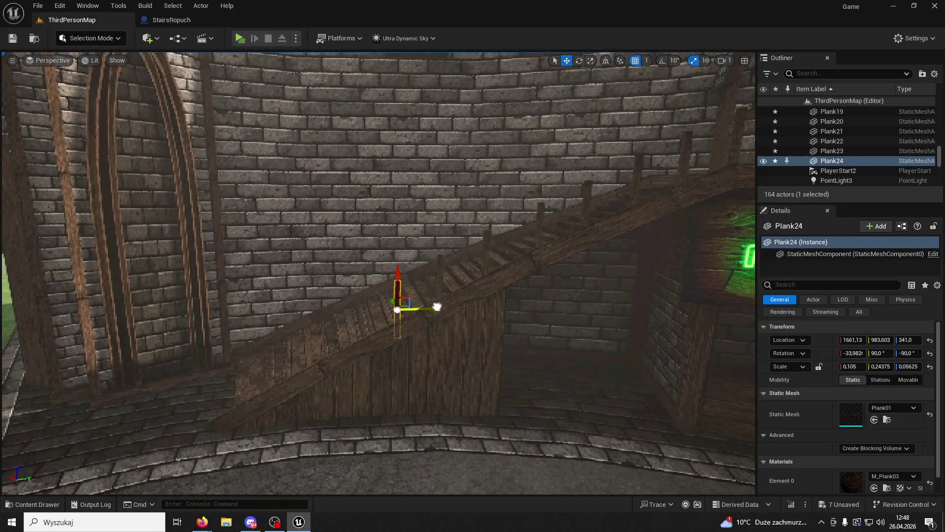
drag(477, 312, 523, 316)
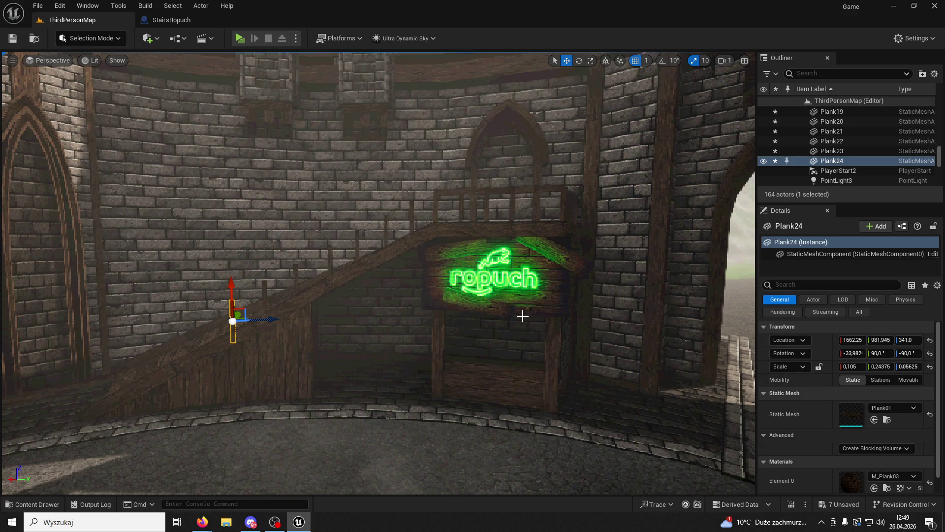
key(f)
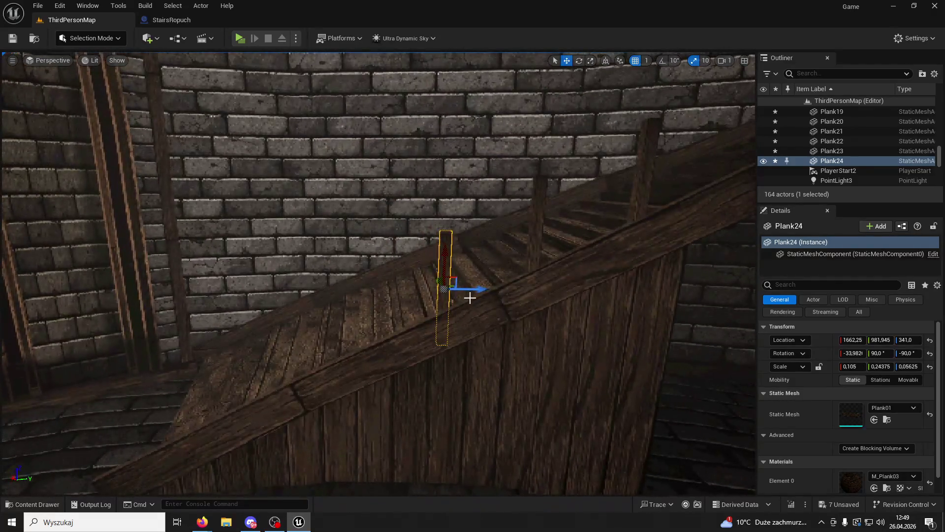
alt+drag(472, 291, 407, 295)
click(394, 298)
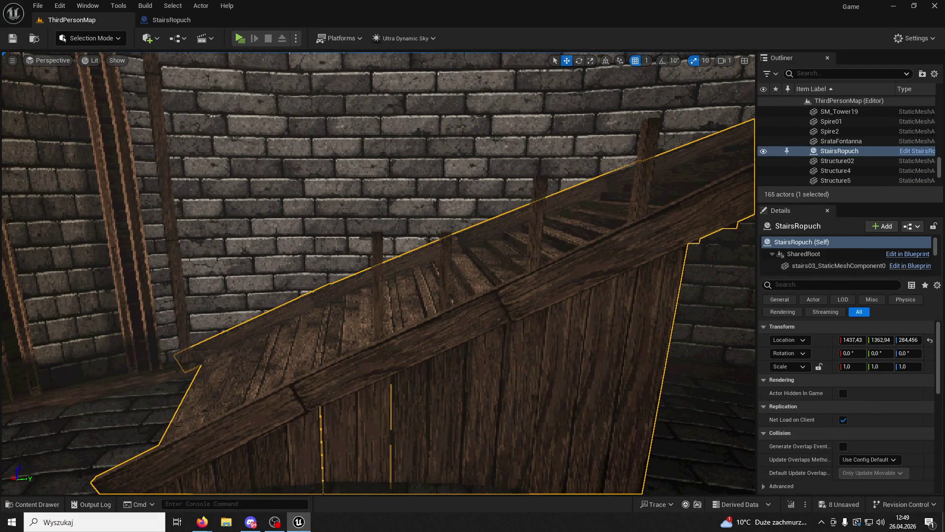
click(375, 266)
key(f)
alt+drag(482, 190, 482, 190)
alt+drag(493, 285, 494, 285)
mouse_move(396, 335)
mouse_down()
mouse_move(391, 259)
mouse_move(421, 266)
mouse_move(334, 272)
mouse_up()
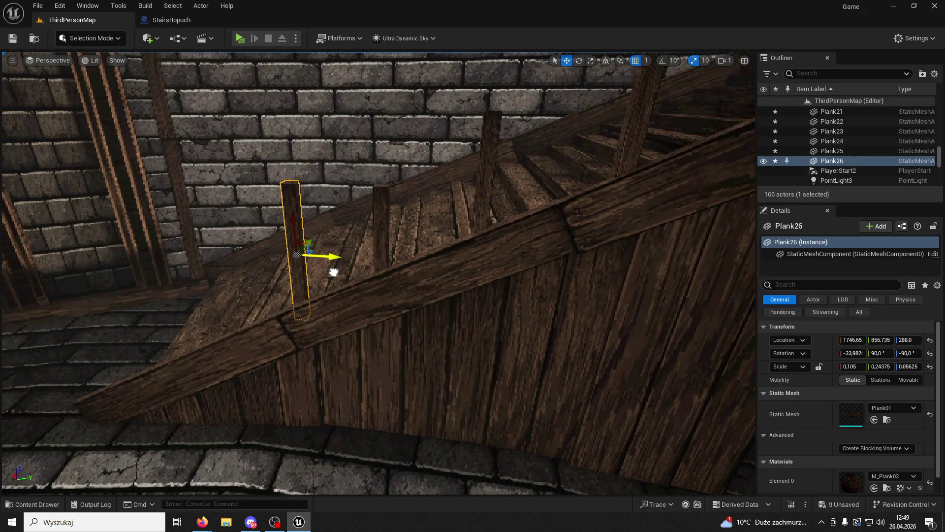
drag(301, 222, 288, 270)
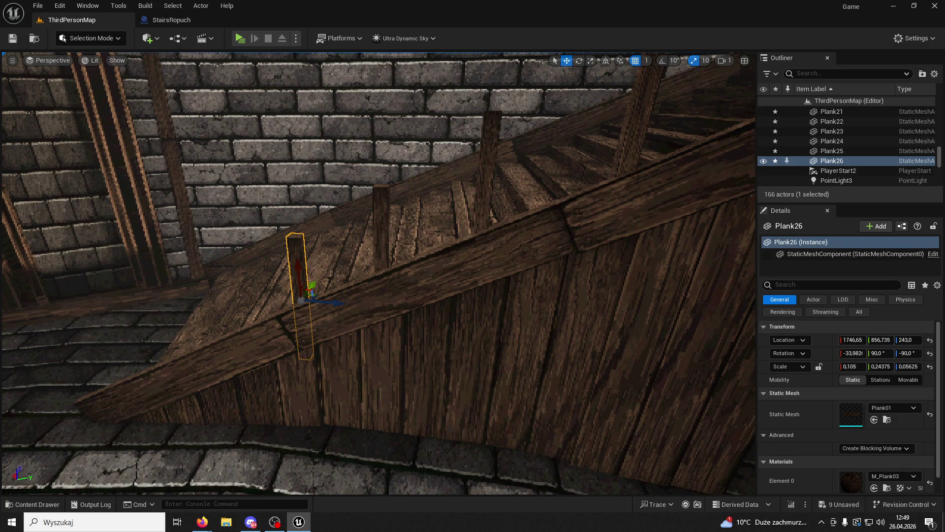
key(alt+Tab)
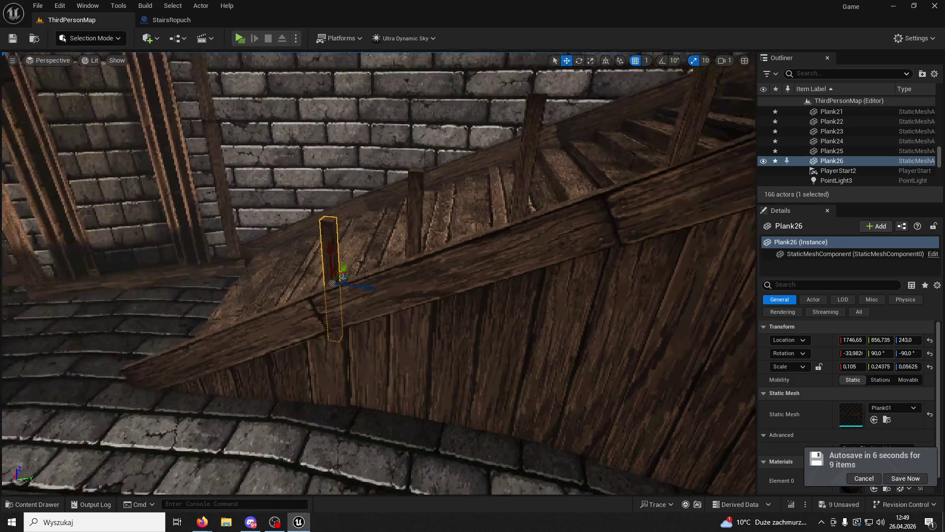
Step: Rotate Plank26, then copy it into Plank27 and fit that against the stair's side beam
drag(323, 281, 378, 211)
click(579, 60)
mouse_move(398, 314)
mouse_down()
mouse_move(381, 288)
mouse_move(398, 314)
mouse_up()
click(567, 60)
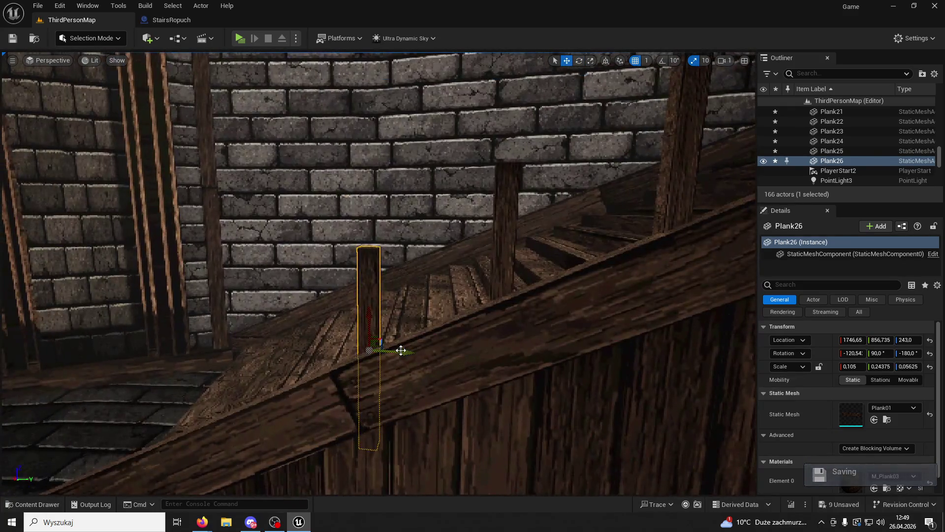
mouse_move(394, 350)
alt+mouse_down()
mouse_move(254, 366)
mouse_move(249, 345)
mouse_move(239, 376)
mouse_move(238, 325)
mouse_move(241, 362)
alt+mouse_up()
key(f)
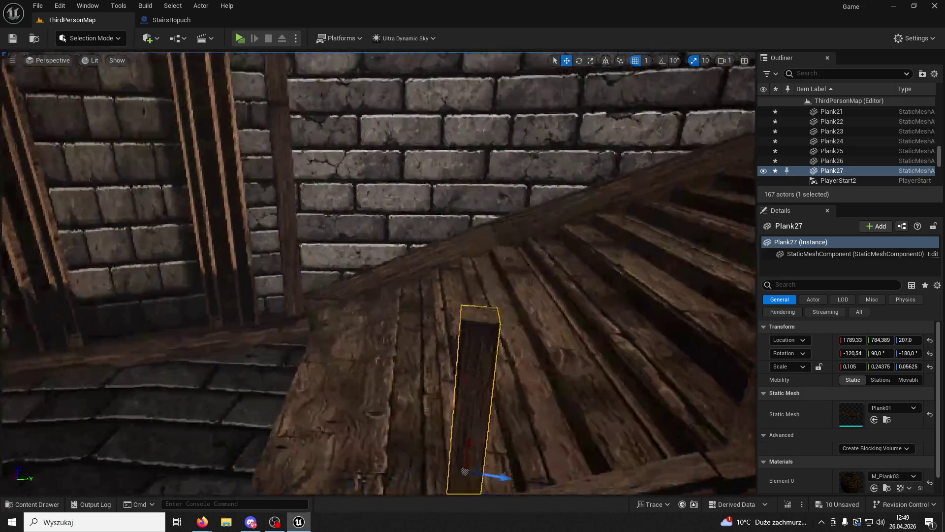
click(579, 60)
mouse_move(456, 261)
mouse_down()
mouse_move(452, 274)
mouse_move(458, 270)
mouse_up()
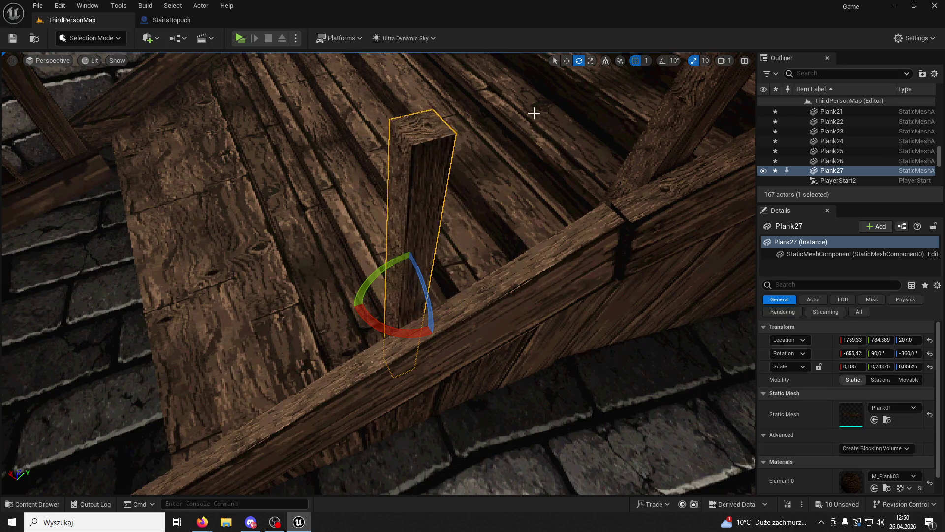
click(567, 61)
mouse_move(390, 262)
mouse_down()
mouse_move(402, 286)
mouse_move(393, 284)
mouse_up()
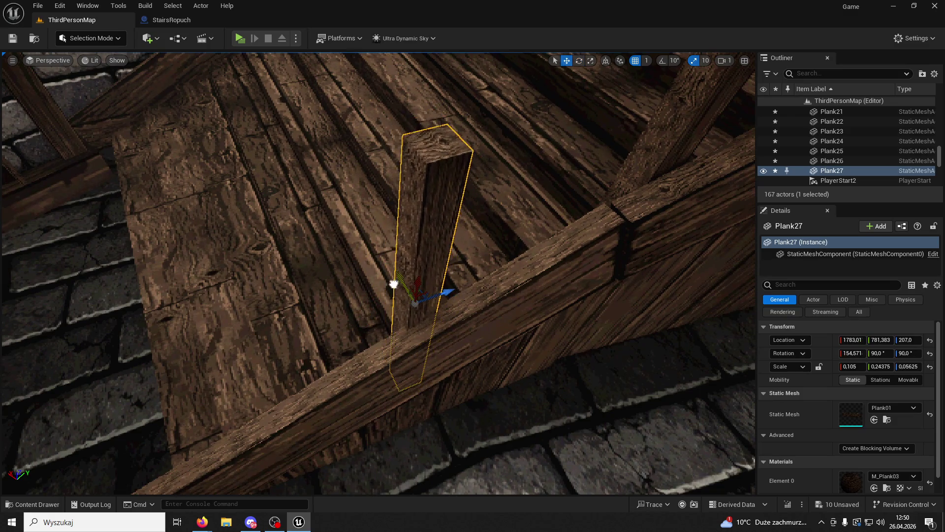
scroll(397, 283, down, 10)
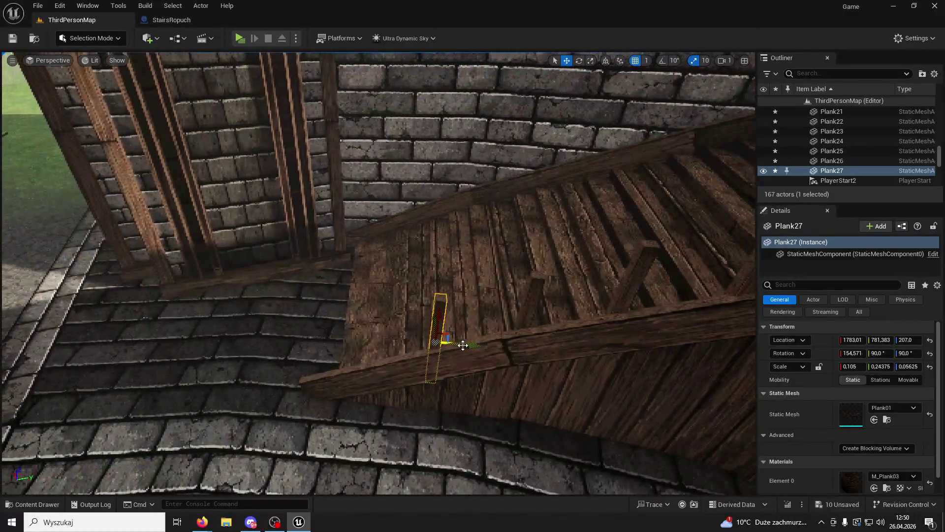
Step: Duplicate Plank27 into Plank28, rotate it and move it down to the stair's foot
key(ctrl+d)
mouse_move(468, 345)
mouse_down()
mouse_move(365, 334)
mouse_move(335, 308)
mouse_move(342, 322)
mouse_move(348, 314)
mouse_up()
click(579, 61)
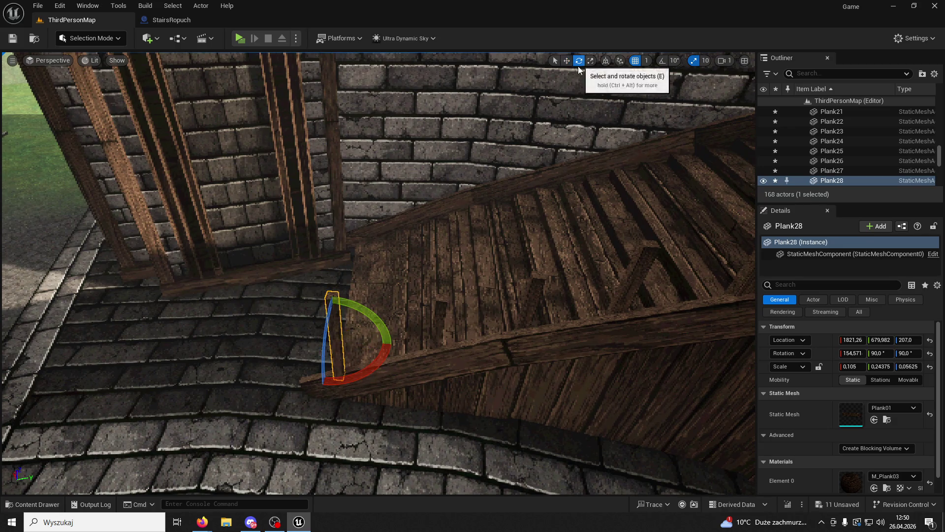
mouse_move(386, 340)
mouse_down()
mouse_move(398, 345)
mouse_move(361, 376)
mouse_up()
mouse_move(537, 99)
mouse_down()
mouse_move(522, 119)
mouse_move(536, 100)
mouse_up()
click(566, 61)
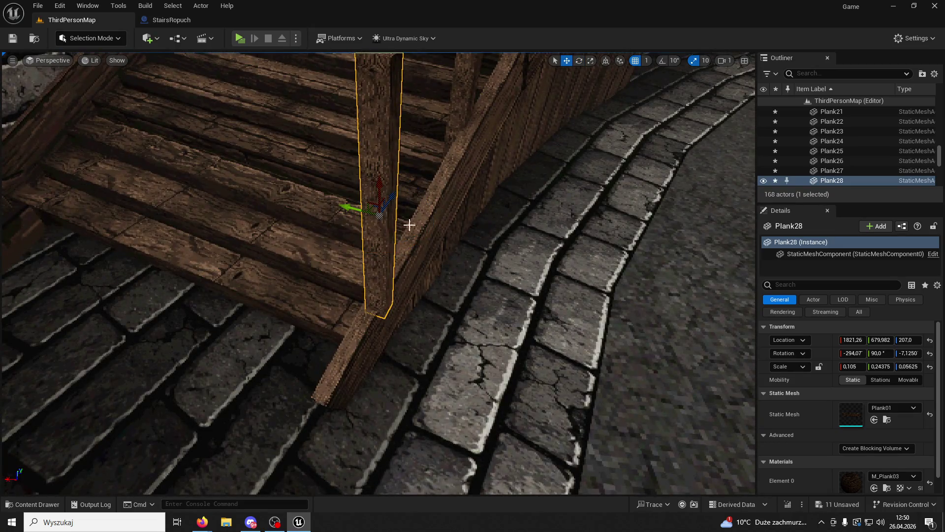
mouse_move(343, 206)
mouse_down()
mouse_move(327, 205)
mouse_move(361, 257)
mouse_move(315, 256)
mouse_move(259, 295)
mouse_up()
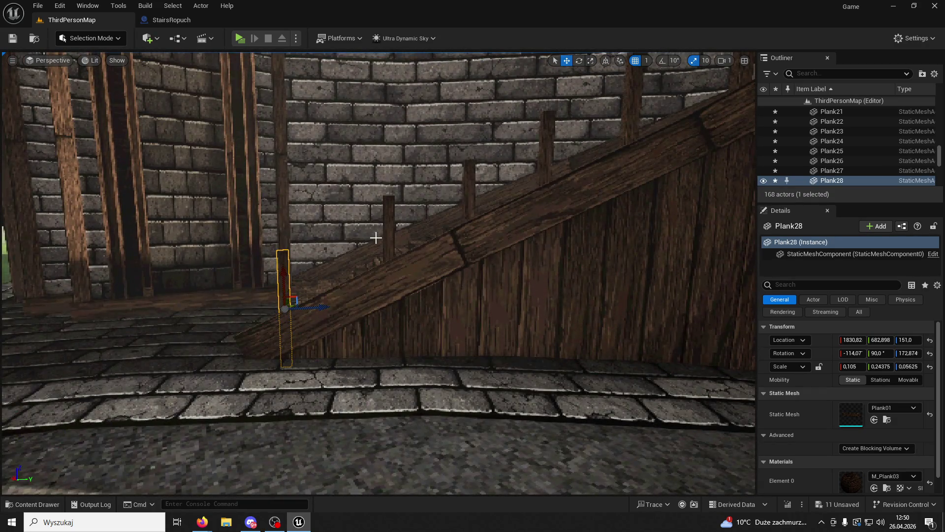
Step: Raise the neighbouring posts Plank24 and Plank26 slightly on Z
click(386, 233)
scroll(460, 215, down, 5)
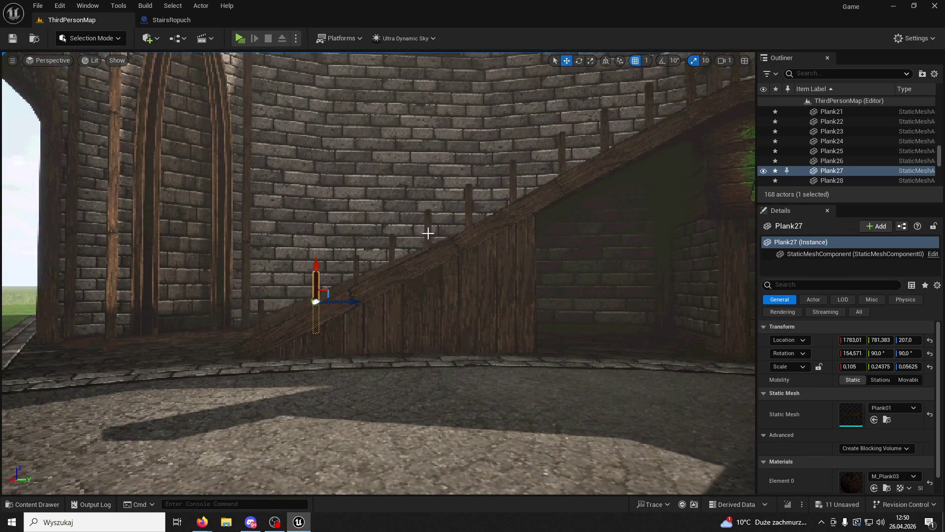
click(428, 233)
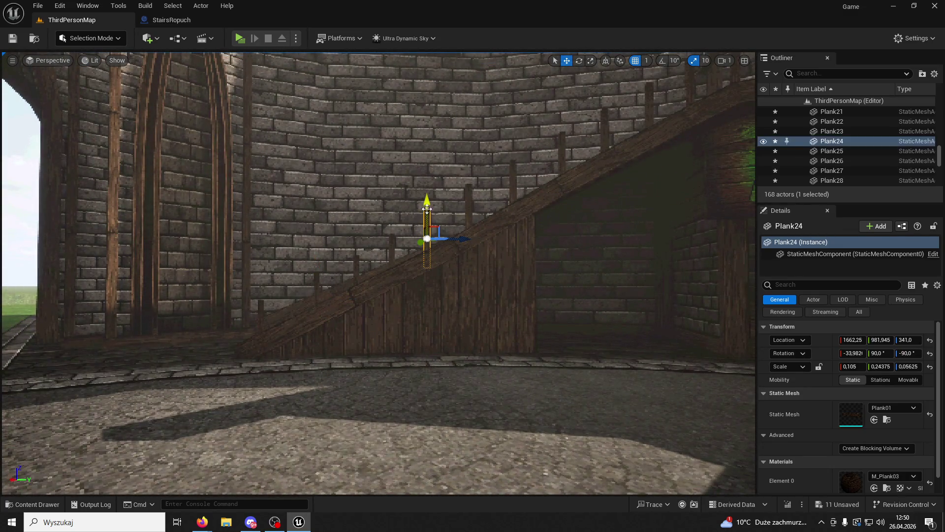
drag(427, 202, 427, 199)
click(392, 241)
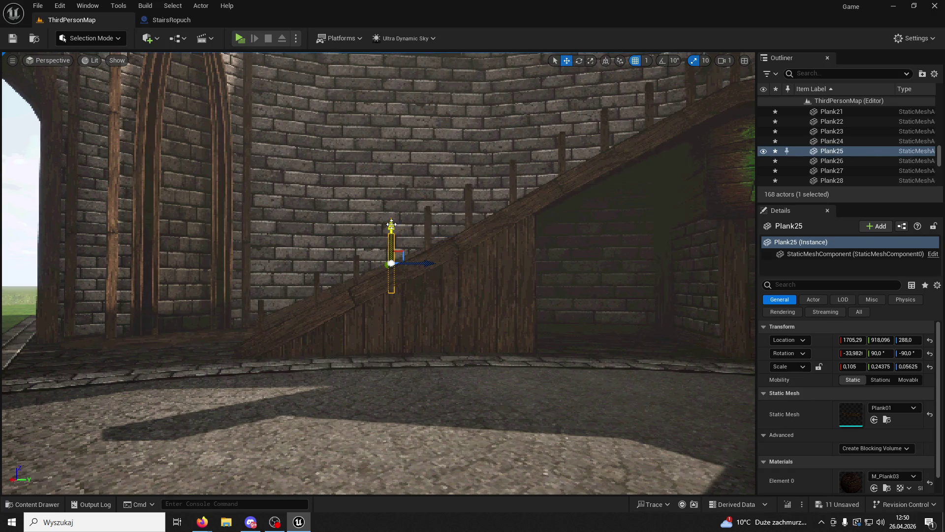
click(353, 266)
drag(357, 251, 358, 242)
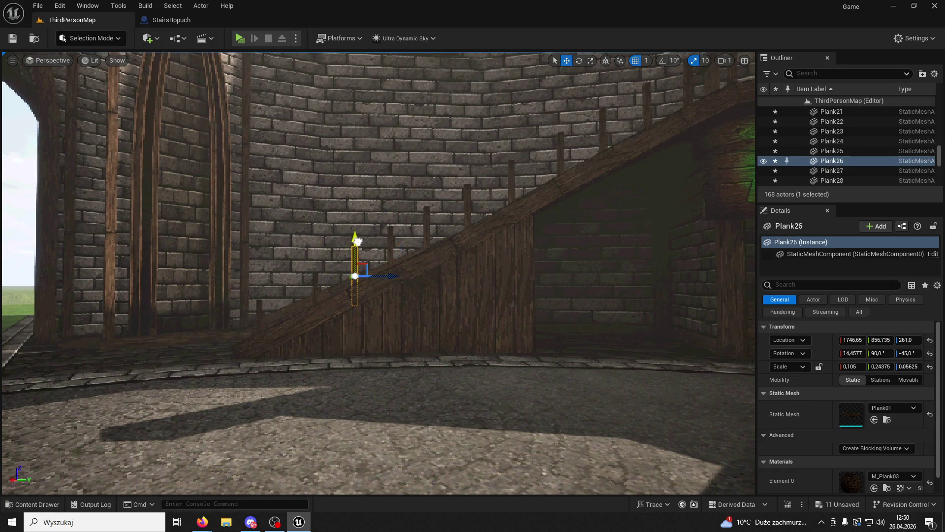
click(316, 283)
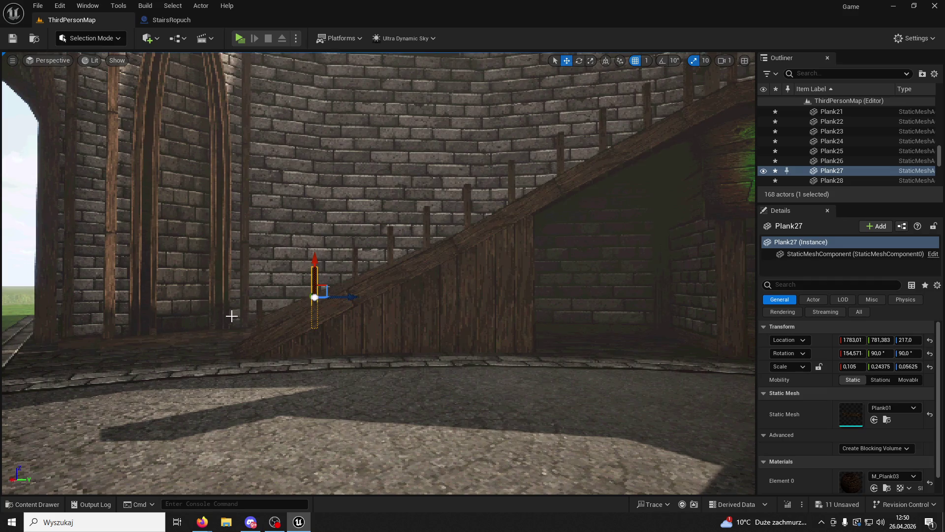
click(263, 314)
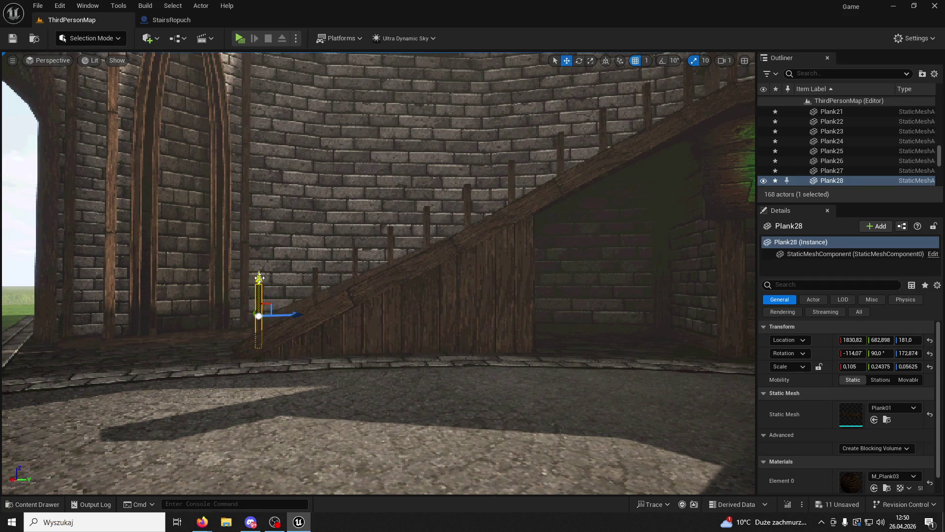
click(362, 313)
click(313, 269)
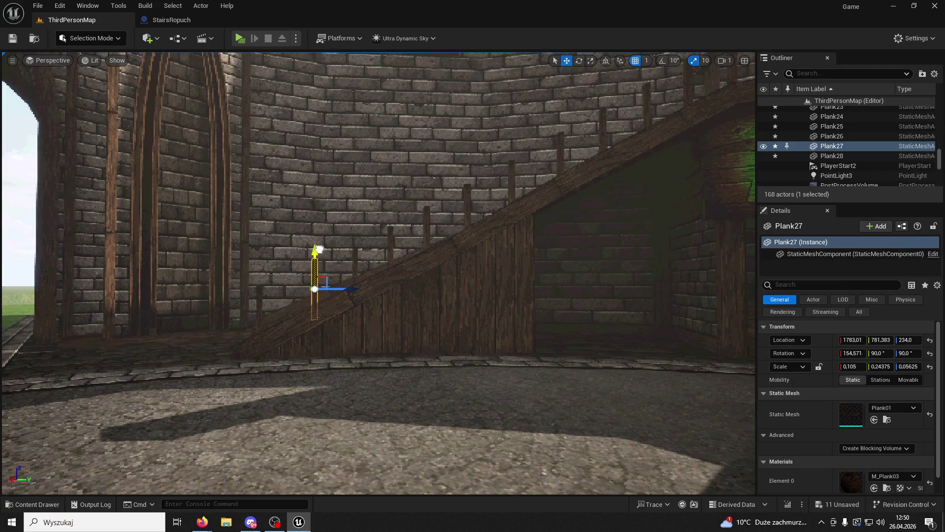
click(353, 252)
drag(360, 239, 360, 234)
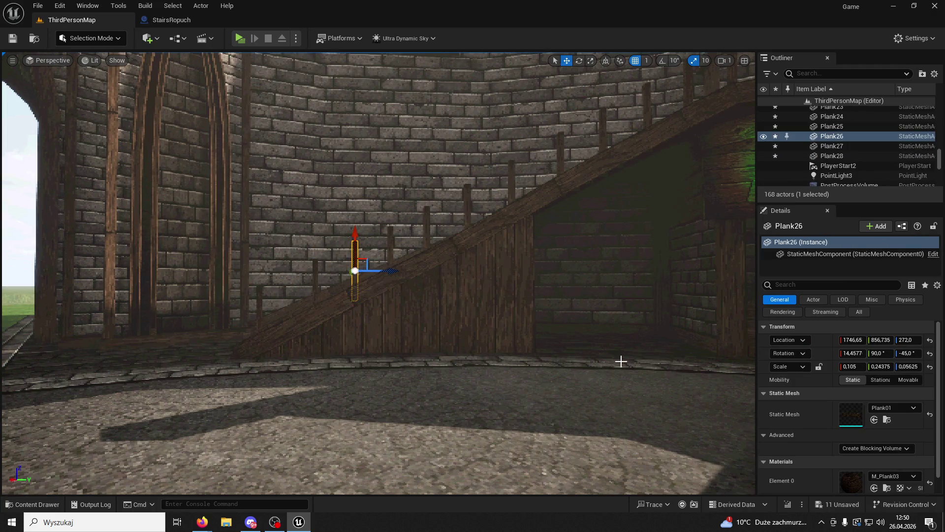
Step: Copy a landing rail plank into top rail Plank29 at 1290.57, 1343.23, 712.0
key(alt+Tab)
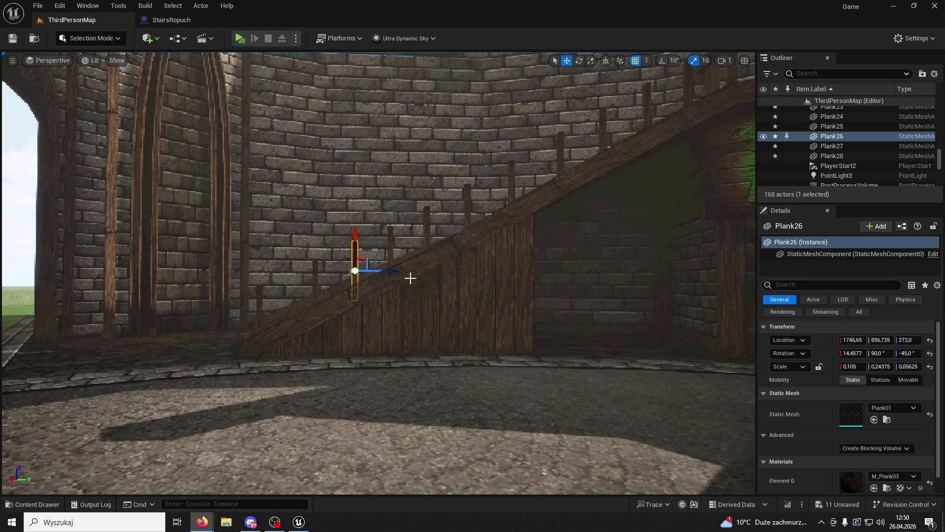
key(alt+Tab)
mouse_move(410, 278)
mouse_down()
mouse_move(405, 264)
mouse_move(460, 267)
mouse_up()
click(414, 241)
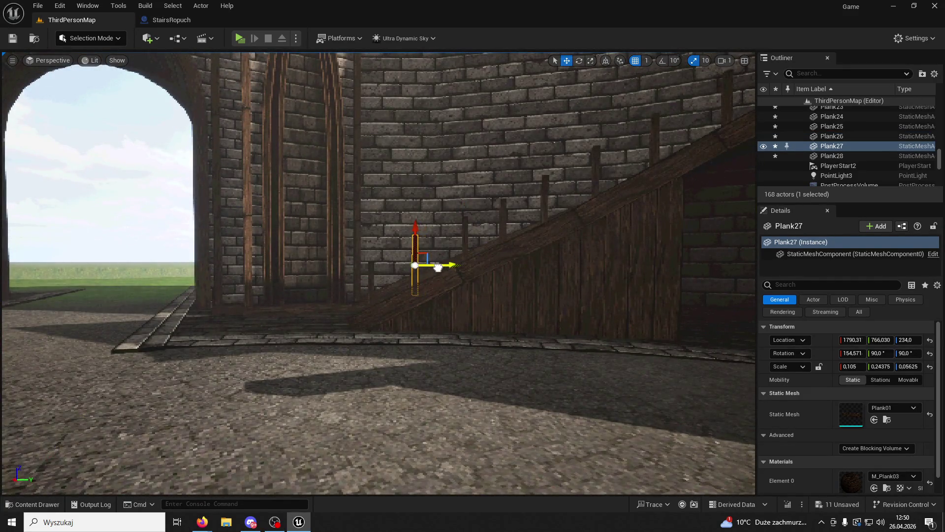
click(448, 180)
drag(447, 179, 447, 179)
drag(405, 258, 406, 258)
click(405, 258)
mouse_move(477, 258)
mouse_down()
mouse_move(296, 257)
mouse_move(276, 230)
mouse_up()
Step: Tilt Plank29 to the stair slope, shorten it to about a third, and fit it between the posts
key(f)
key(e)
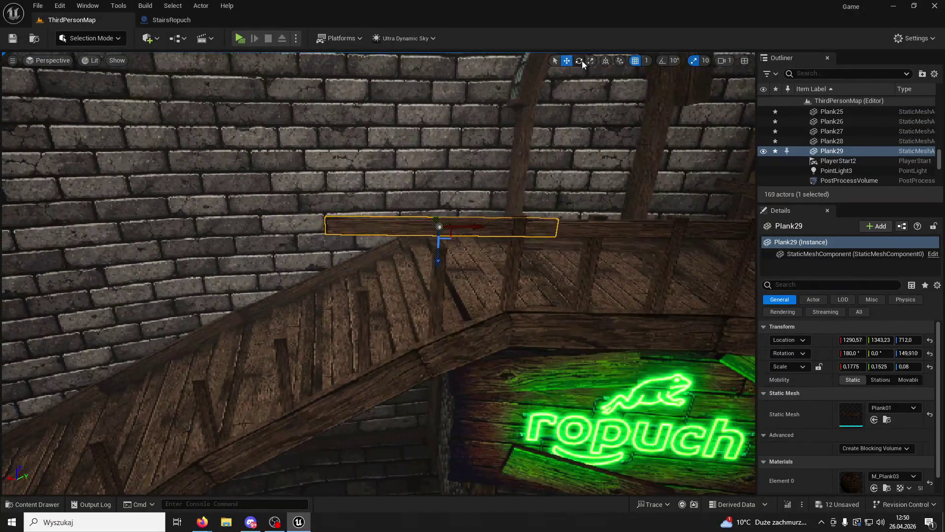
mouse_move(480, 227)
mouse_down()
mouse_move(499, 228)
mouse_move(508, 194)
mouse_up()
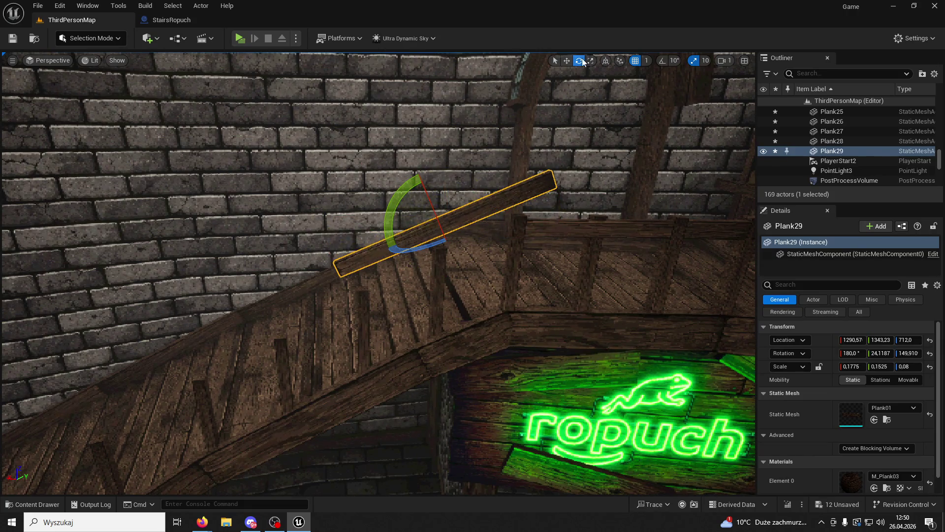
click(566, 61)
drag(450, 256, 470, 287)
drag(491, 242, 394, 260)
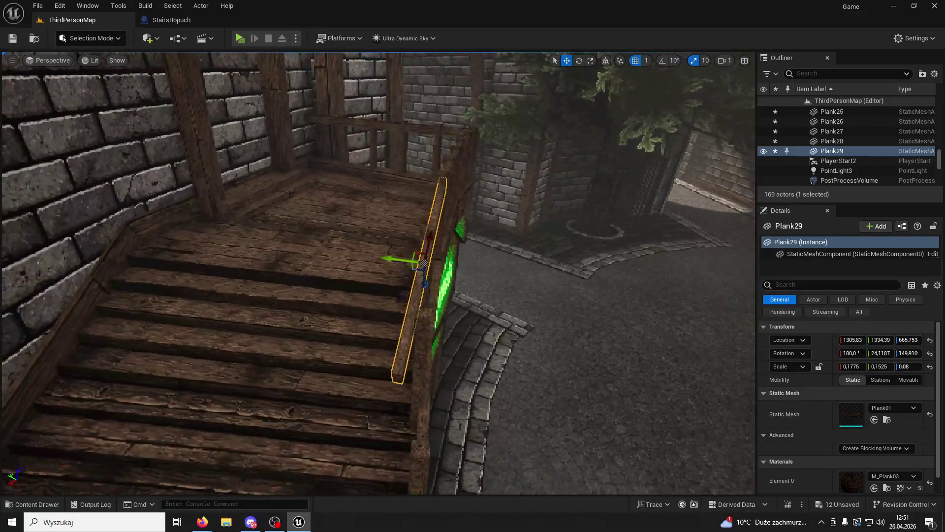
drag(504, 185, 581, 146)
drag(853, 367, 837, 367)
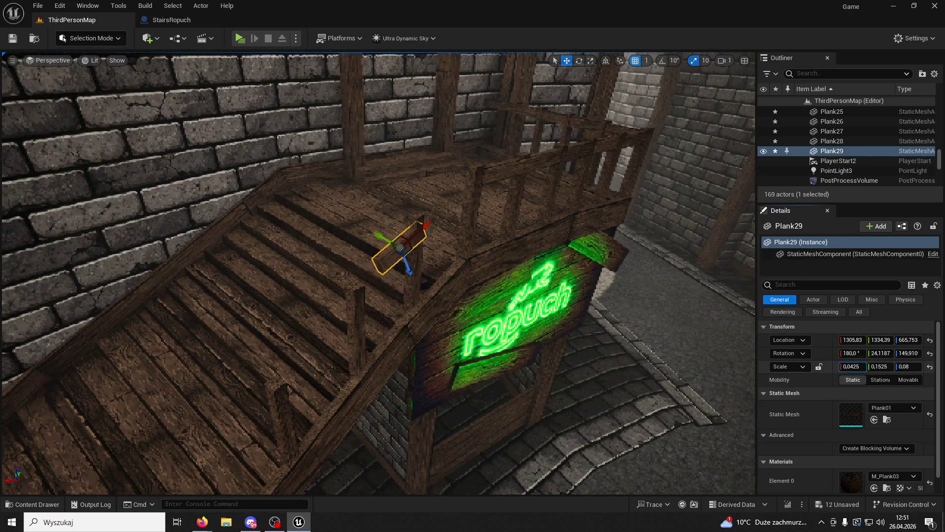
drag(420, 242, 465, 192)
key(f)
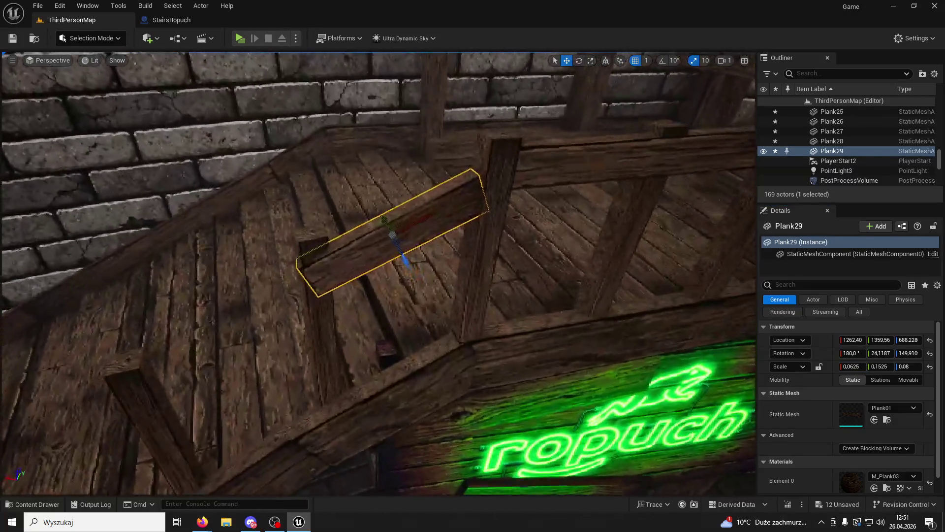
drag(399, 257, 395, 251)
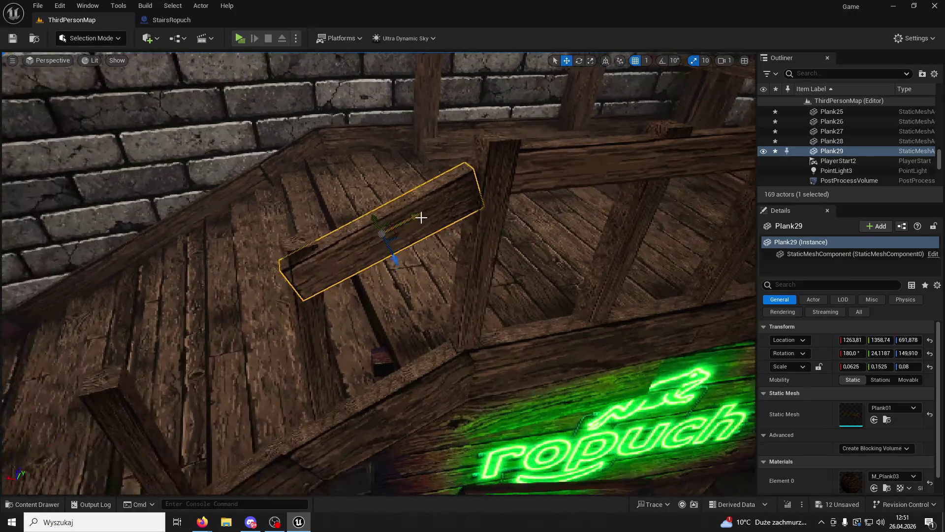
drag(422, 218, 428, 212)
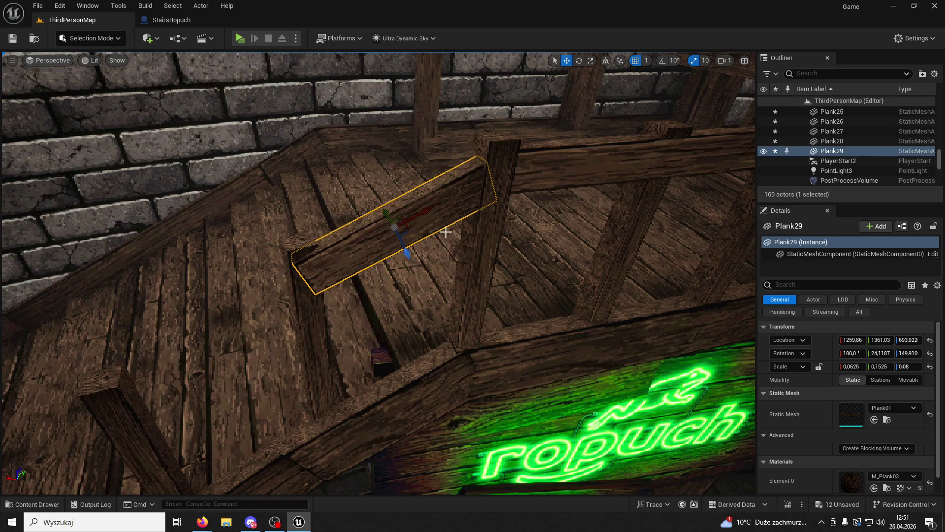
Step: Nudge post Plank19 slightly, then shift Plank29 left and raise it slightly
click(315, 349)
drag(304, 343, 310, 345)
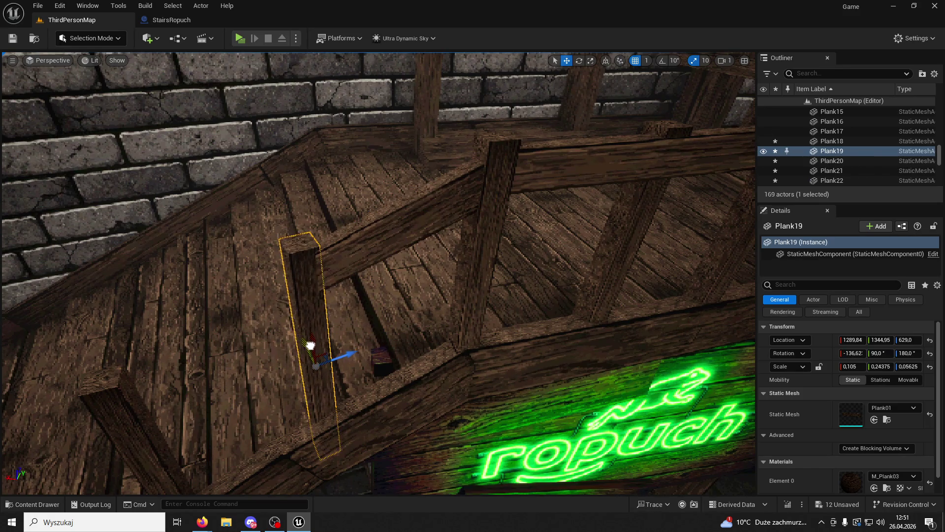
click(374, 230)
key(f)
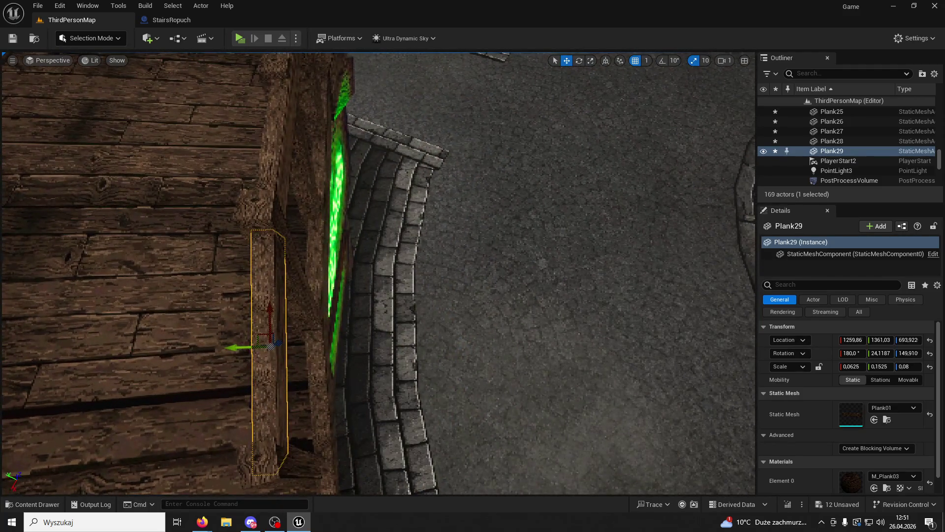
drag(239, 347, 325, 316)
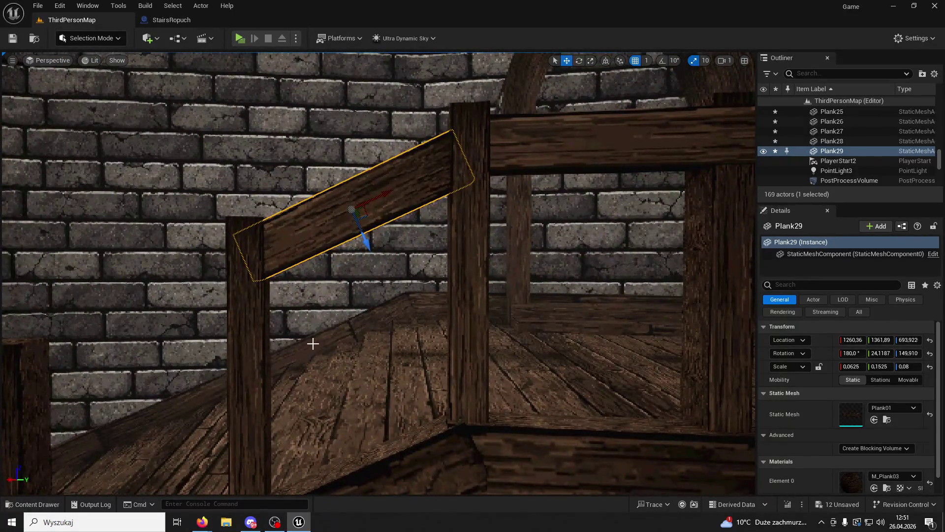
drag(366, 246, 360, 241)
Step: Undo a trial raise of the post below, then duplicate the handrail as Plank30 further down the railing
click(249, 313)
drag(252, 378, 251, 365)
key(ctrl+z)
key(ctrl+z)
key(f)
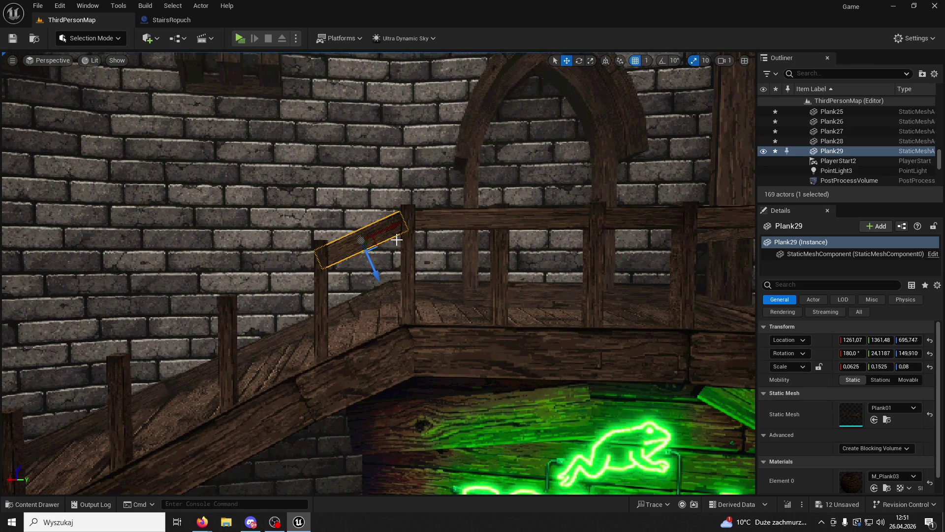
mouse_move(395, 231)
alt+mouse_down()
mouse_move(340, 245)
mouse_move(305, 268)
mouse_move(320, 268)
mouse_move(314, 274)
alt+mouse_up()
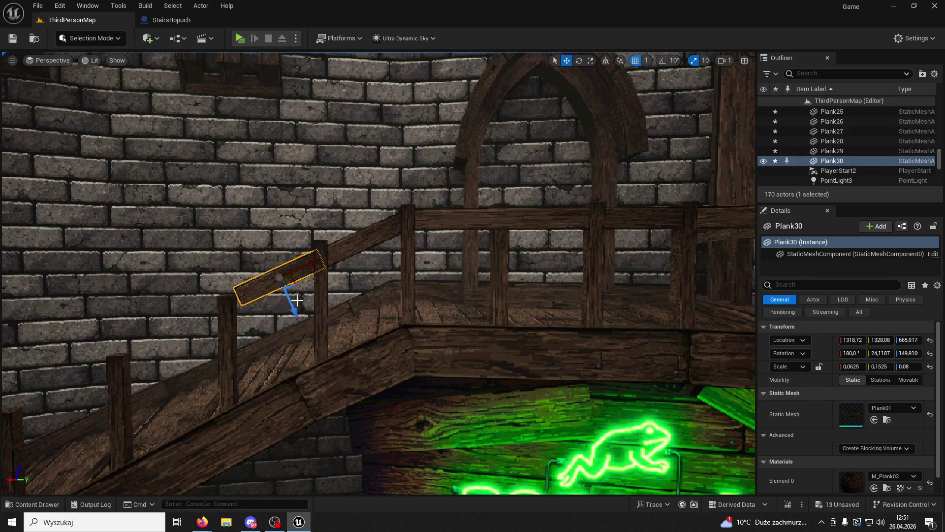
Step: Set Plank30's X scale to 0.06 and shift it slightly down and left
drag(294, 312, 325, 295)
click(580, 60)
click(853, 366)
text(0,06)
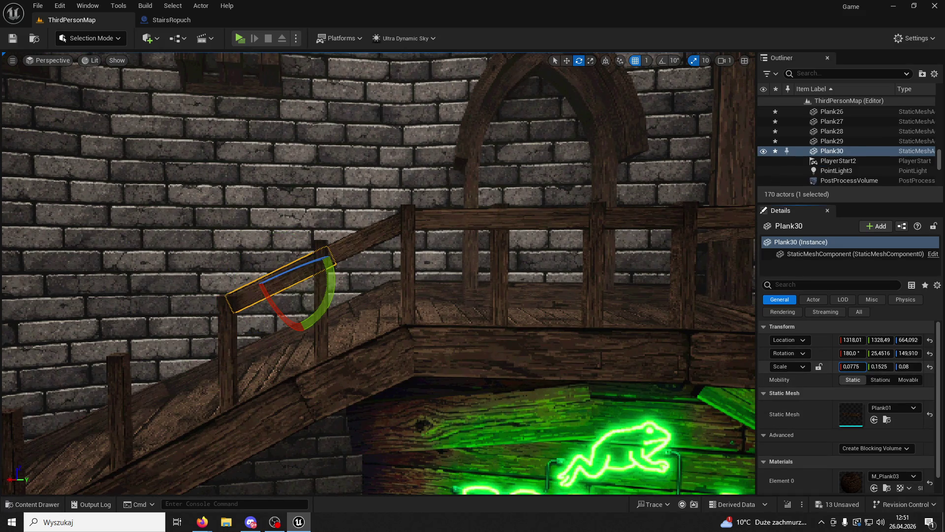
text(0,0725)
key(Return)
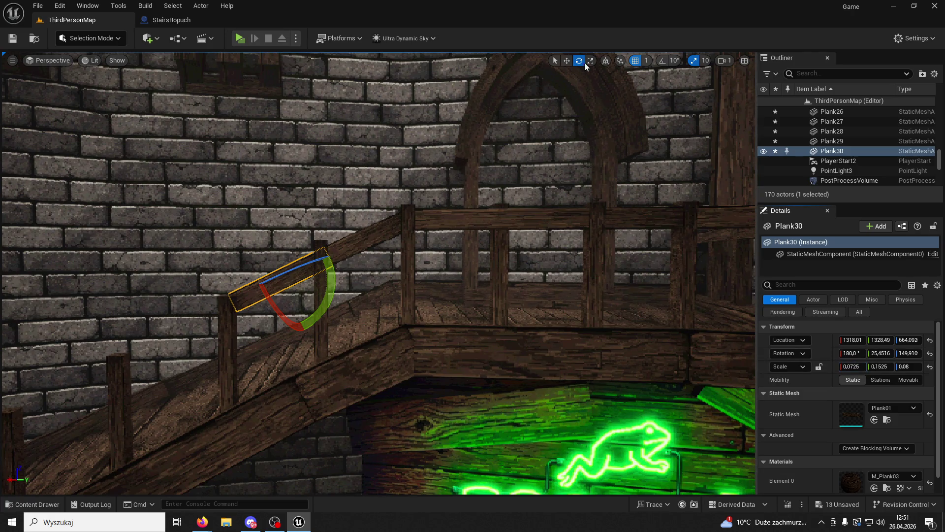
click(567, 60)
drag(282, 280, 293, 292)
Step: Rotate and slide Plank30 until it lines up with the railing on the lower posts
click(227, 327)
click(227, 327)
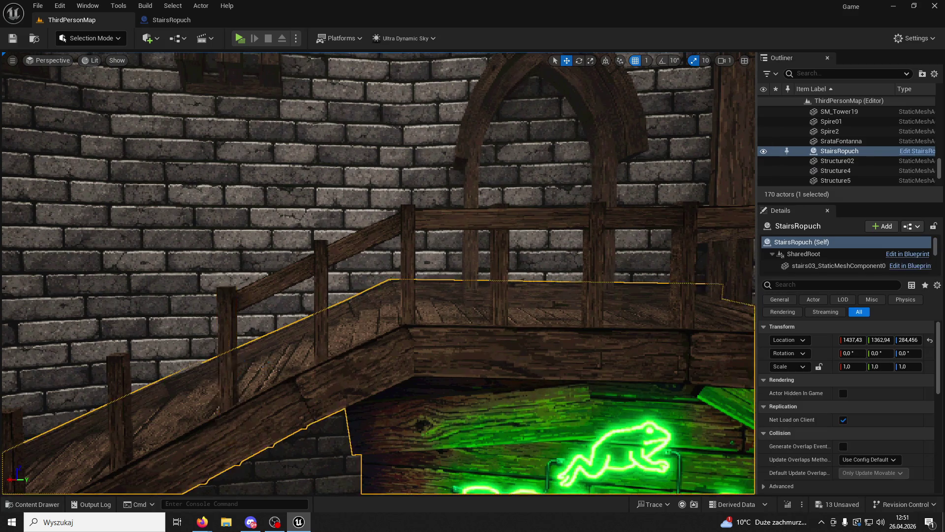
scroll(280, 318, down, 5)
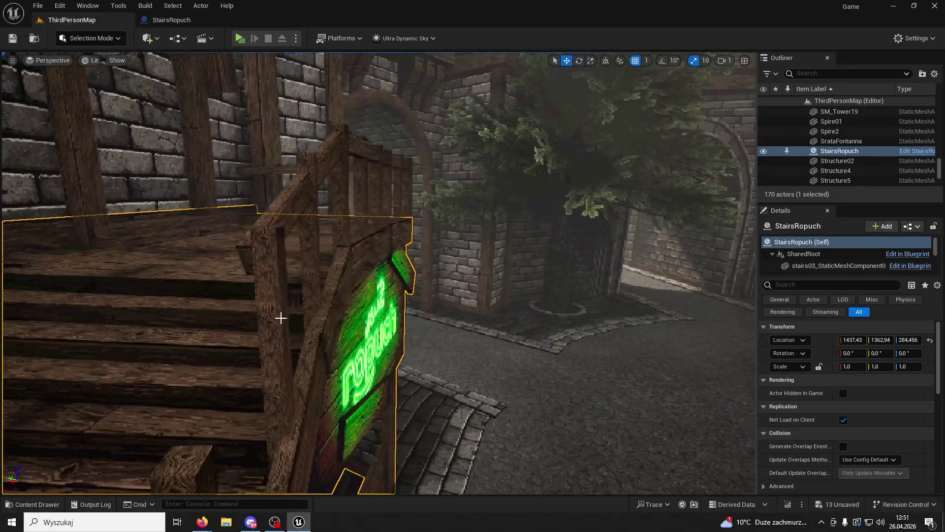
click(276, 315)
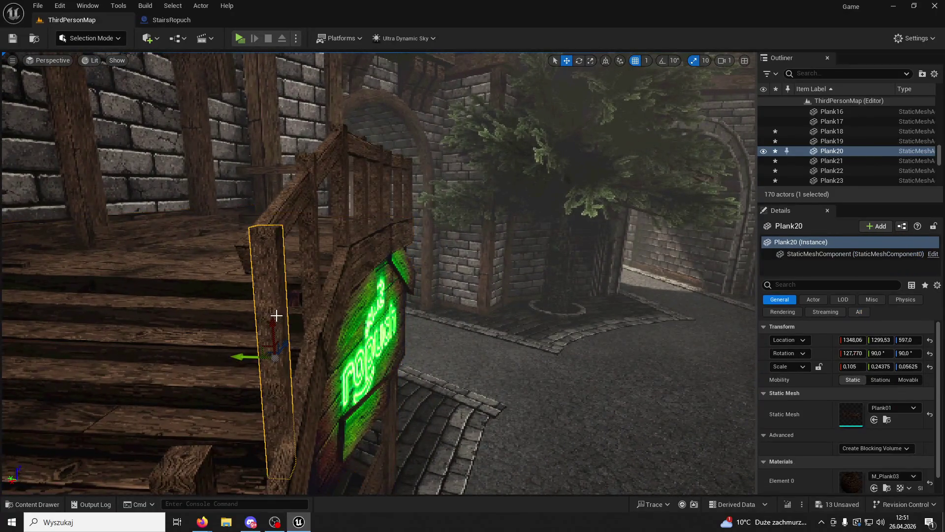
click(281, 212)
key(f)
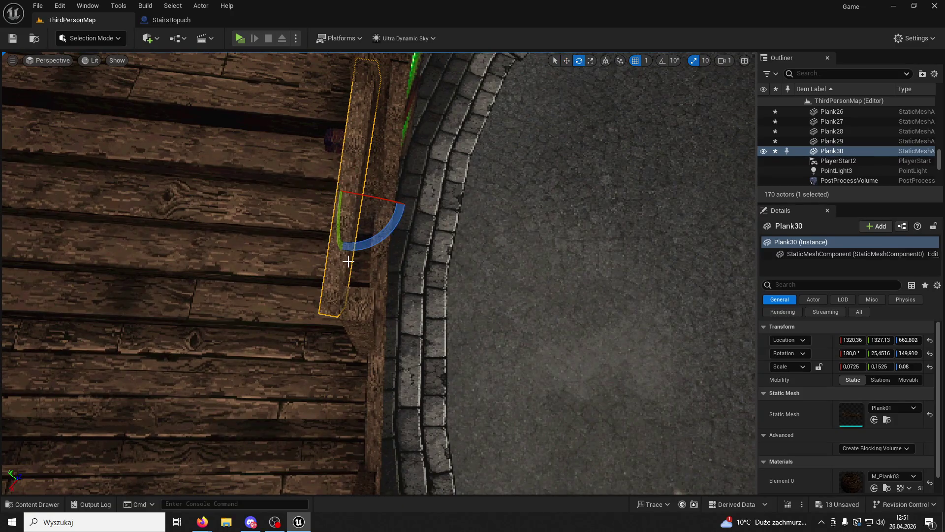
drag(348, 261, 354, 268)
click(567, 60)
drag(321, 192, 333, 194)
key(f)
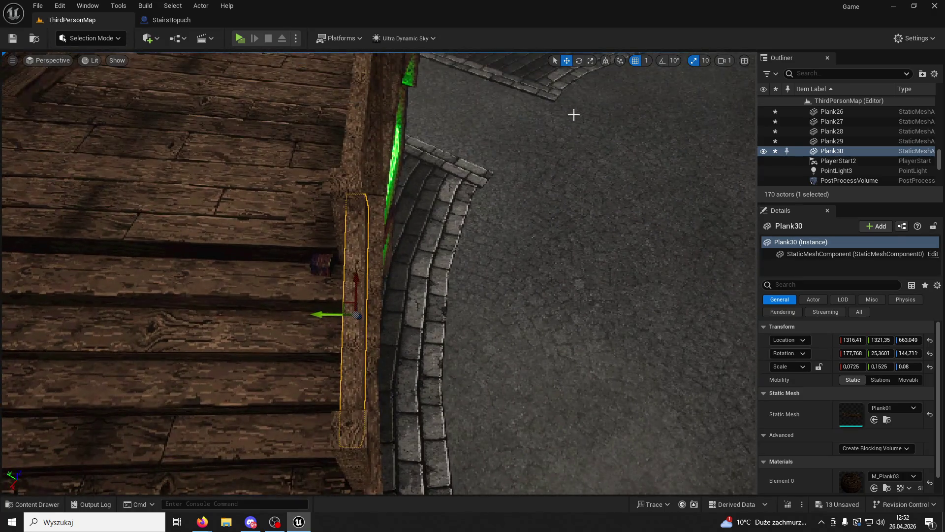
click(580, 61)
drag(394, 344, 389, 351)
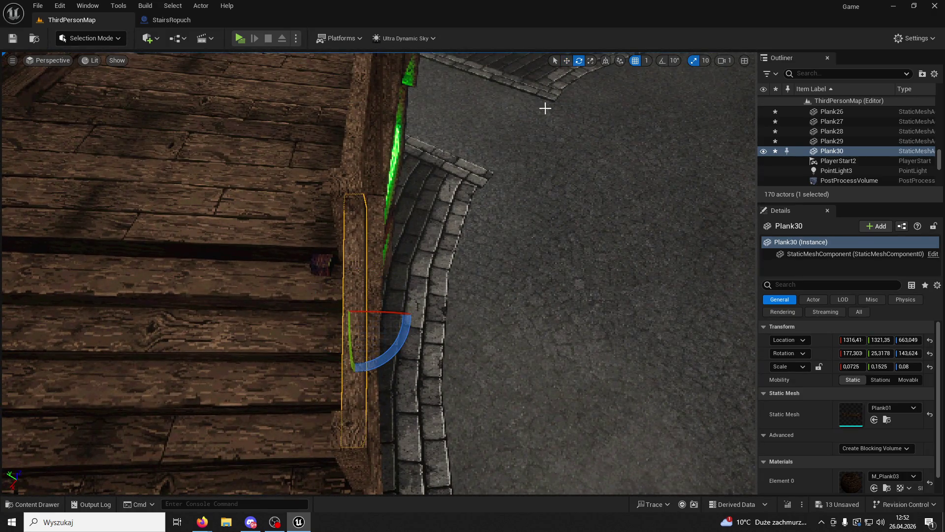
click(566, 61)
drag(329, 312, 318, 313)
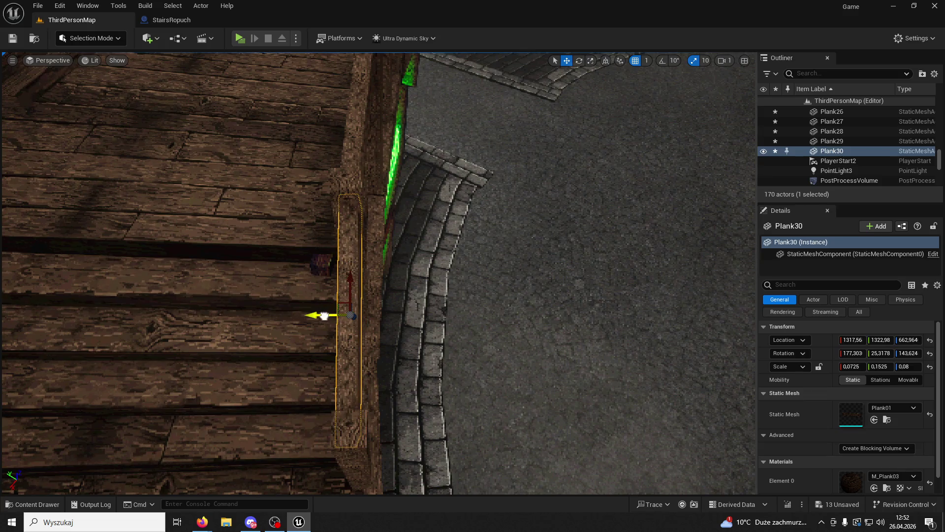
click(493, 341)
Step: Raise post Plank20 by one unit in Z and save the current level
key(f)
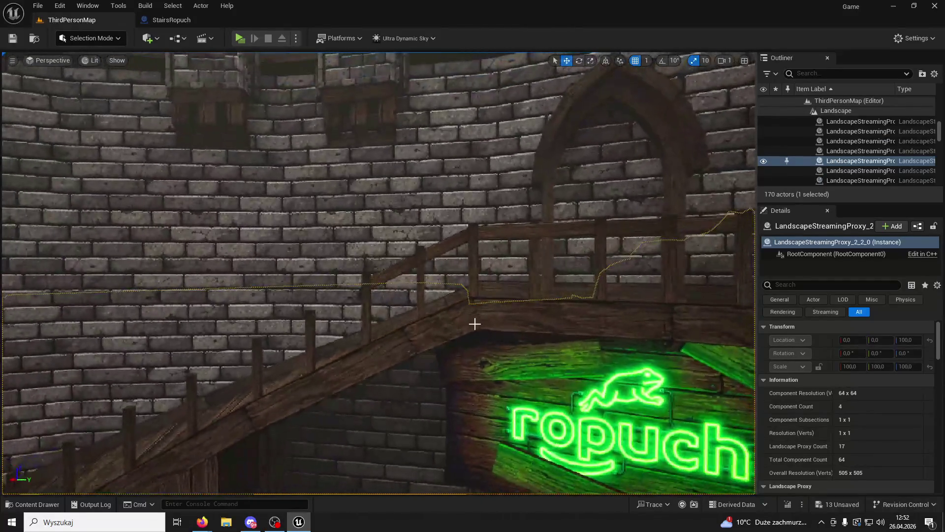
scroll(450, 317, up, 6)
click(213, 341)
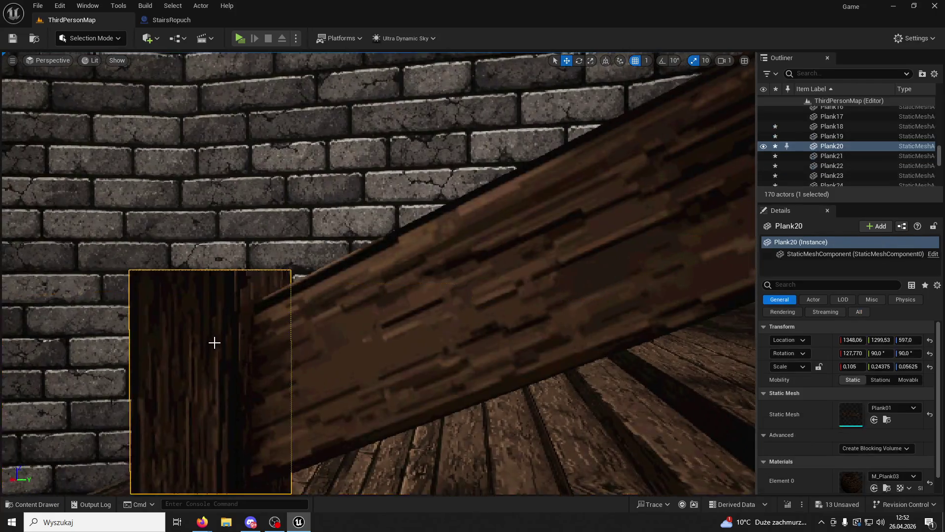
scroll(301, 375, down, 4)
drag(333, 323, 323, 313)
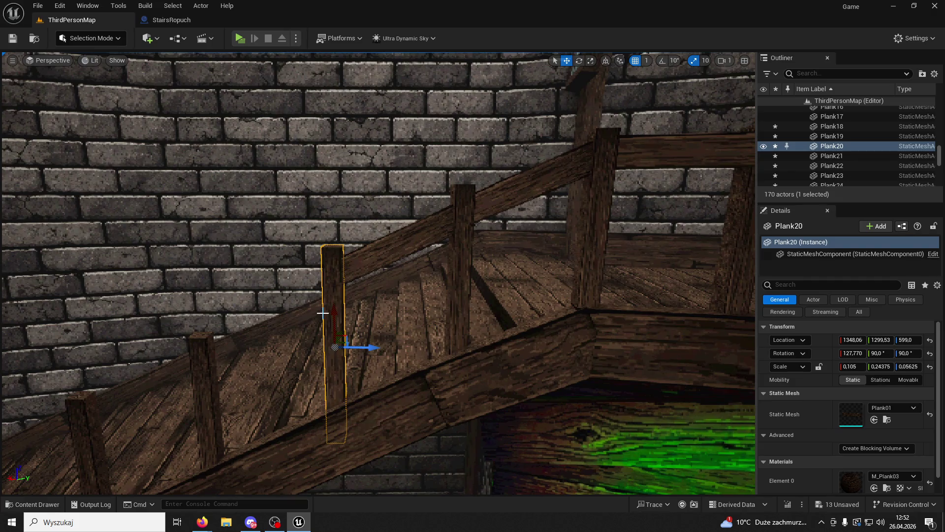
click(13, 37)
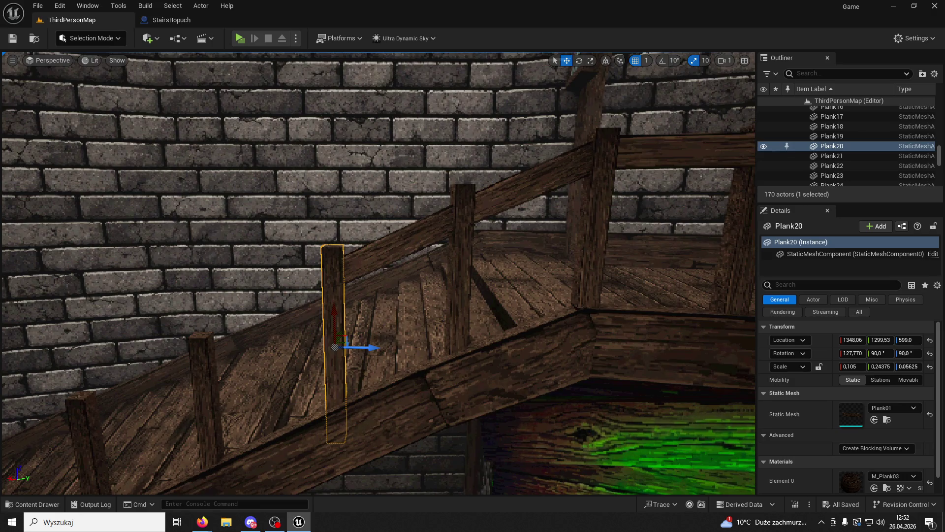
click(202, 522)
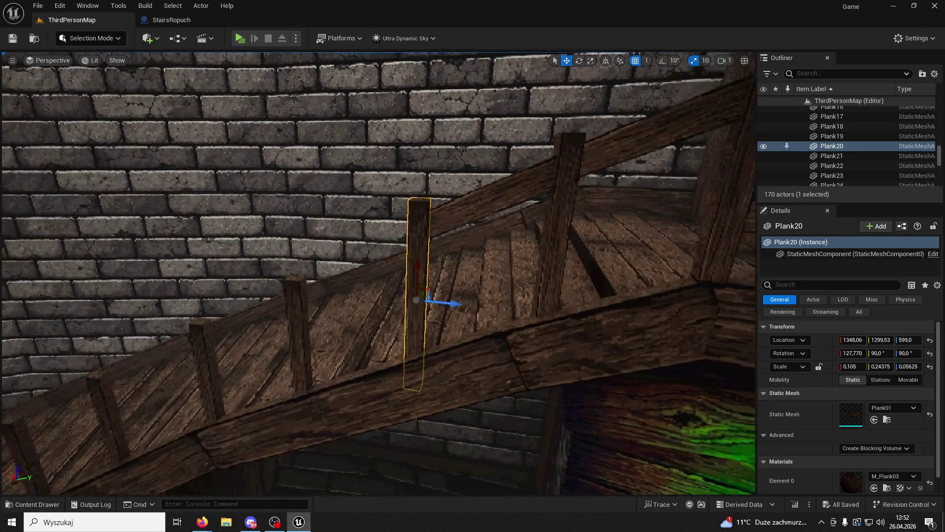
Step: Duplicate Plank30 as Plank31 down the stairs, tilt it to the stair slope, and align it with the posts
click(463, 211)
mouse_move(508, 189)
alt+mouse_down()
mouse_move(377, 262)
mouse_move(345, 433)
mouse_move(393, 345)
alt+mouse_up()
key(e)
mouse_move(450, 242)
mouse_down()
mouse_move(436, 268)
mouse_move(365, 280)
mouse_move(423, 276)
mouse_move(542, 230)
mouse_up()
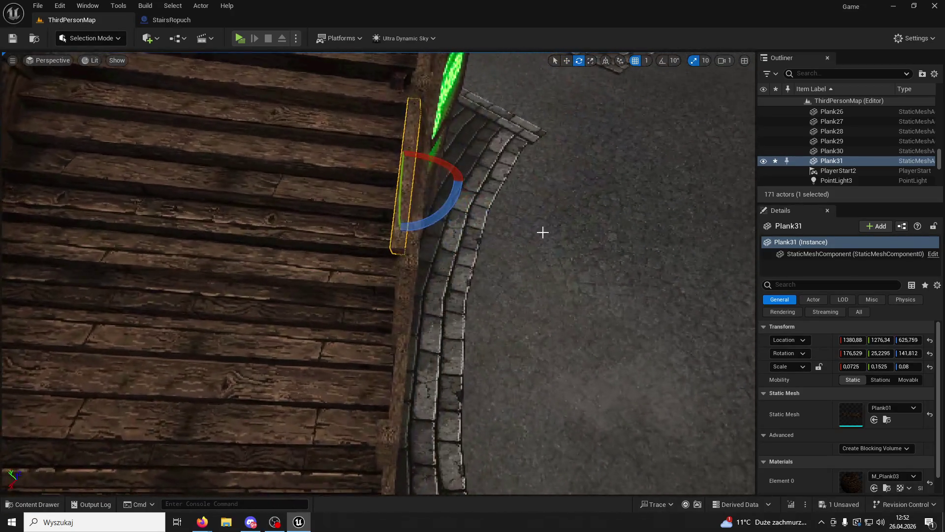
click(566, 60)
key(f)
click(579, 60)
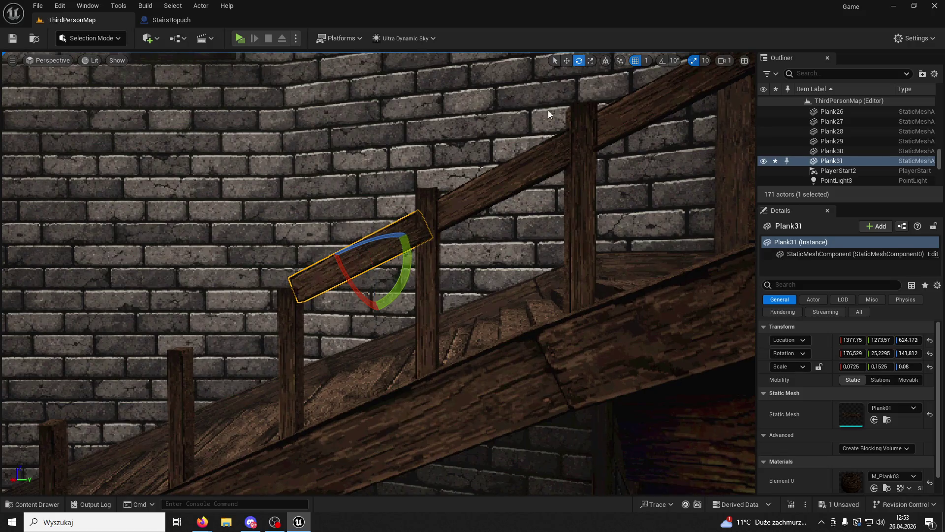
drag(405, 236, 411, 230)
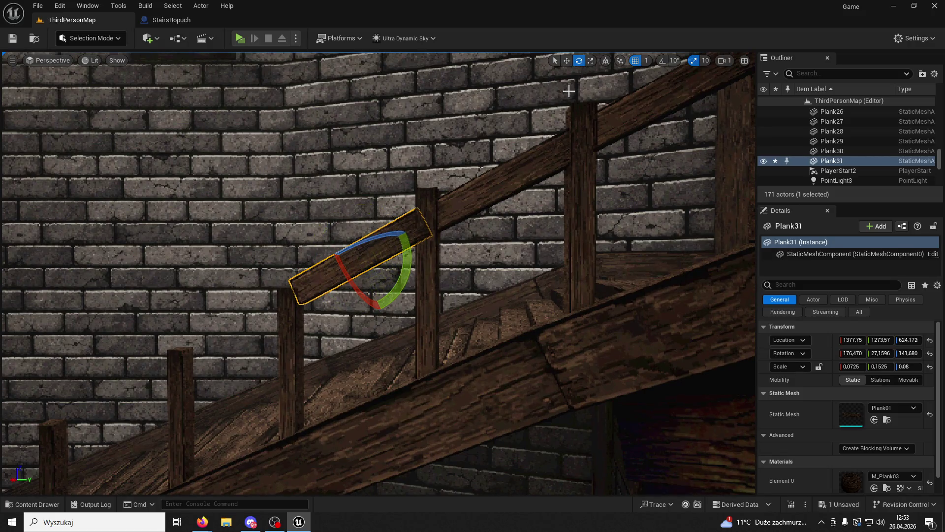
click(567, 60)
drag(851, 366, 849, 366)
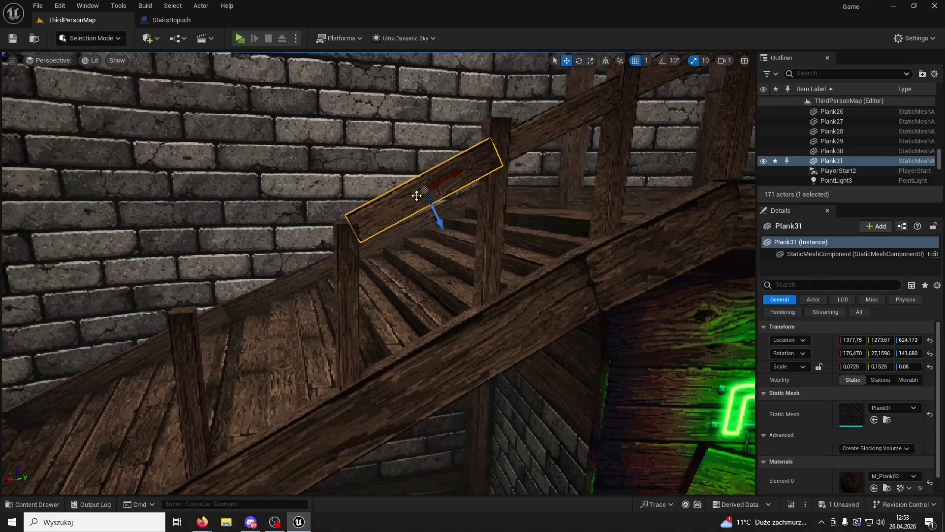
drag(418, 192, 414, 196)
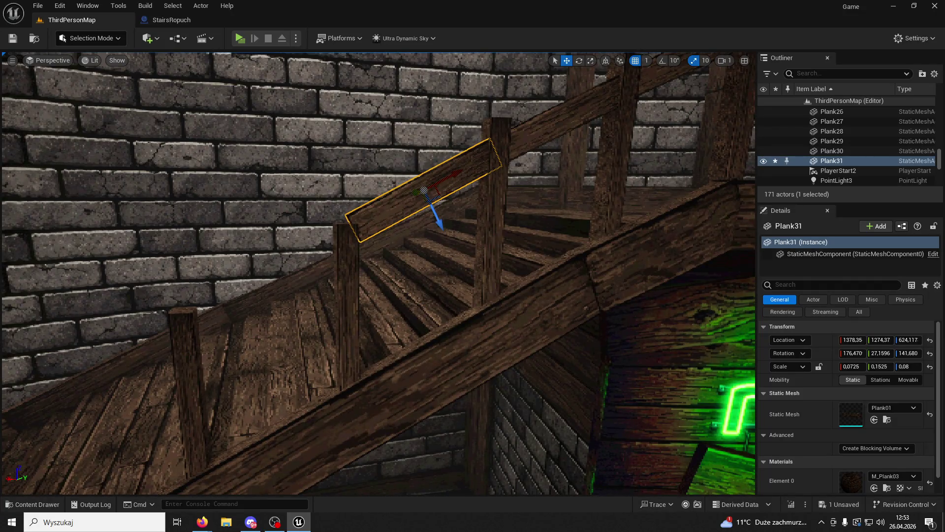
Step: Inspect post Plank18 and the StairsRopuch stairs, then reselect the new rail Plank31
click(344, 326)
click(397, 219)
click(354, 252)
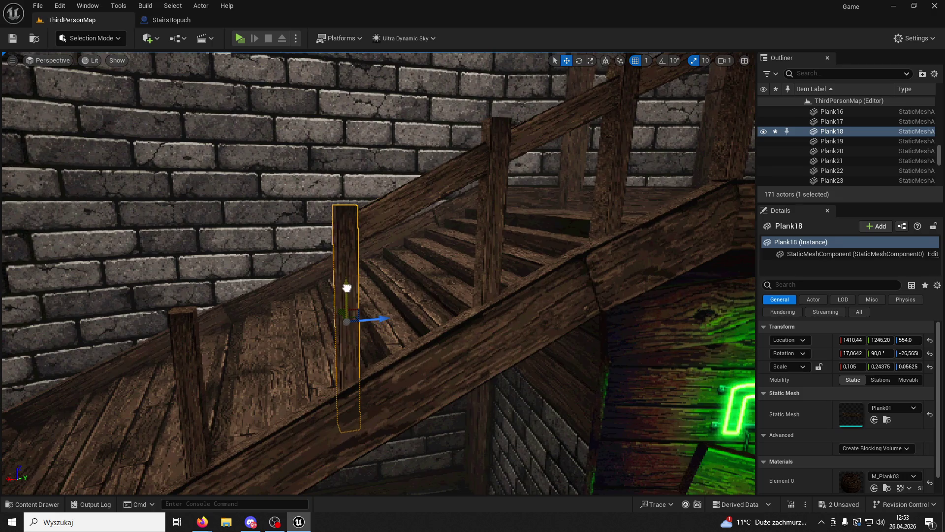
click(346, 291)
scroll(346, 291, up, 3)
key(f)
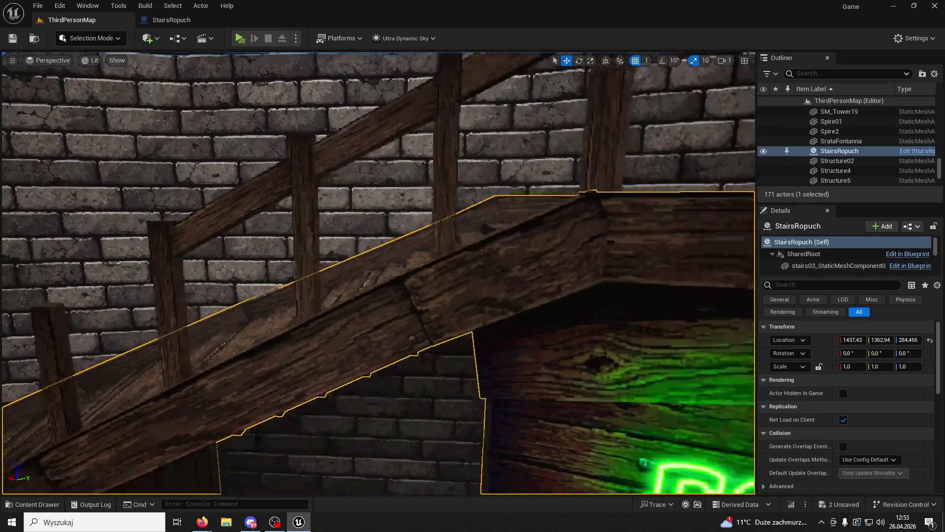
scroll(378, 273, up, 5)
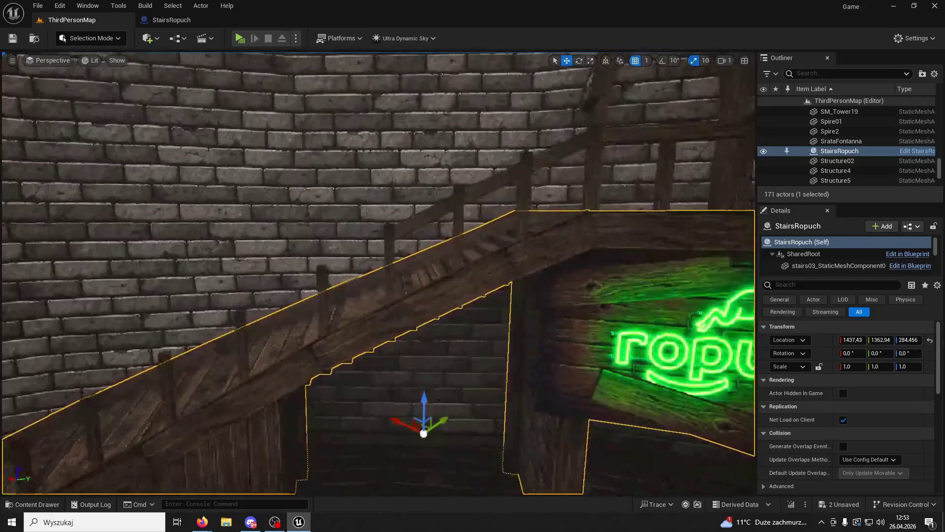
scroll(330, 310, down, 2)
click(401, 266)
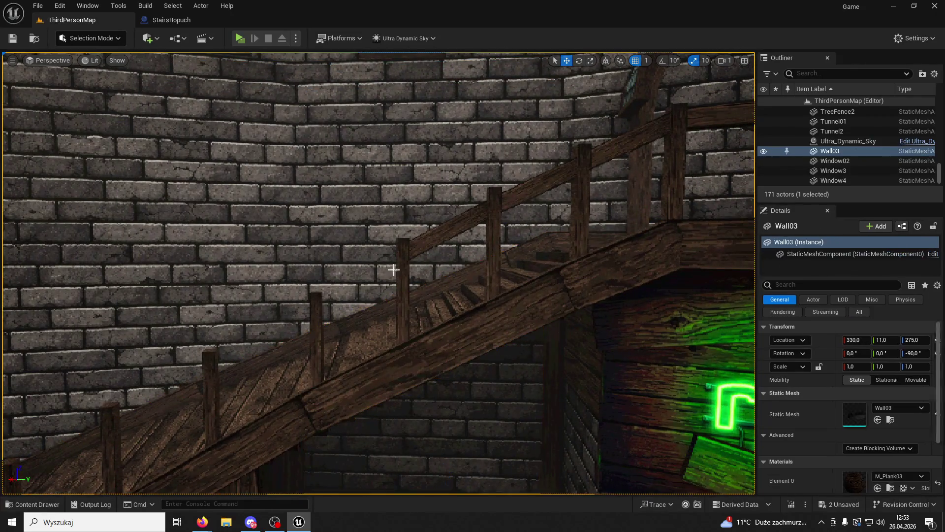
Step: Duplicate the rail plank as Plank32 further down the stairs and lengthen it slightly
mouse_move(472, 222)
mouse_down()
mouse_move(396, 272)
mouse_move(384, 270)
mouse_up()
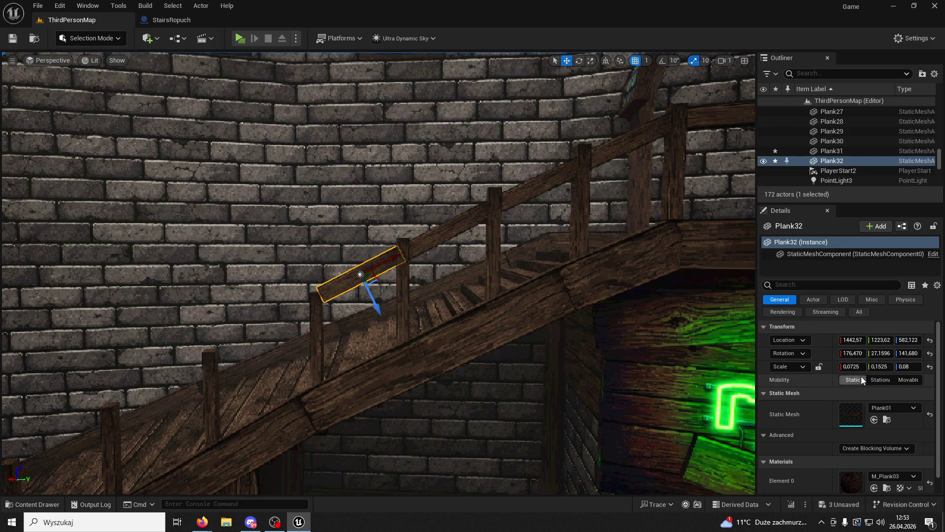
drag(852, 366, 862, 366)
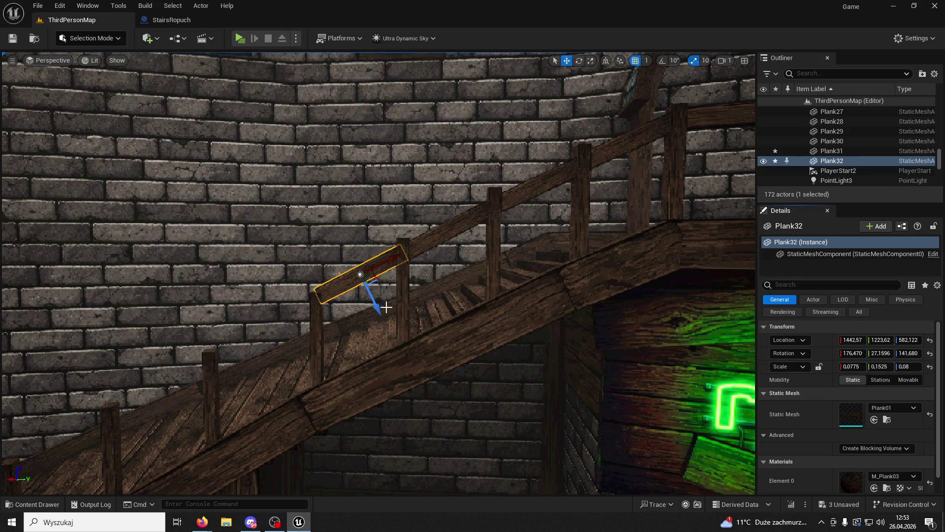
click(318, 338)
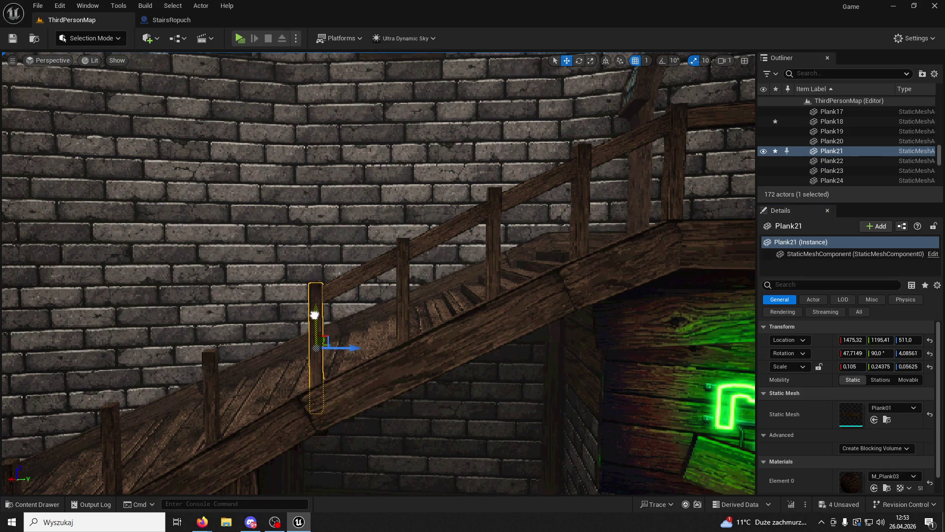
Step: Save all changes with Ctrl+S and duplicate a railing plank as the new handrail Plank33
mouse_move(312, 314)
mouse_down()
mouse_move(312, 276)
mouse_move(324, 261)
mouse_move(362, 261)
mouse_move(353, 312)
mouse_up()
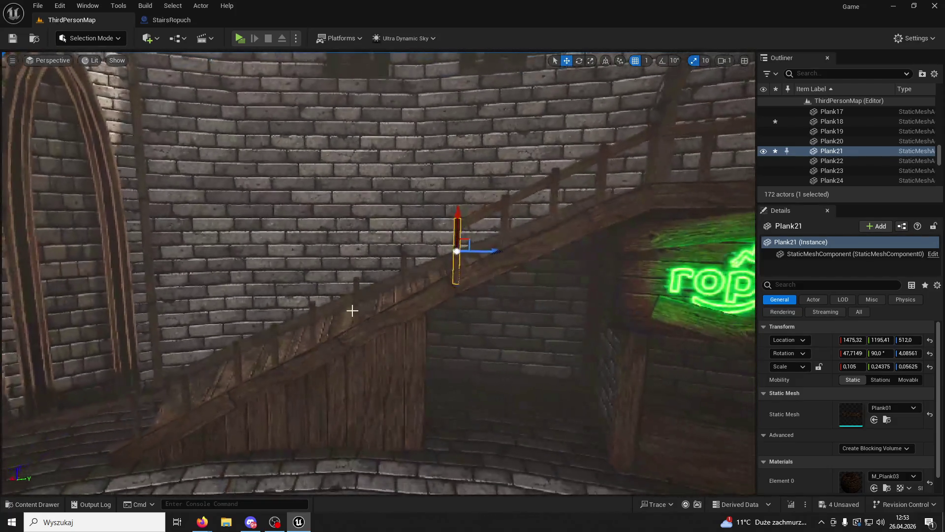
key(ctrl+s)
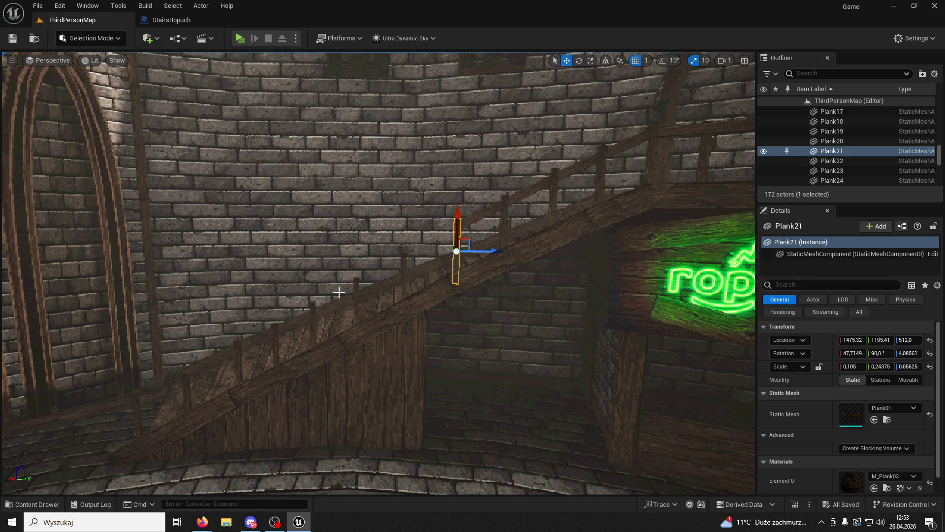
mouse_move(487, 210)
mouse_down()
mouse_move(446, 236)
mouse_move(454, 187)
mouse_move(453, 256)
mouse_move(433, 268)
mouse_move(418, 221)
mouse_up()
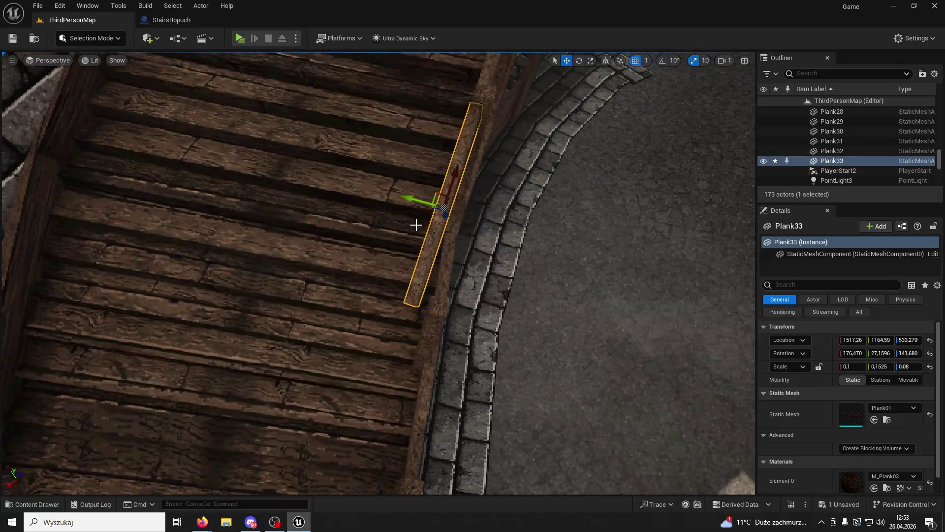
Step: Tilt Plank33 to a new angle and slide it toward the stair edge
click(579, 63)
drag(475, 249, 489, 229)
click(566, 61)
drag(416, 202, 438, 206)
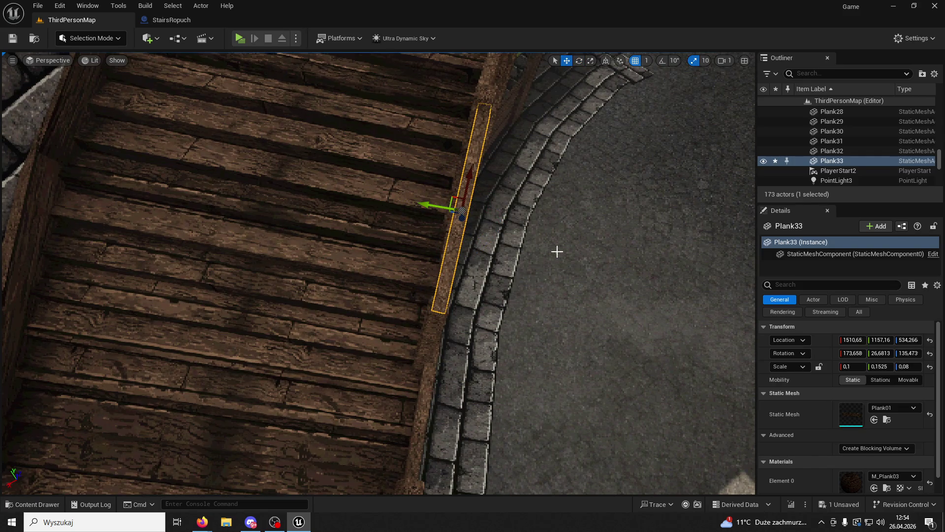
click(557, 250)
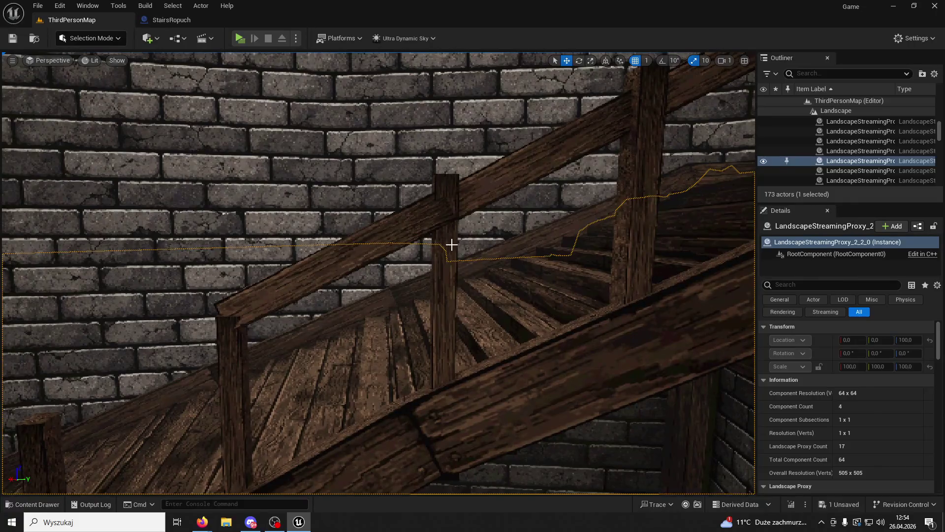
Step: Nudge post Plank21 into place, seat Plank33 on the posts, and raise post Plank22 slightly
click(450, 247)
drag(439, 302, 431, 302)
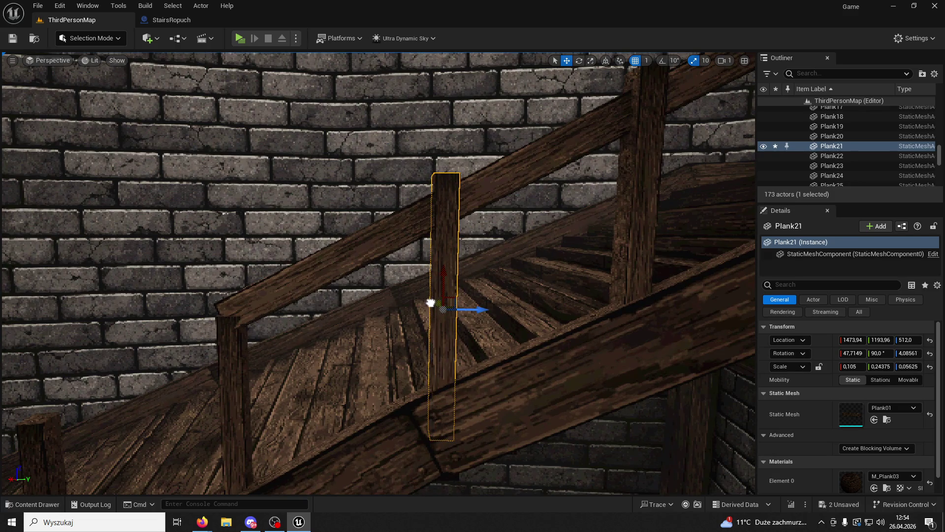
click(371, 266)
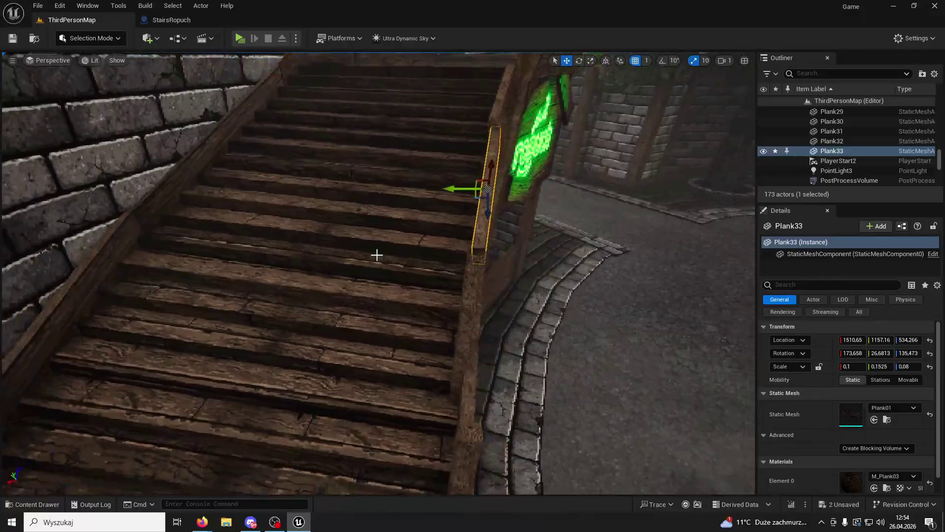
drag(463, 191, 460, 191)
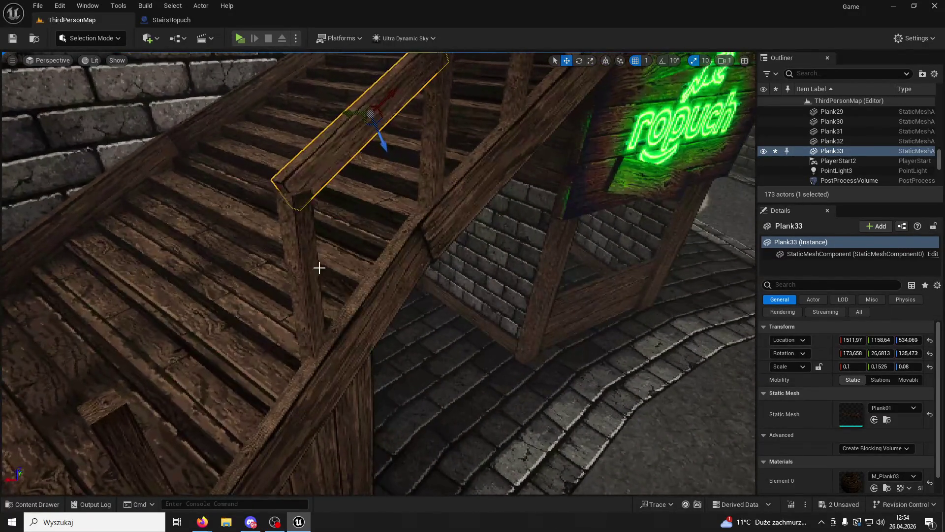
click(310, 261)
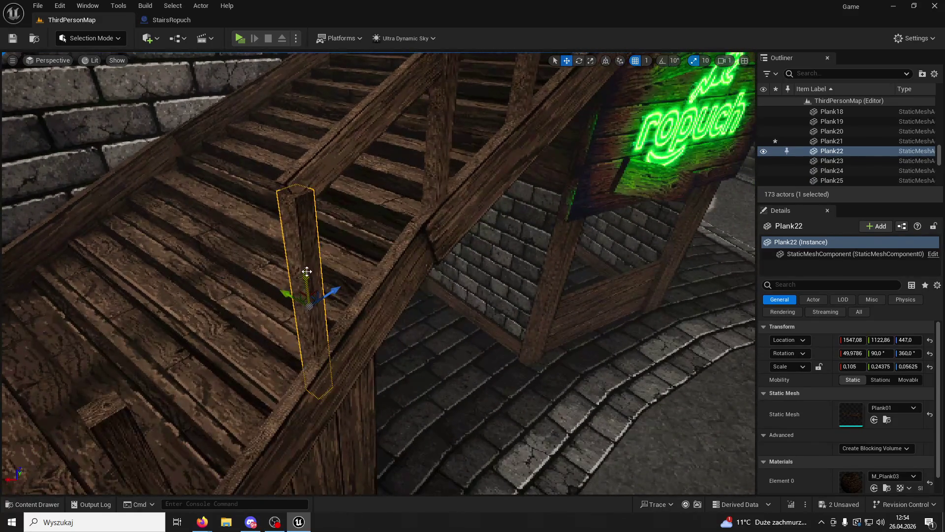
mouse_move(306, 270)
mouse_down()
mouse_move(304, 261)
mouse_move(293, 284)
mouse_move(308, 264)
mouse_move(290, 250)
mouse_move(306, 283)
mouse_up()
Step: Re-tilt Plank33 so it matches the stair slope
drag(379, 274, 345, 259)
scroll(308, 359, down, 5)
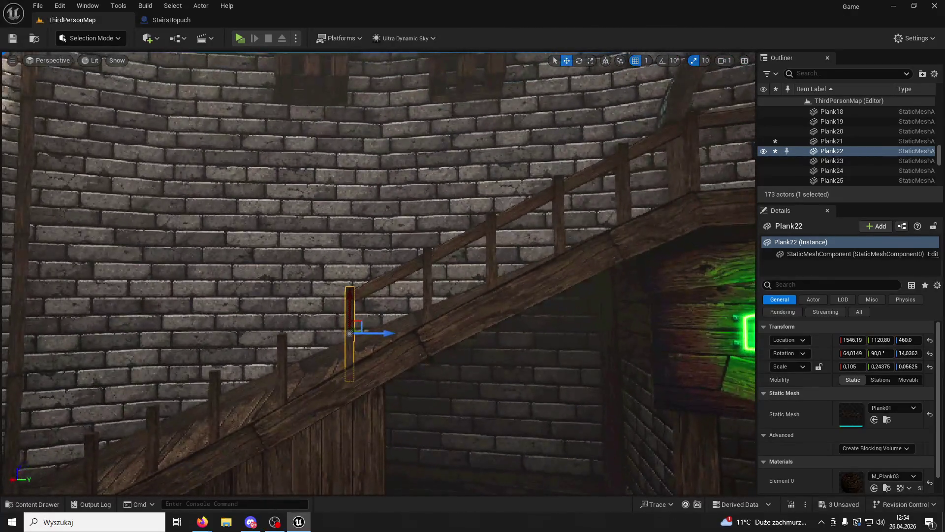
click(366, 281)
click(579, 61)
mouse_move(449, 268)
mouse_down()
mouse_move(442, 282)
mouse_move(564, 127)
mouse_up()
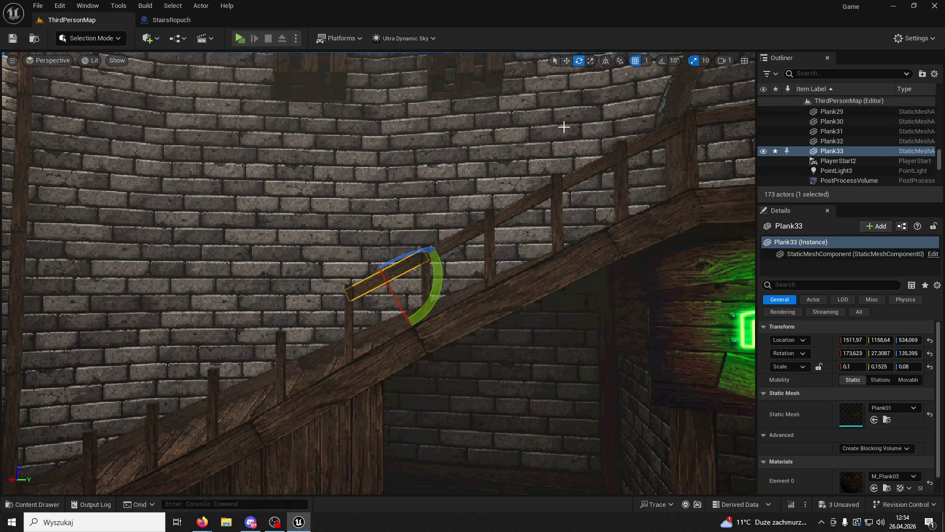
click(567, 61)
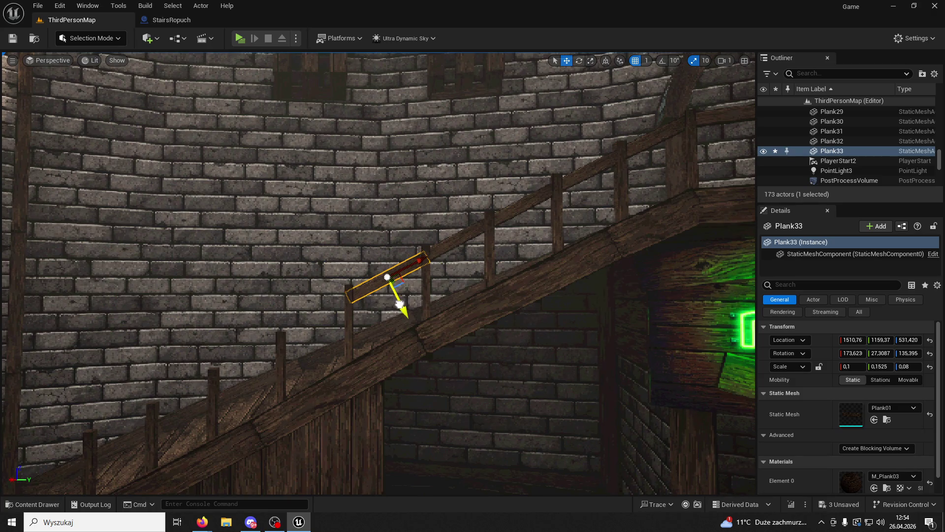
Step: Select the StairsRopuch stairs, then Wall03, and start a playtest of the level
click(468, 312)
key(f)
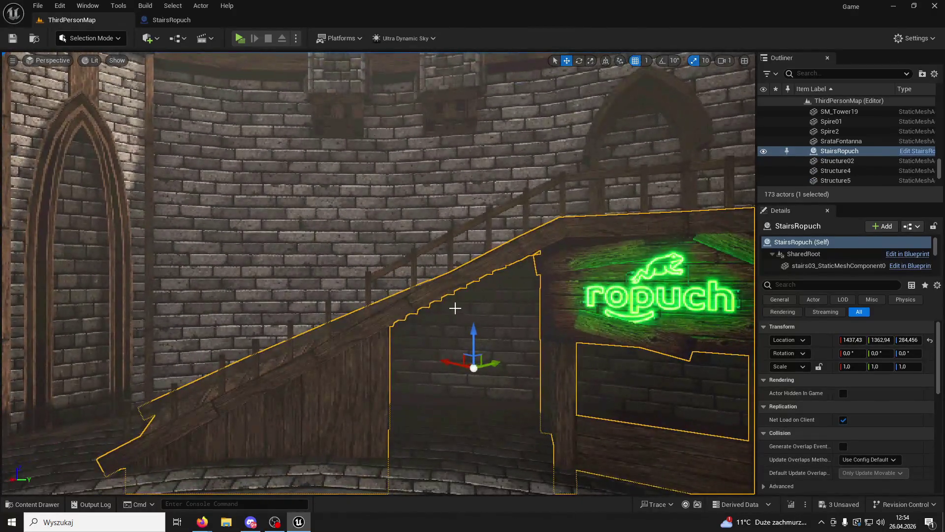
click(392, 273)
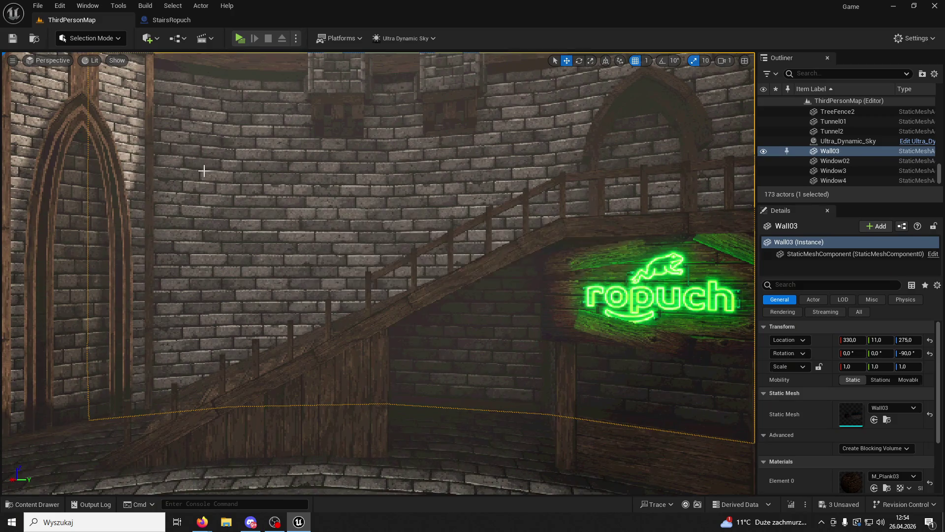
click(241, 40)
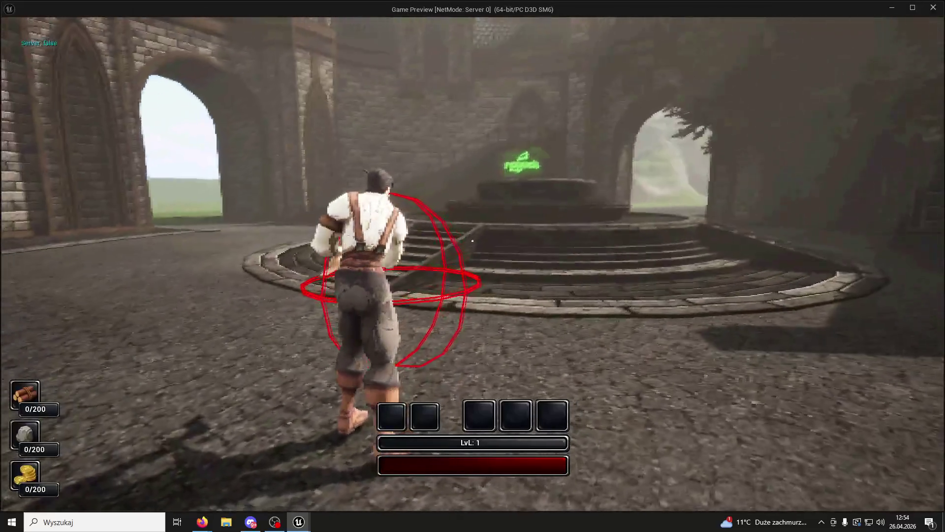
key(w)
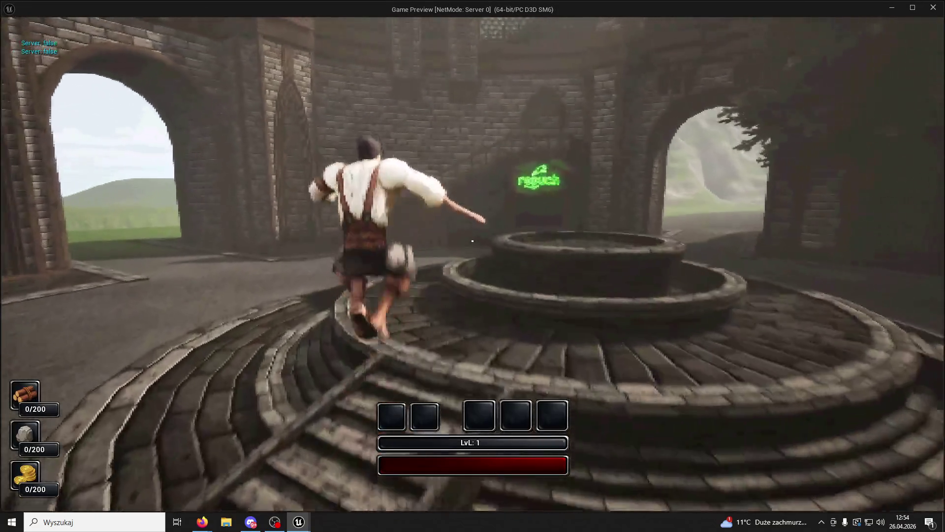
key(w)
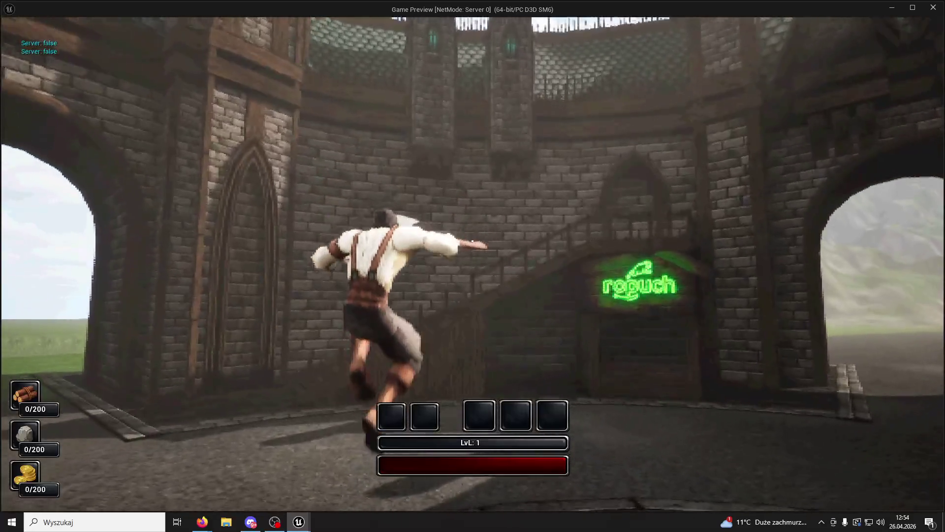
key(w)
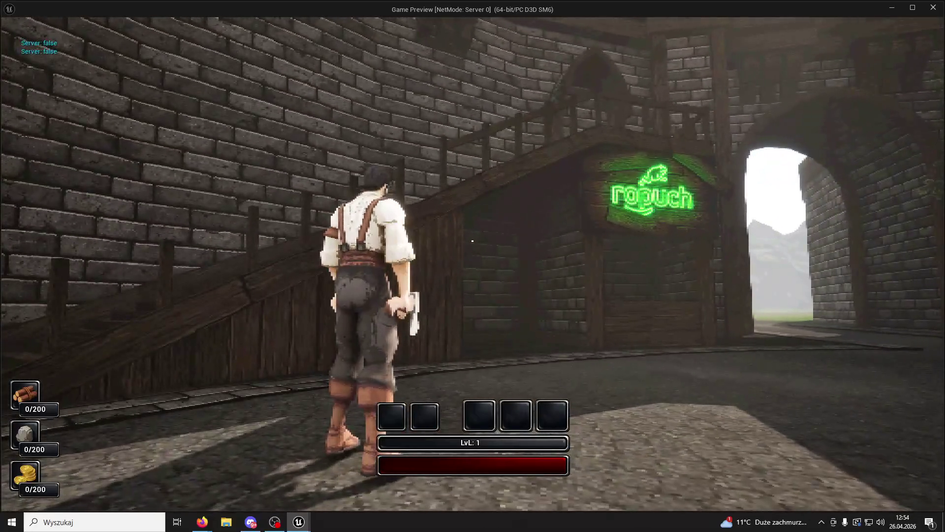
key(w)
key(Escape)
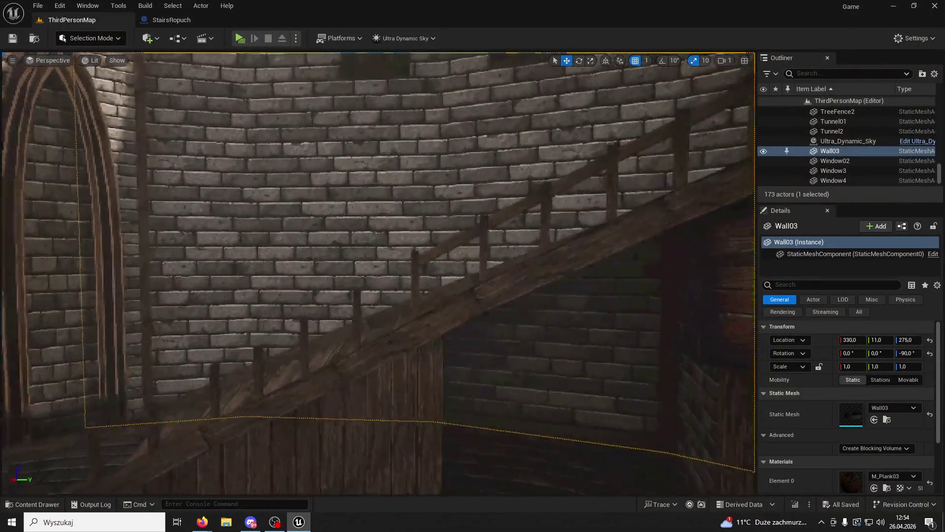
Step: Duplicate the handrail as Plank34 and move it down onto the lower stair posts
key(ctrl+z)
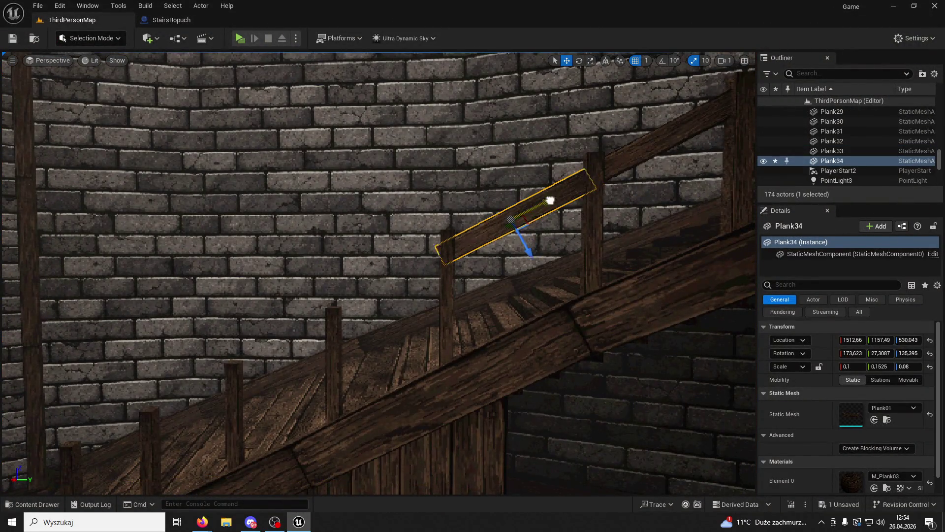
drag(550, 201, 416, 264)
drag(397, 302, 399, 310)
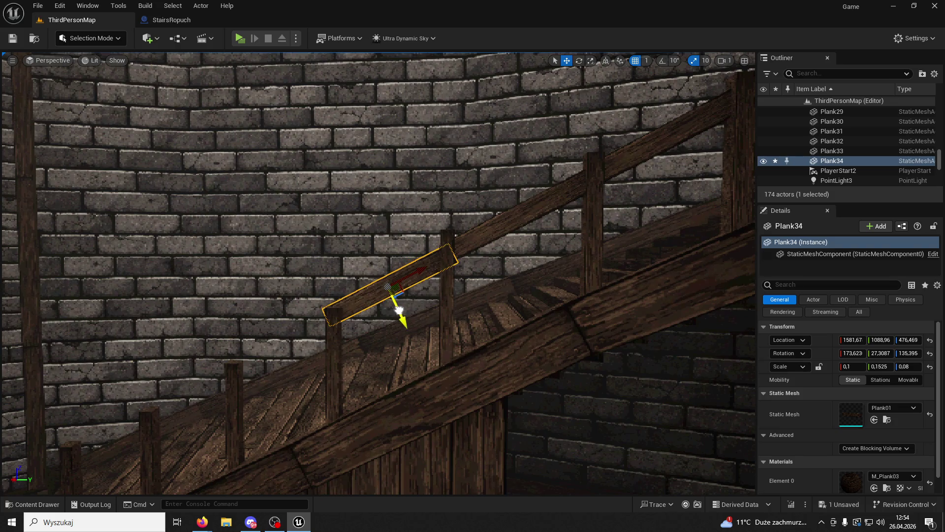
key(e)
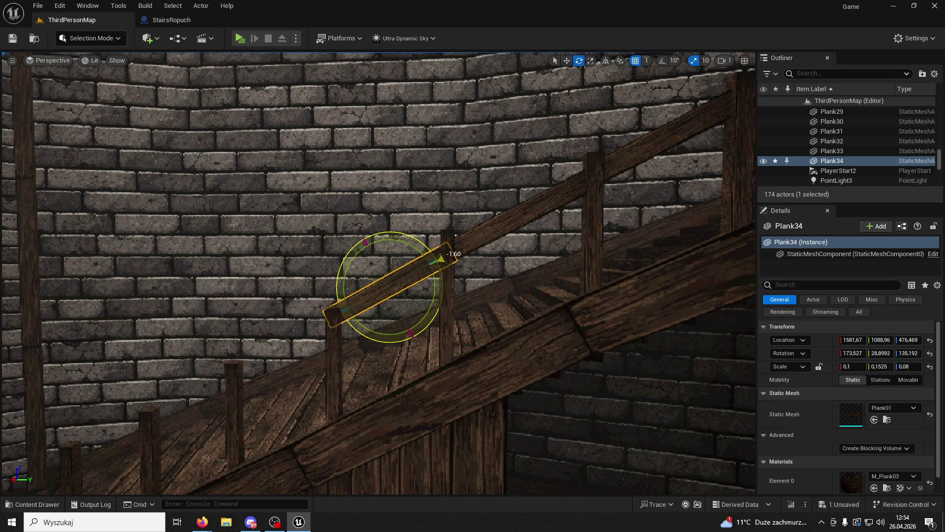
click(569, 62)
drag(406, 320, 406, 321)
Step: Raise post Plank23 slightly
click(333, 347)
drag(334, 347, 333, 344)
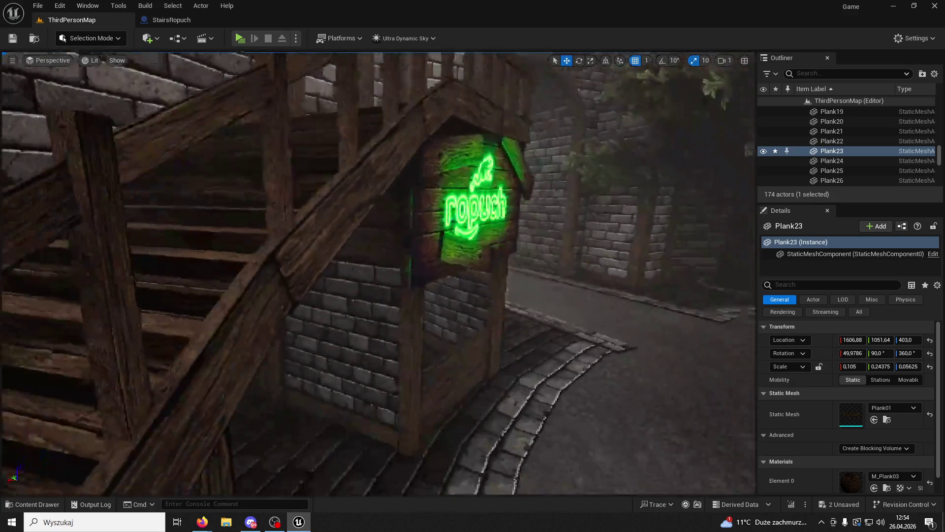
drag(376, 278, 376, 278)
Step: Tilt Plank34 to follow the stair slope and shift it slightly along its length
click(400, 198)
click(579, 60)
drag(453, 245, 449, 254)
drag(455, 219, 453, 164)
click(567, 60)
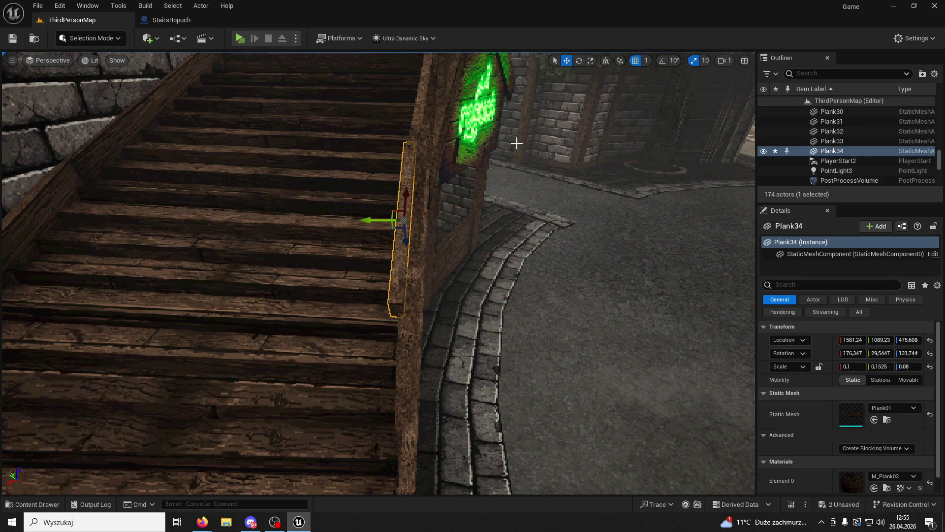
drag(379, 221, 388, 221)
drag(471, 235, 471, 235)
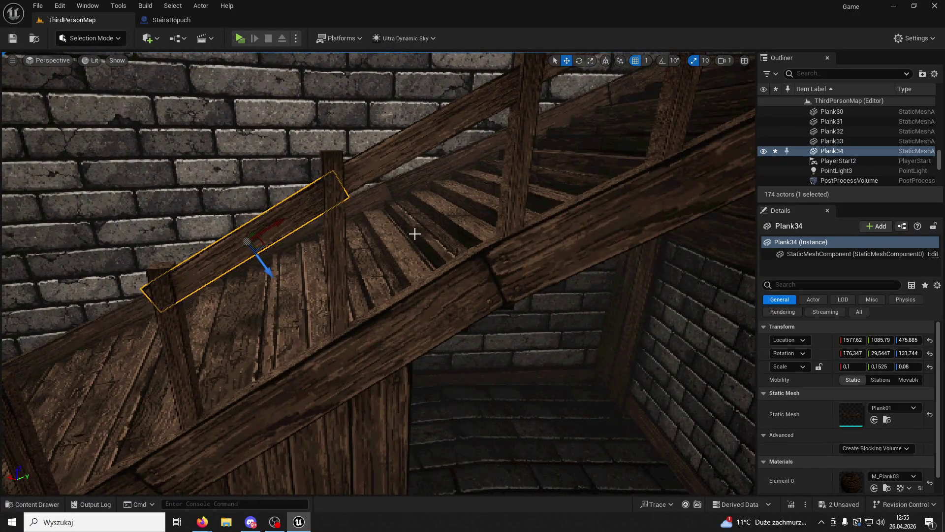
Step: Line up post Plank23 and lower post Plank22 slightly, then select the StairsRopuch stairs
click(174, 339)
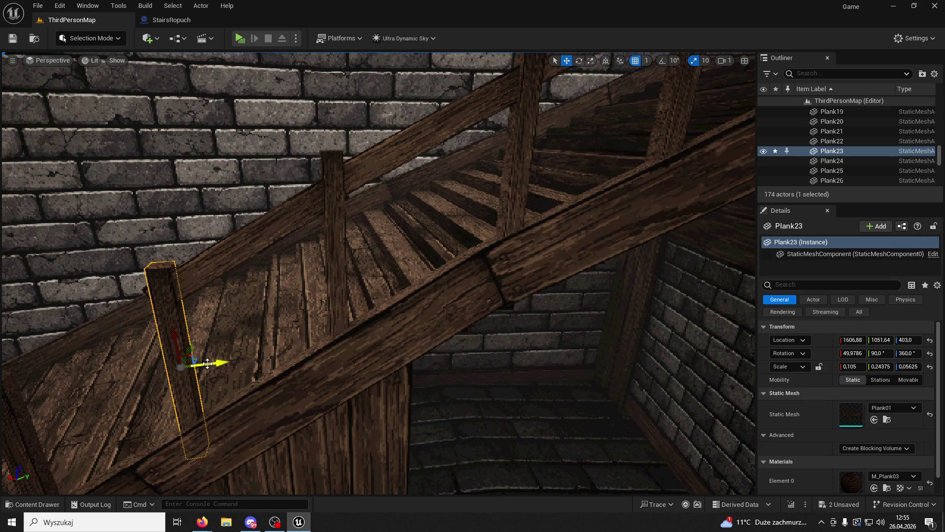
drag(186, 350, 210, 365)
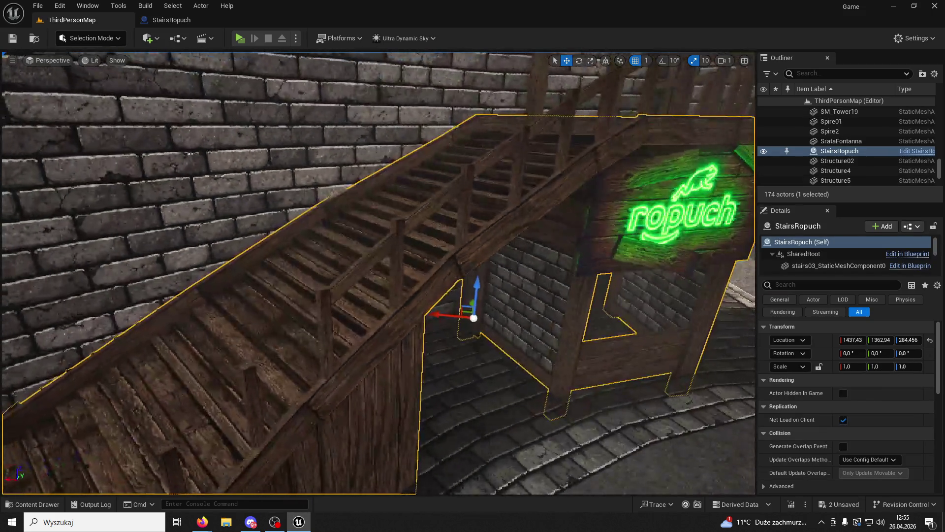
click(399, 266)
drag(400, 267, 399, 268)
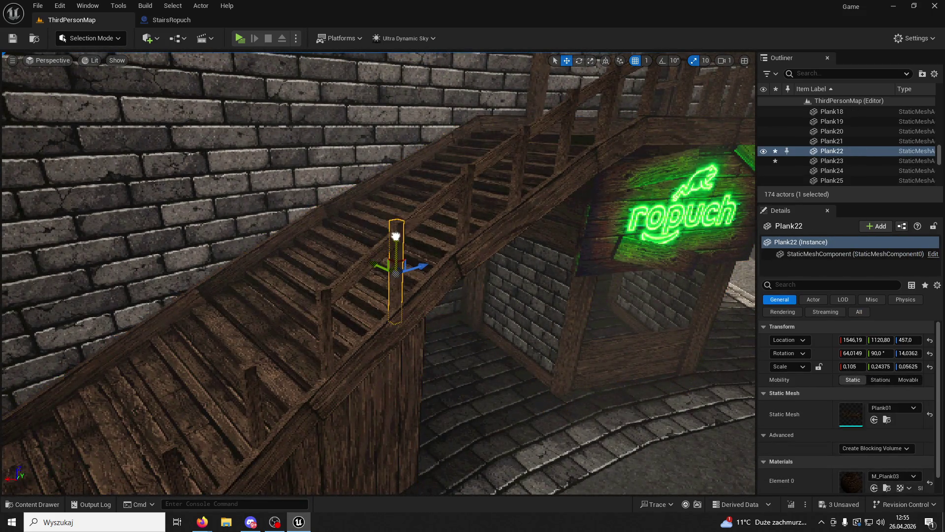
click(443, 235)
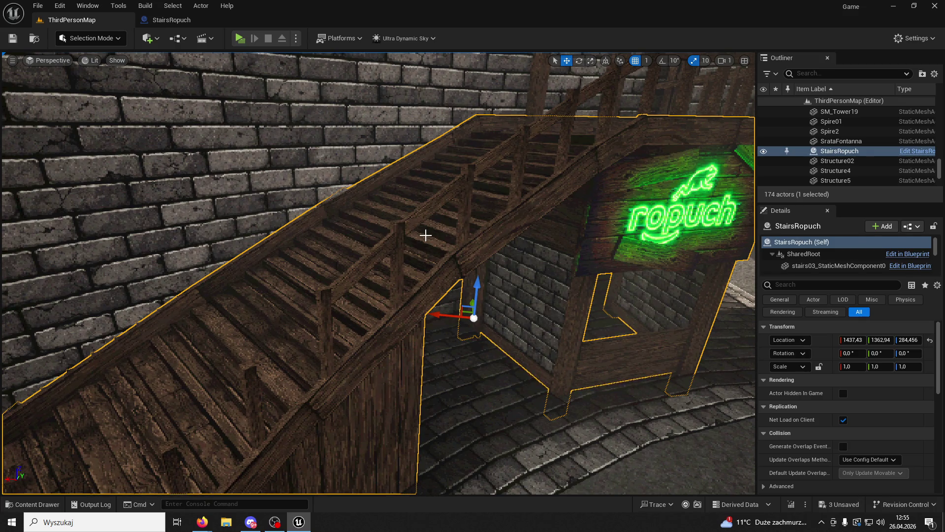
key(XF86AudioPlay)
key(XF86AudioRaiseVolume)
key(XF86AudioPlay)
key(XF86AudioRaiseVolume)
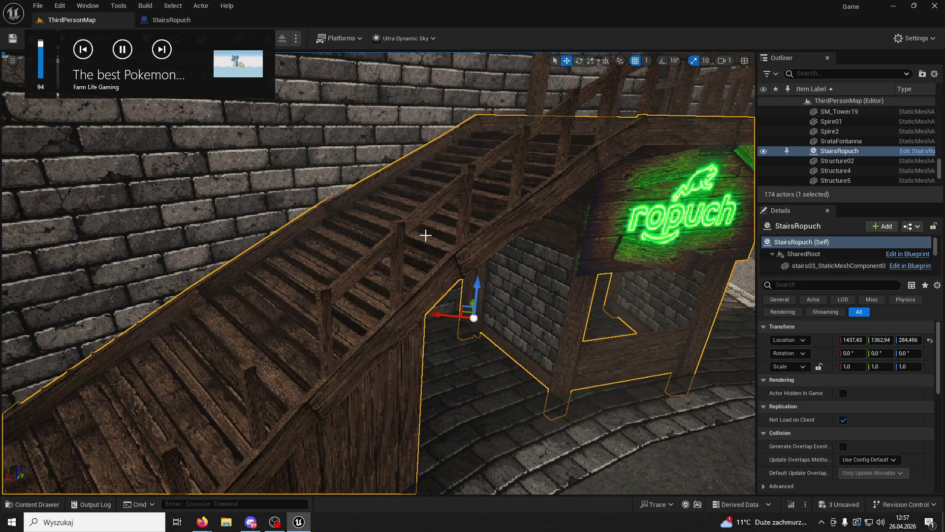
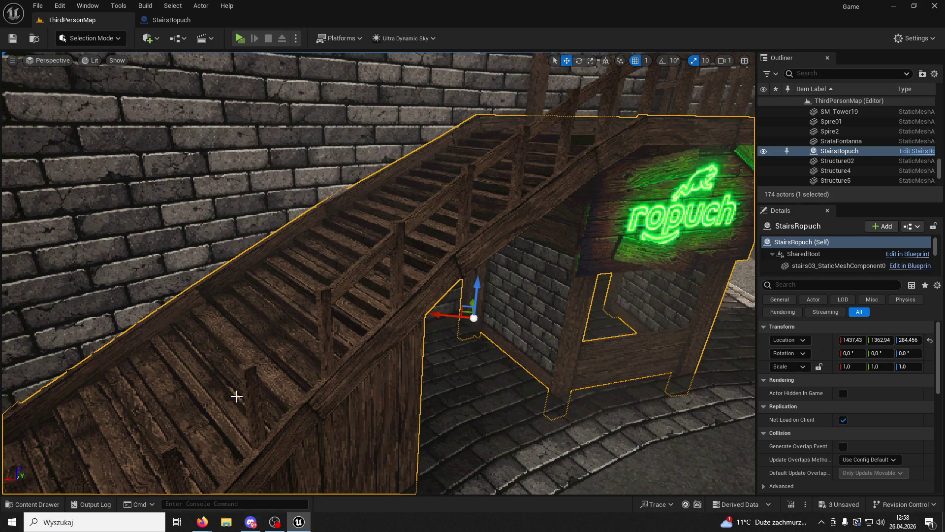
Step: Duplicate a stair railing plank into Plank35 and slide the copy down along the railing
scroll(239, 394, up, 5)
mouse_move(238, 395)
mouse_down()
mouse_move(238, 414)
mouse_move(188, 413)
mouse_move(217, 384)
mouse_move(598, 291)
mouse_up()
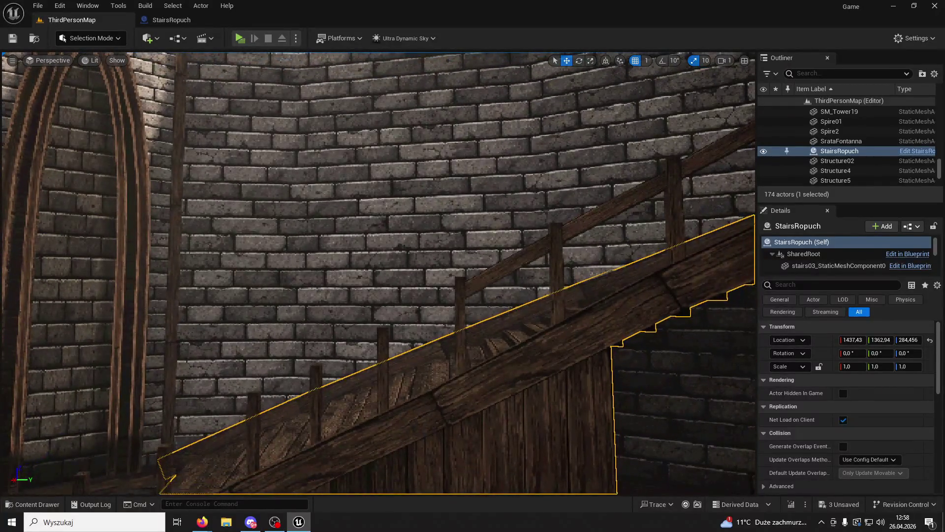
click(523, 265)
key(ctrl+d)
mouse_move(518, 262)
mouse_down()
mouse_move(445, 297)
mouse_move(400, 380)
mouse_move(565, 95)
mouse_up()
Step: Tilt Plank35 to follow the rail slope and nudge it into place on the railing
click(579, 60)
mouse_move(327, 274)
mouse_down()
mouse_move(345, 316)
mouse_move(310, 286)
mouse_up()
click(567, 60)
mouse_move(702, 377)
mouse_down()
mouse_move(679, 345)
mouse_move(709, 379)
mouse_up()
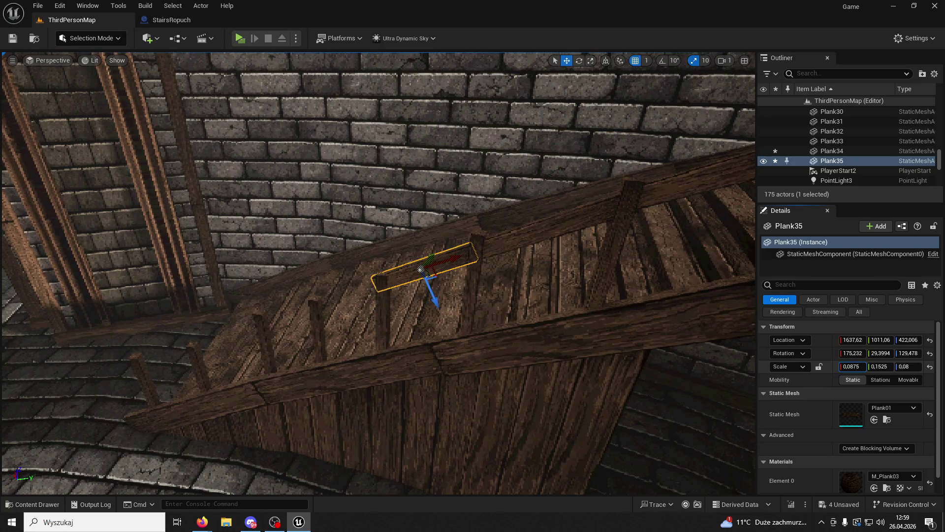
drag(456, 261, 423, 278)
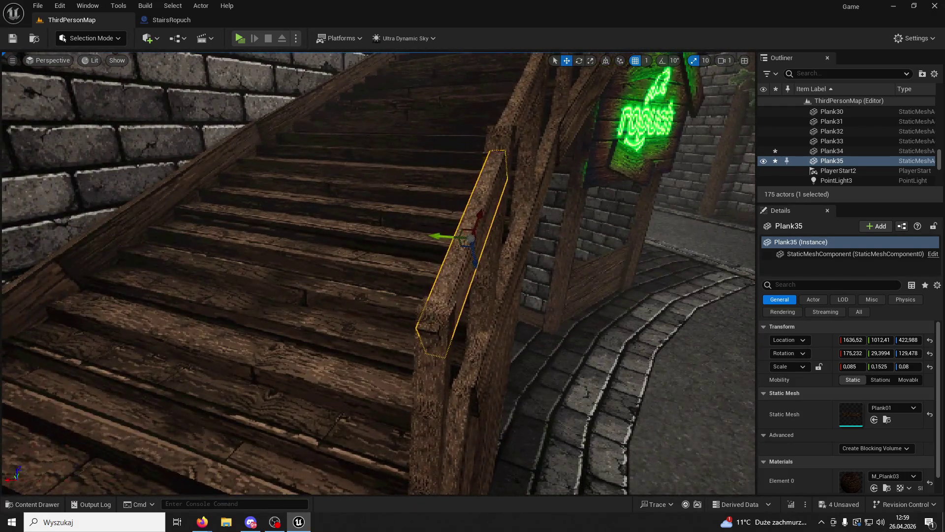
Step: Raise post Plank24 slightly and set Plank35's Scale X to 0.0775, sliding it to fit
click(422, 387)
drag(426, 420, 421, 417)
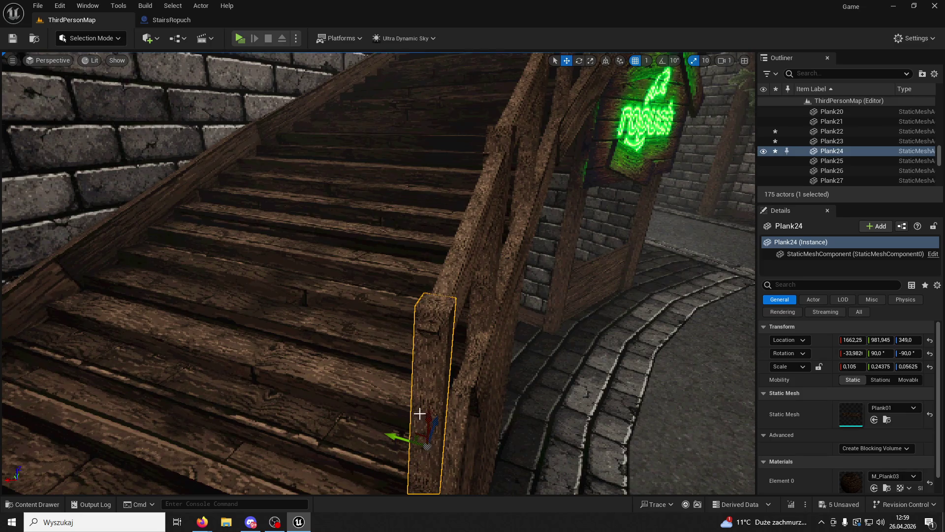
click(473, 258)
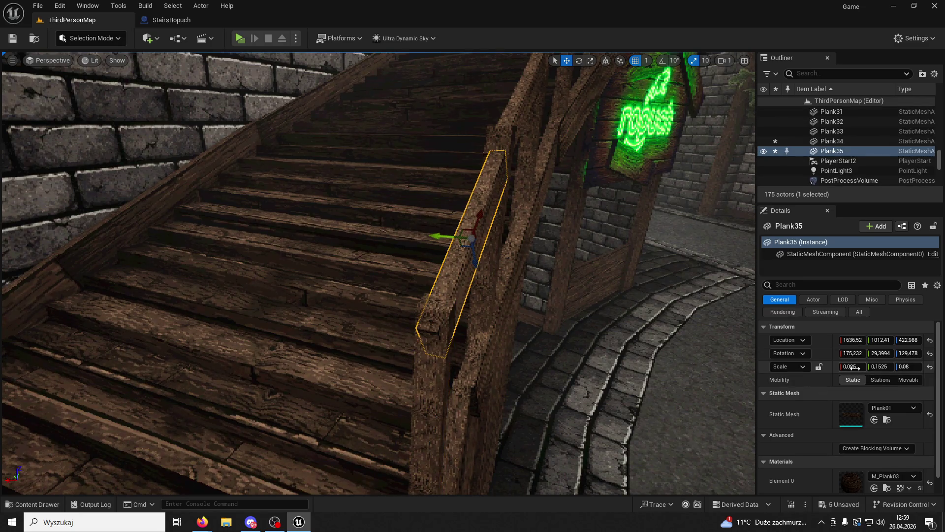
drag(851, 366, 849, 366)
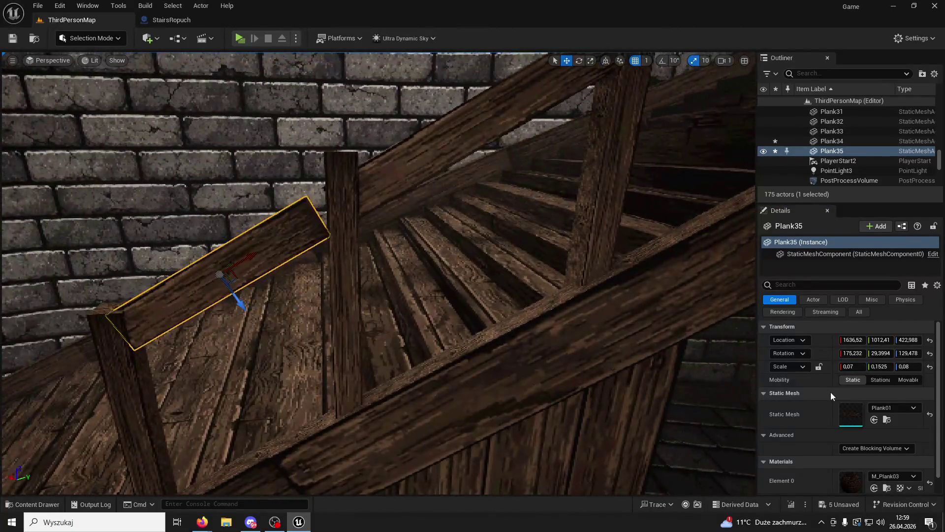
drag(850, 367, 852, 366)
drag(256, 255, 275, 256)
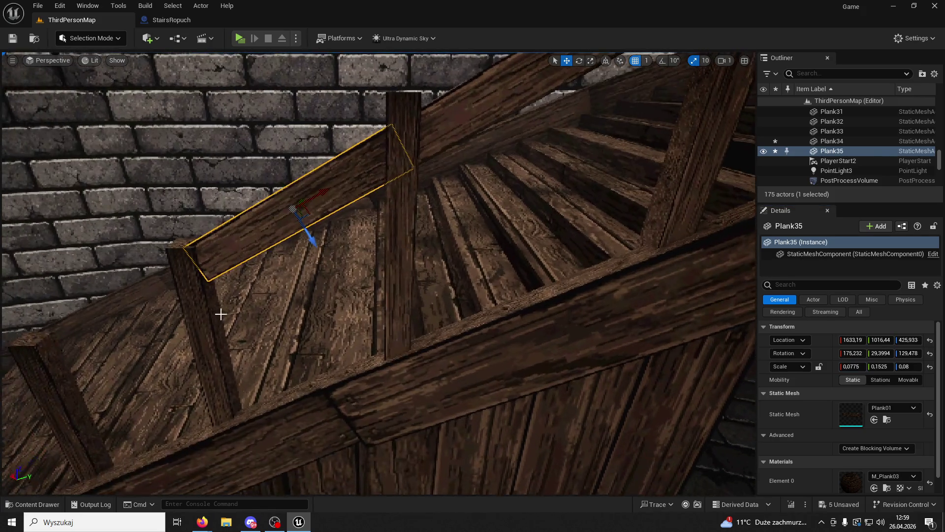
Step: Tilt Plank35 to match the rail slope and lower it onto the posts
click(217, 322)
click(261, 232)
drag(379, 273, 364, 278)
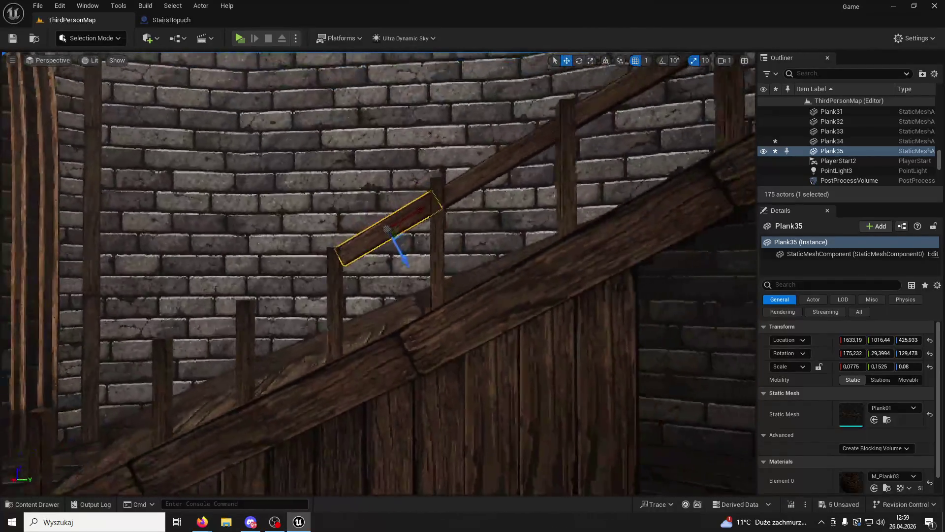
click(579, 60)
drag(437, 246, 435, 257)
click(568, 60)
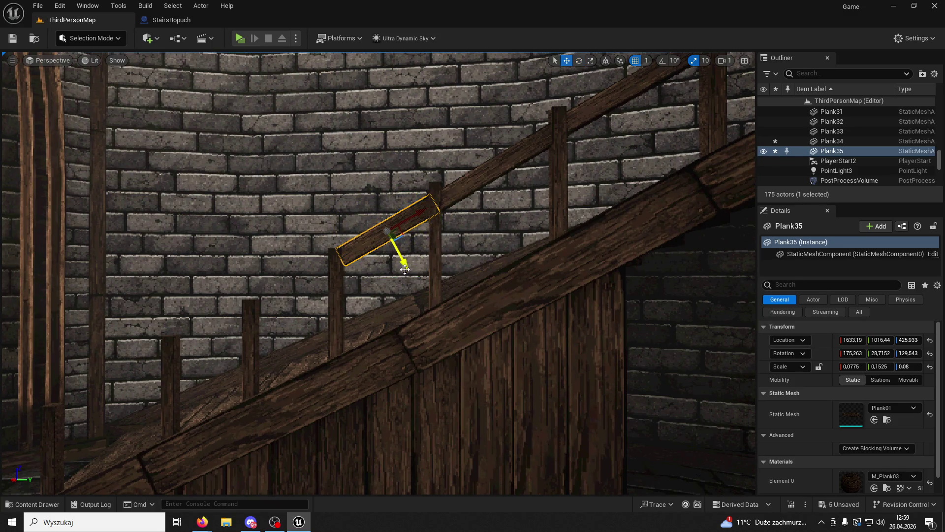
drag(405, 269, 405, 271)
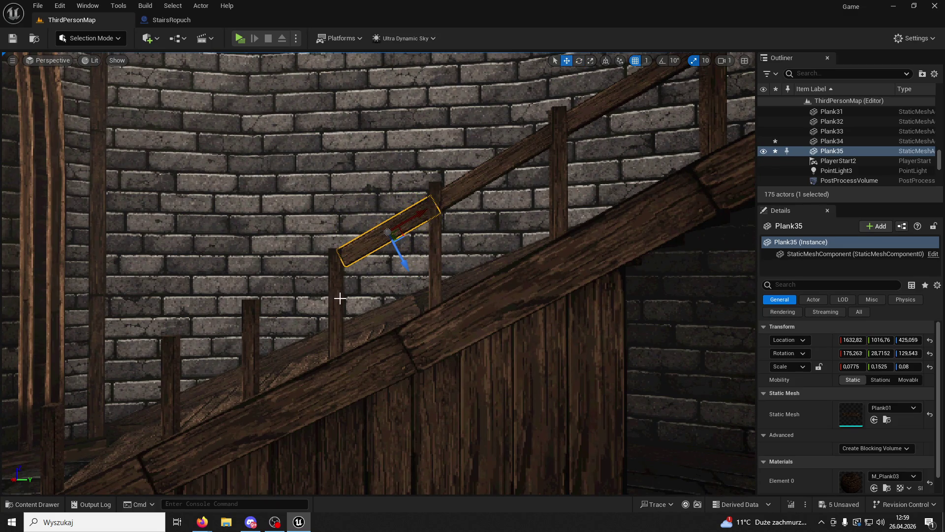
Step: Alt-drag a copy of Plank35 to create Plank36 further down the rail
click(339, 298)
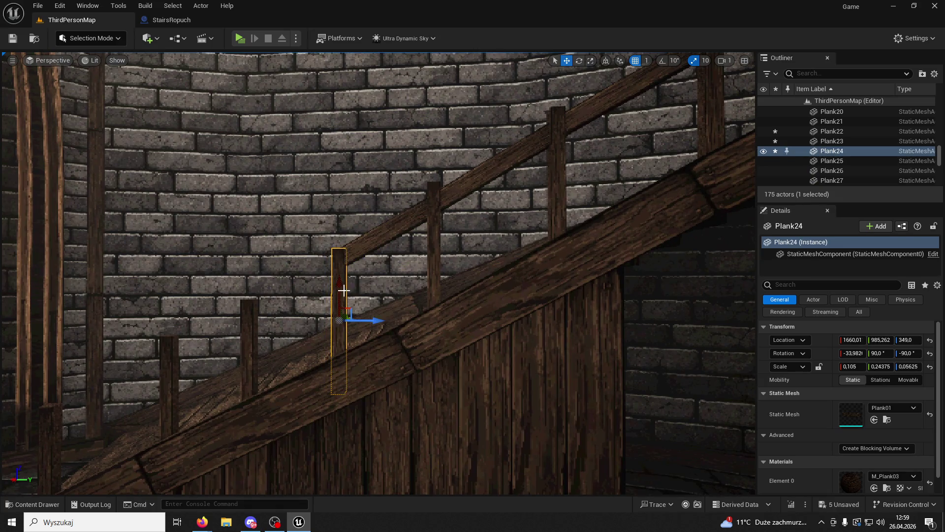
key(Right)
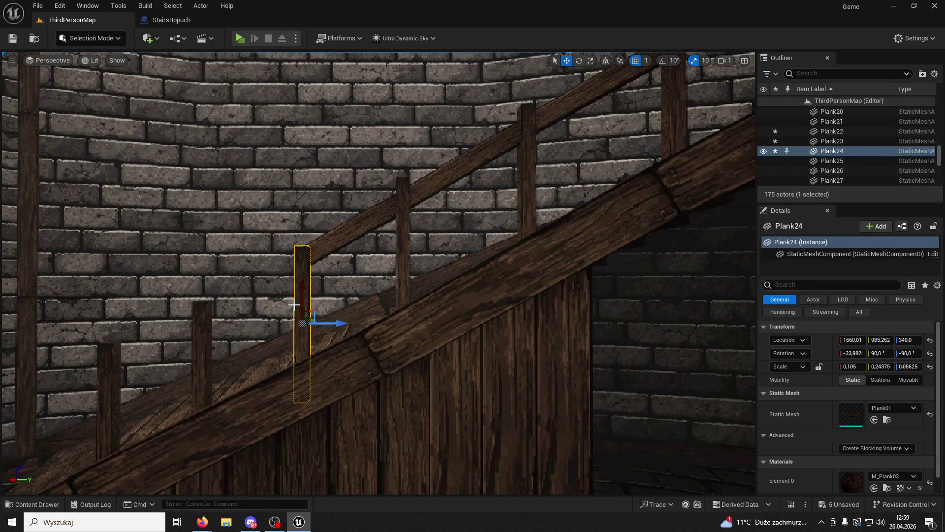
key(ctrl+z)
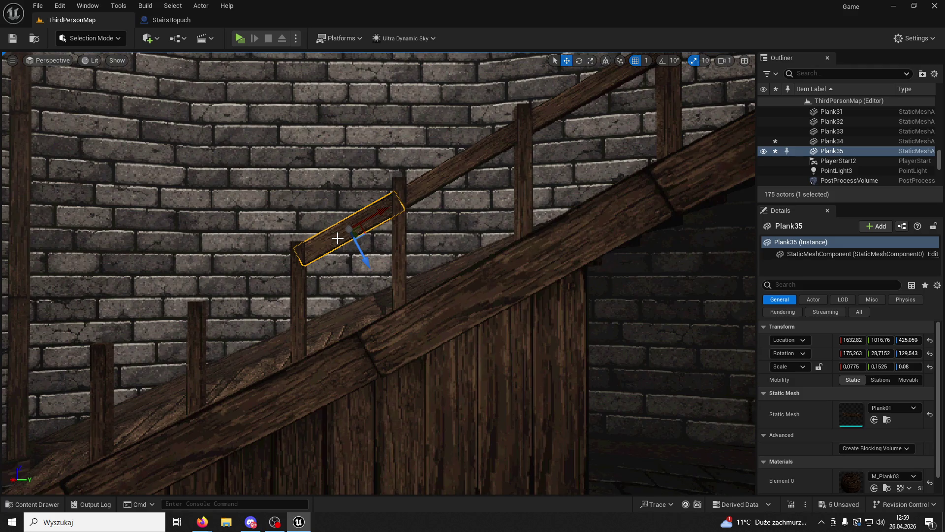
mouse_move(378, 212)
mouse_down()
mouse_move(269, 263)
mouse_move(268, 305)
mouse_move(333, 363)
mouse_move(380, 330)
mouse_move(272, 259)
mouse_up()
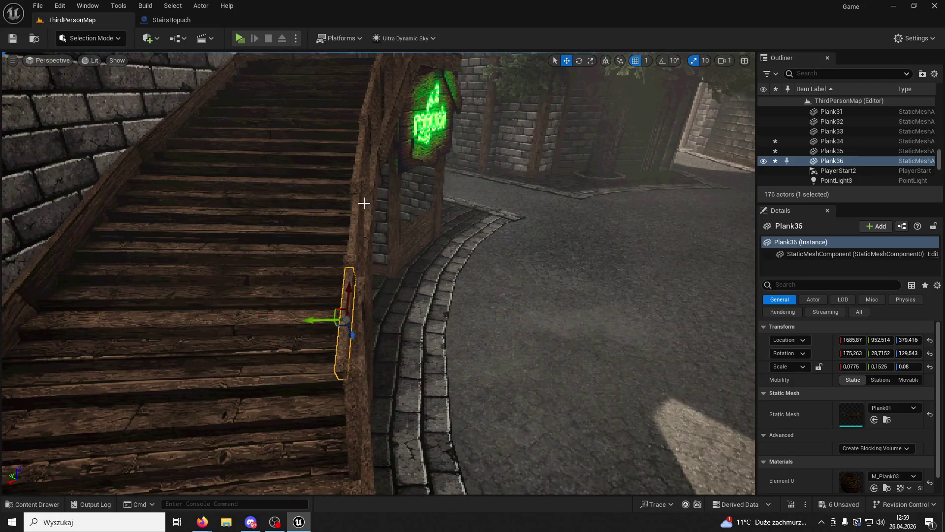
Step: Rotate Plank35 and Plank36 so both sit level along the rail
click(356, 209)
click(578, 63)
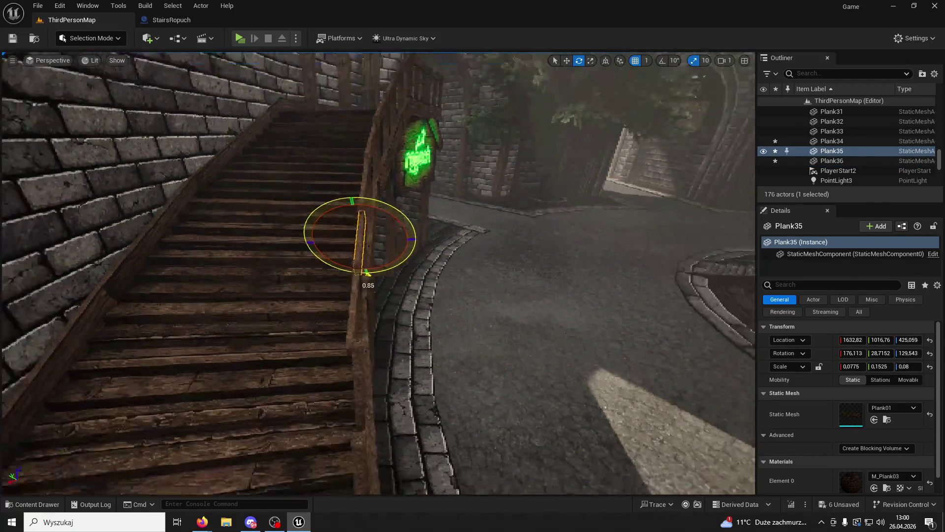
drag(365, 271, 393, 204)
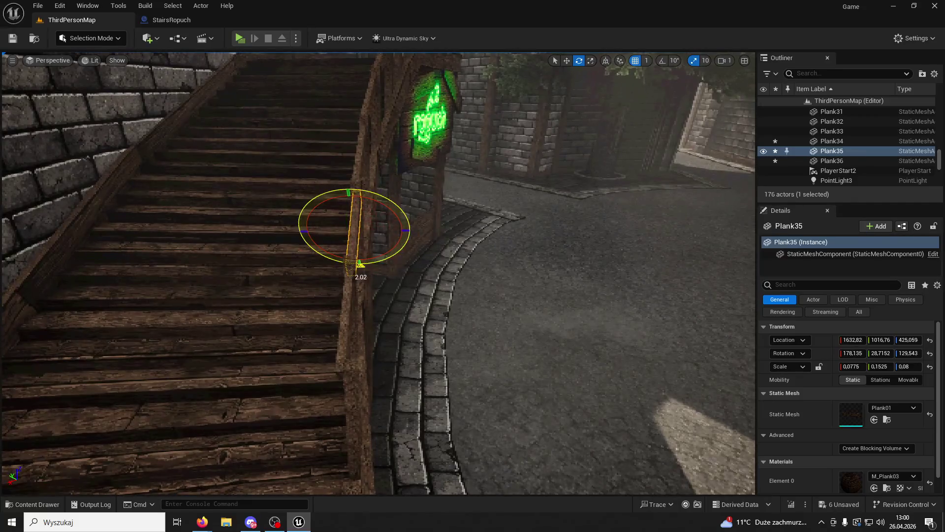
click(350, 301)
drag(368, 302, 391, 301)
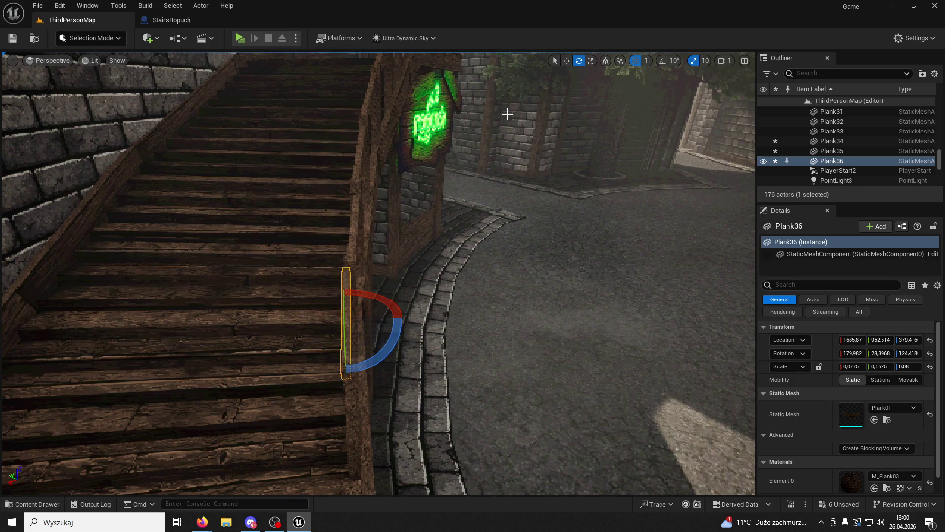
Step: Slide Plank36 along the rail toward the stairs into position
click(567, 60)
drag(313, 320, 318, 320)
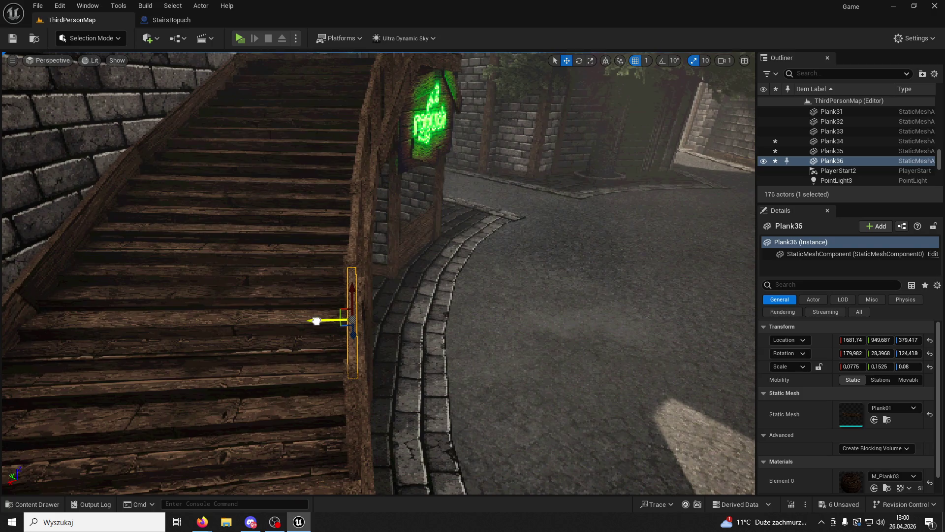
key(f)
scroll(378, 273, up, 5)
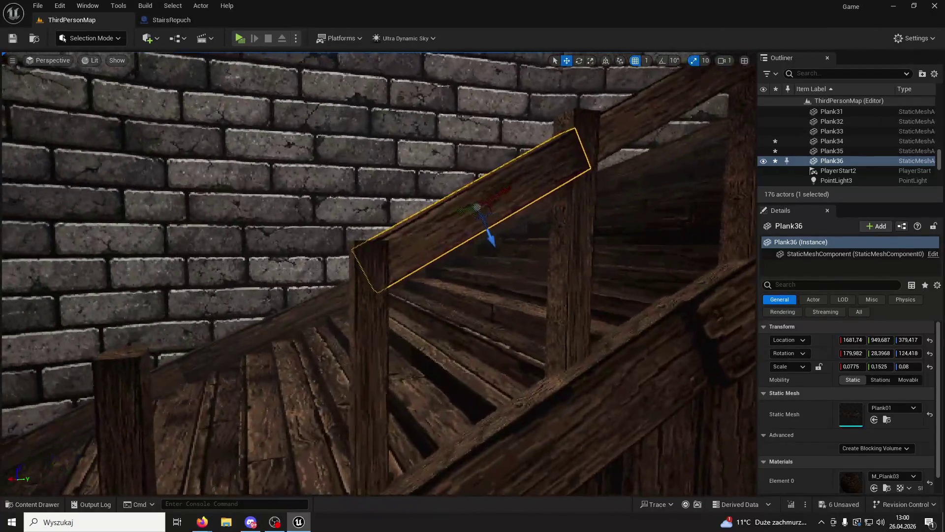
scroll(379, 273, up, 2)
drag(460, 202, 468, 186)
Step: Raise post Plank25 to a height of Z 309
click(423, 266)
drag(412, 378, 412, 374)
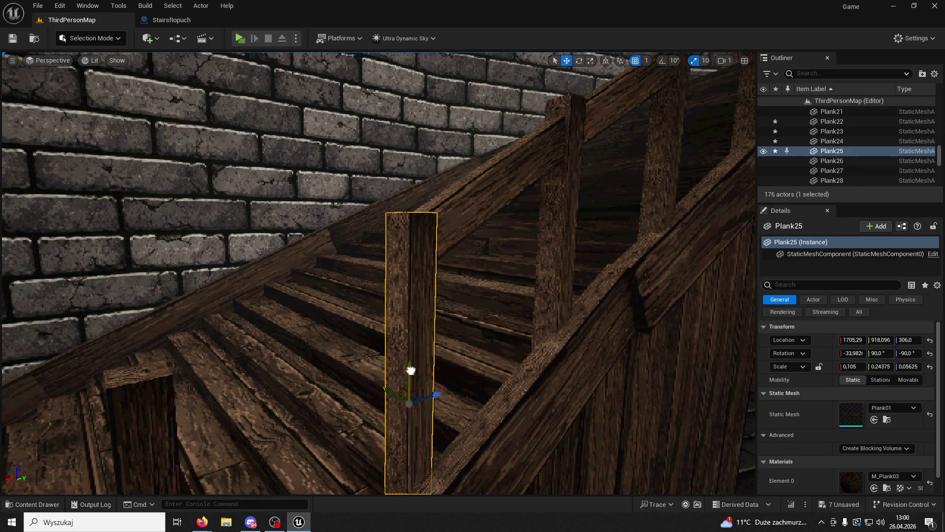
mouse_move(458, 342)
mouse_down()
mouse_move(271, 359)
mouse_move(304, 352)
mouse_up()
drag(271, 316, 268, 312)
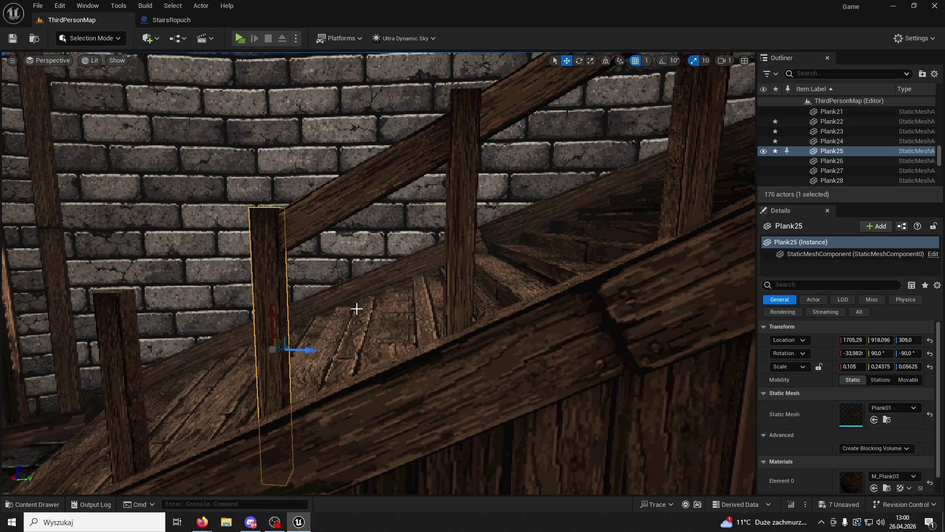
Step: Paste a new rail plank, Plank37, lower on the stair rail and nudge it into place
mouse_move(357, 309)
mouse_down()
mouse_move(428, 217)
mouse_move(424, 232)
mouse_move(429, 187)
mouse_move(414, 231)
mouse_move(403, 246)
mouse_move(389, 244)
mouse_move(374, 276)
mouse_move(620, 215)
mouse_up()
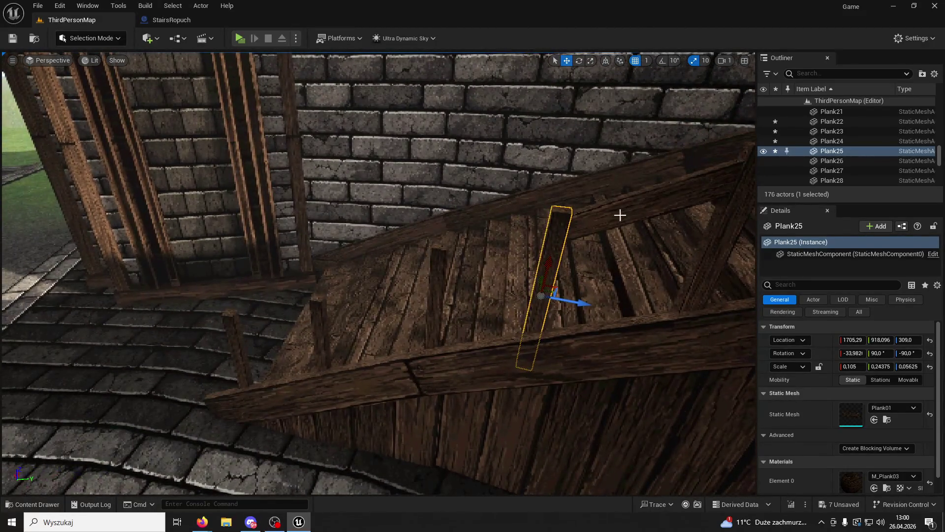
key(ctrl+v)
mouse_move(680, 194)
mouse_down()
mouse_move(507, 245)
mouse_move(515, 242)
mouse_move(492, 246)
mouse_move(448, 221)
mouse_move(525, 238)
mouse_move(490, 266)
mouse_up()
click(566, 60)
drag(443, 219, 444, 220)
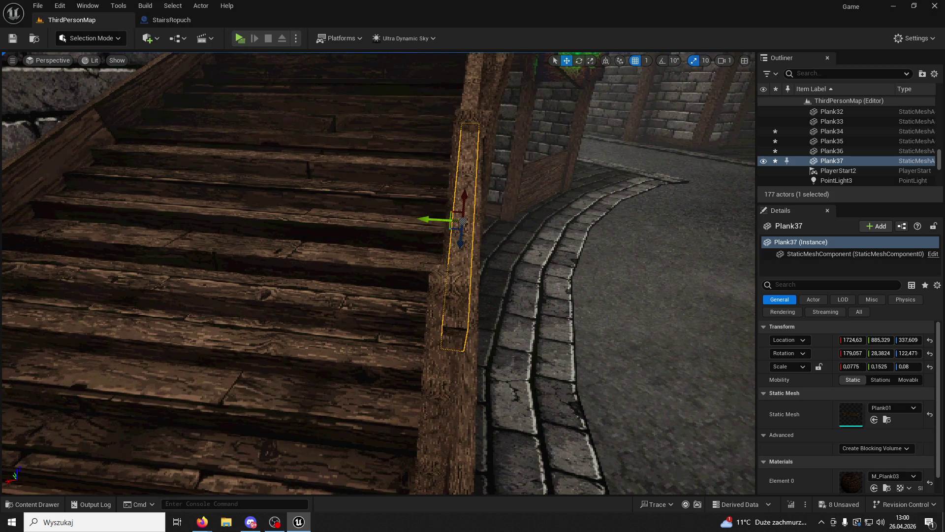
Step: Nudge and rotate post Plank26 on the lower railing
drag(509, 260, 508, 260)
click(217, 360)
drag(218, 350, 254, 353)
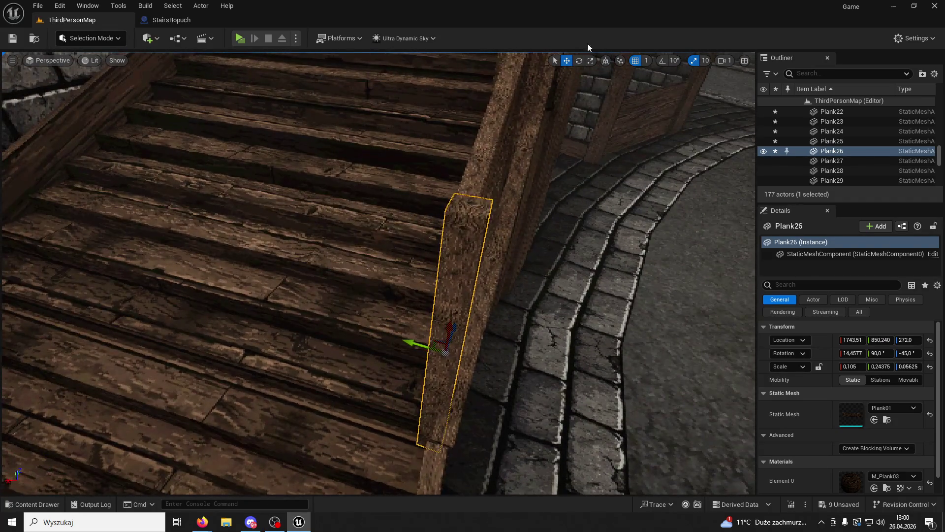
click(579, 60)
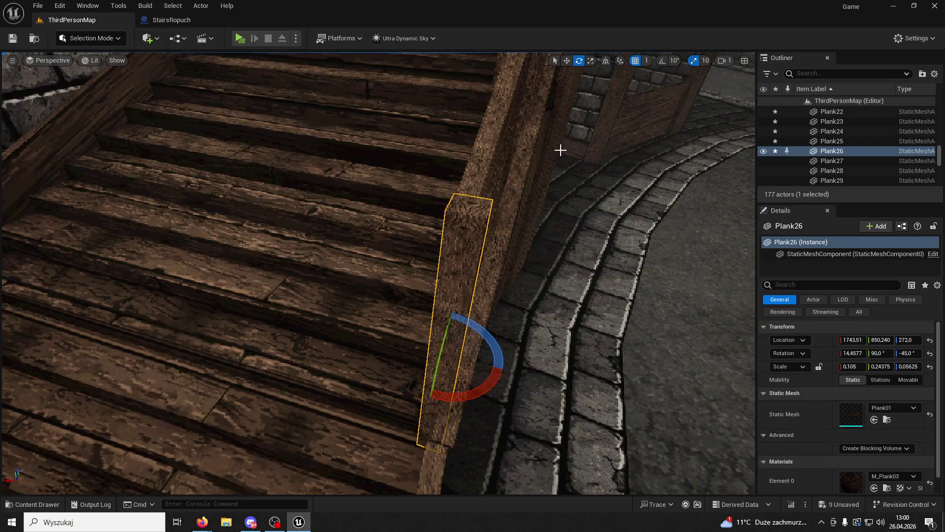
drag(485, 387, 480, 392)
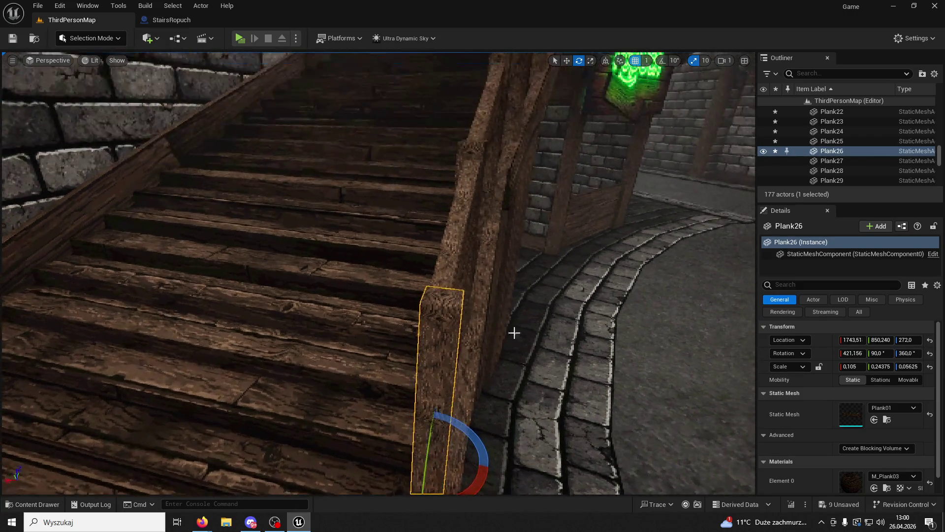
Step: Align Plank37 flush between the posts, rotated to 179.143°, 28.3353°, 119.039°
click(449, 257)
mouse_move(468, 261)
mouse_down()
mouse_move(452, 274)
mouse_move(457, 266)
mouse_move(429, 242)
mouse_up()
click(567, 60)
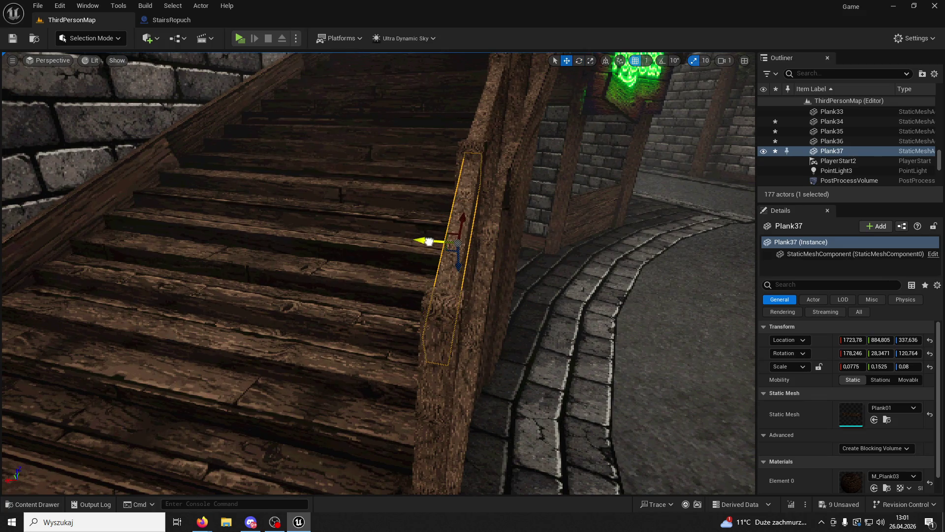
click(579, 60)
mouse_move(507, 226)
mouse_down()
mouse_move(483, 212)
mouse_move(432, 241)
mouse_up()
click(566, 60)
click(579, 60)
drag(437, 283, 419, 243)
key(w)
drag(567, 253, 566, 254)
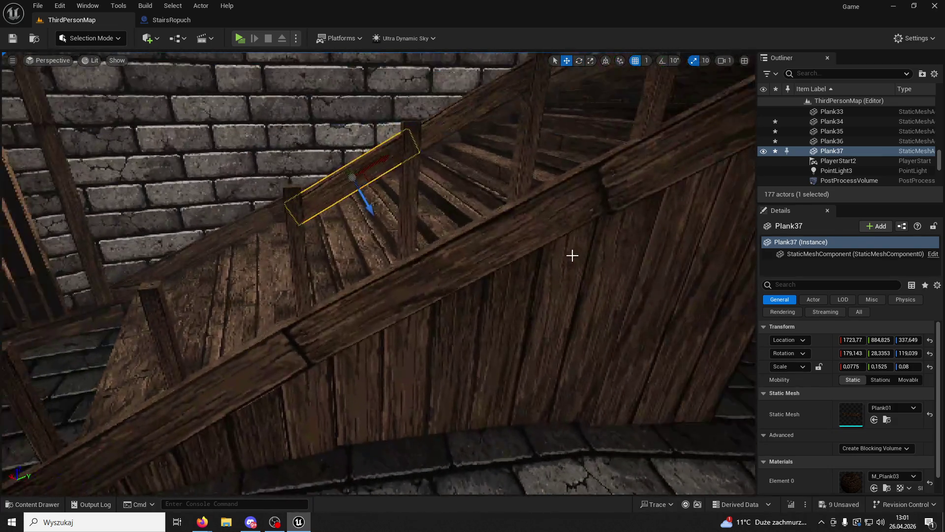
Step: Frame the StairsRopuch staircase in the view and reselect Plank37
click(566, 254)
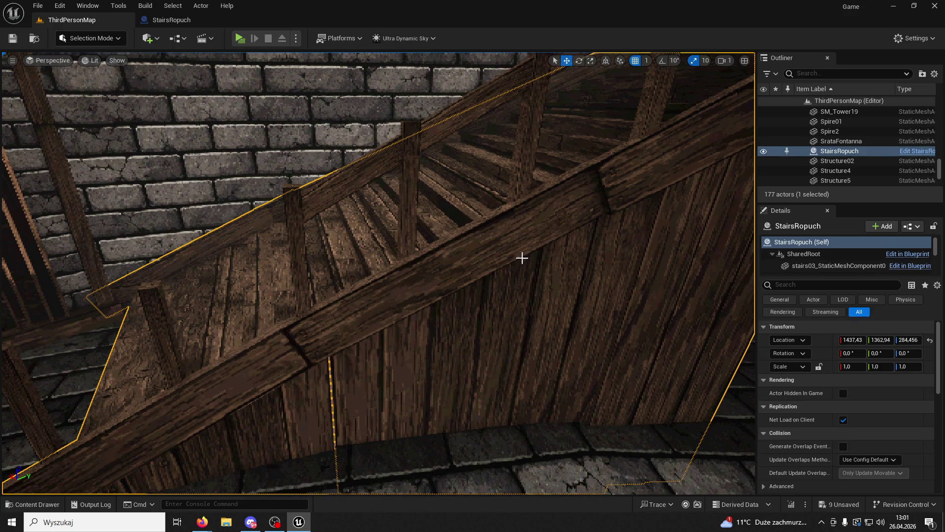
key(f)
scroll(378, 273, down, 3)
click(407, 234)
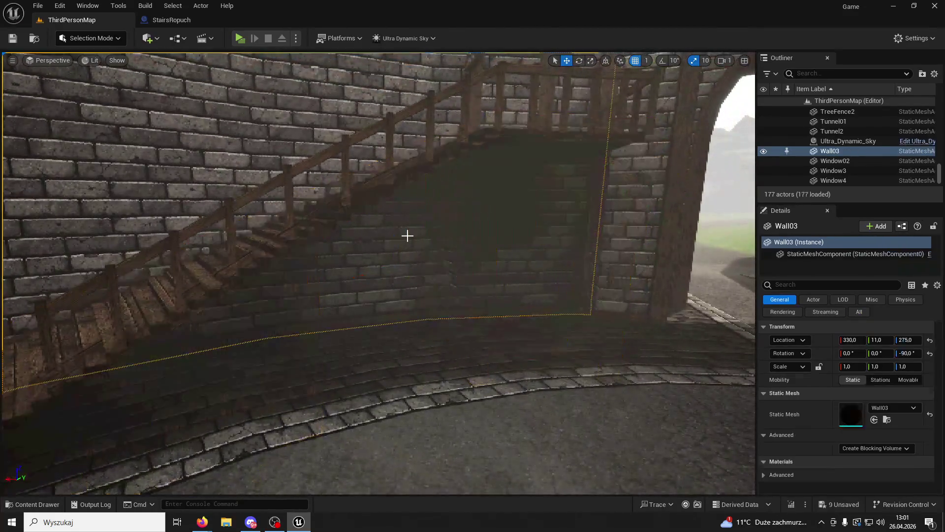
scroll(442, 238, up, 5)
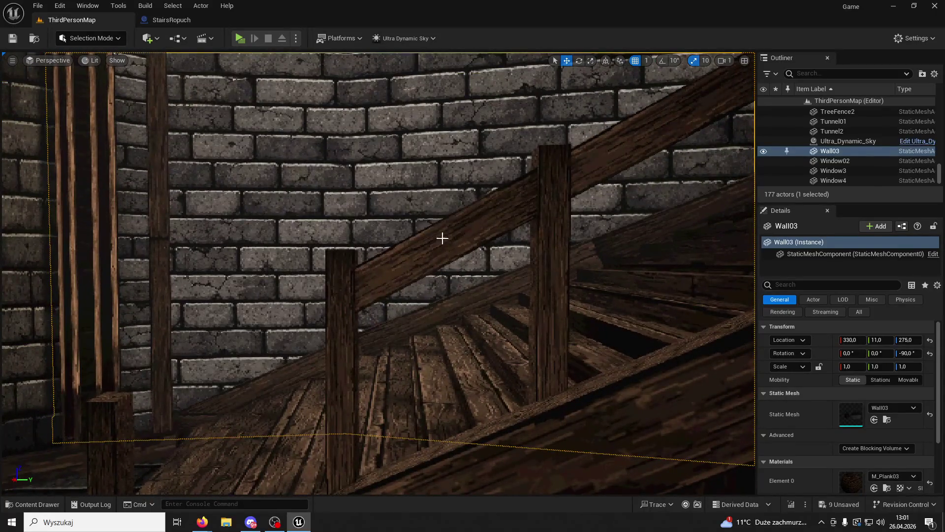
click(443, 238)
click(579, 60)
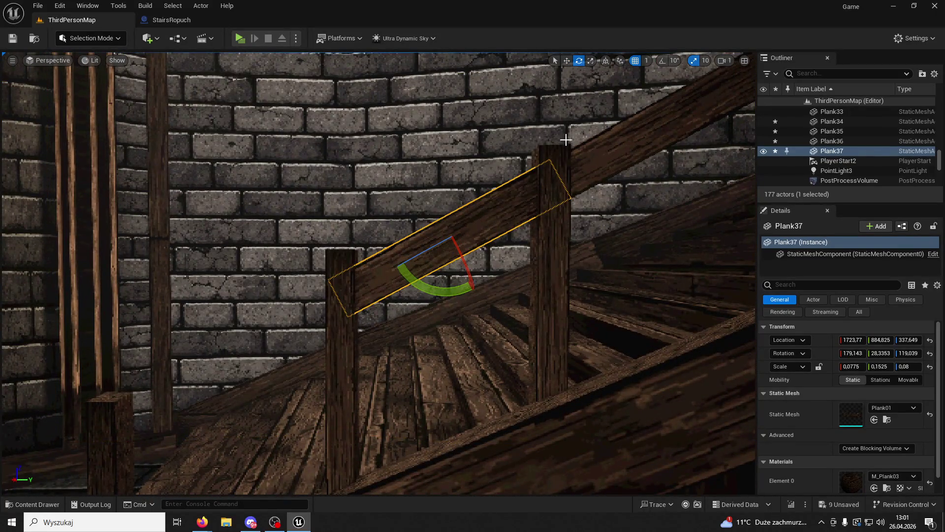
Step: Tilt Plank37, then duplicate it into Plank38 and slide the copy down the handrail
drag(448, 268, 365, 356)
click(566, 61)
key(ctrl+d)
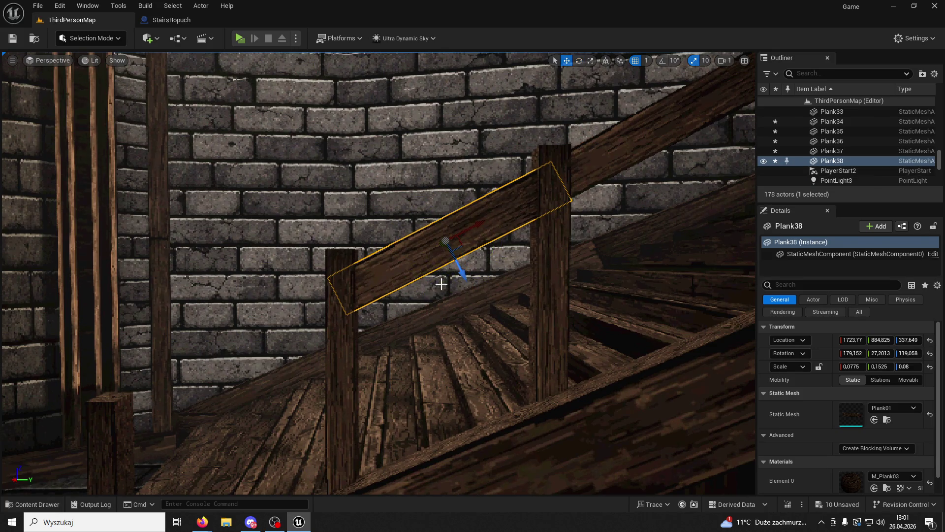
mouse_move(478, 227)
mouse_down()
mouse_move(256, 317)
mouse_move(295, 376)
mouse_move(384, 253)
mouse_move(392, 141)
mouse_up()
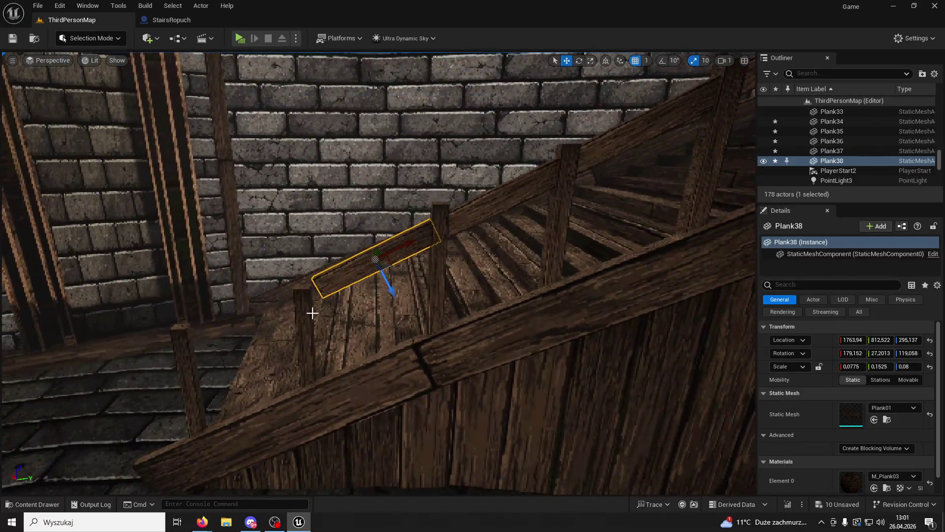
Step: Raise post Plank27 slightly and line Plank38 up with it
click(306, 312)
mouse_move(307, 335)
mouse_down()
mouse_move(327, 356)
mouse_move(306, 321)
mouse_up()
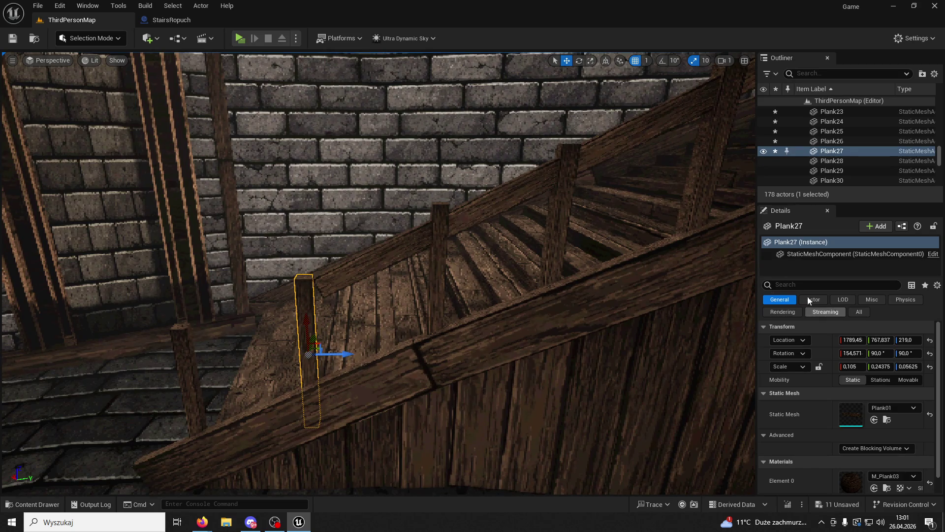
click(416, 263)
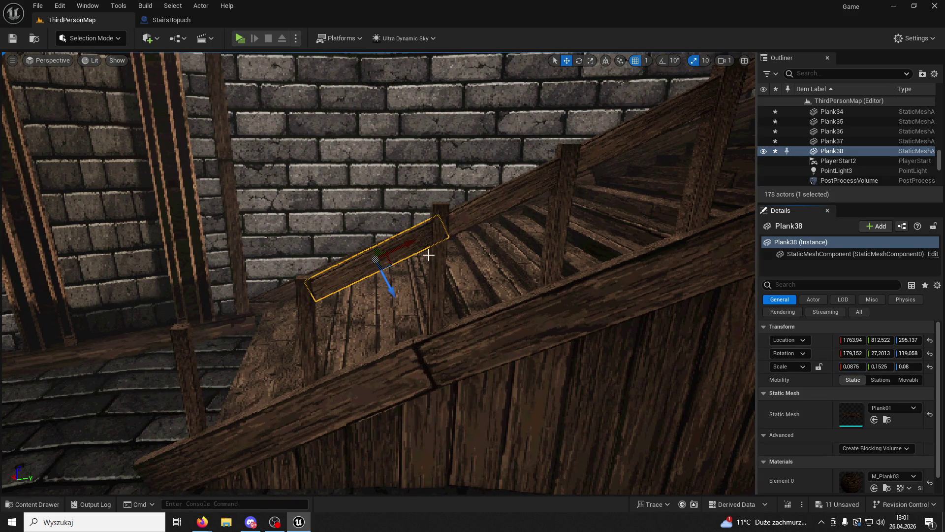
drag(408, 250, 406, 250)
Step: Add Plank39 further down the stairs, tilted to the stair slope and raised slightly
click(372, 261)
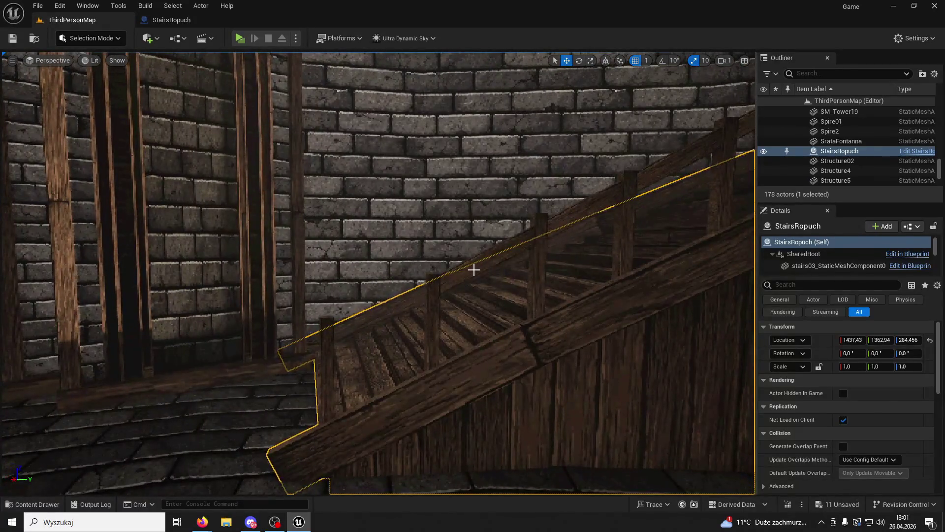
key(ctrl+v)
drag(510, 251, 400, 293)
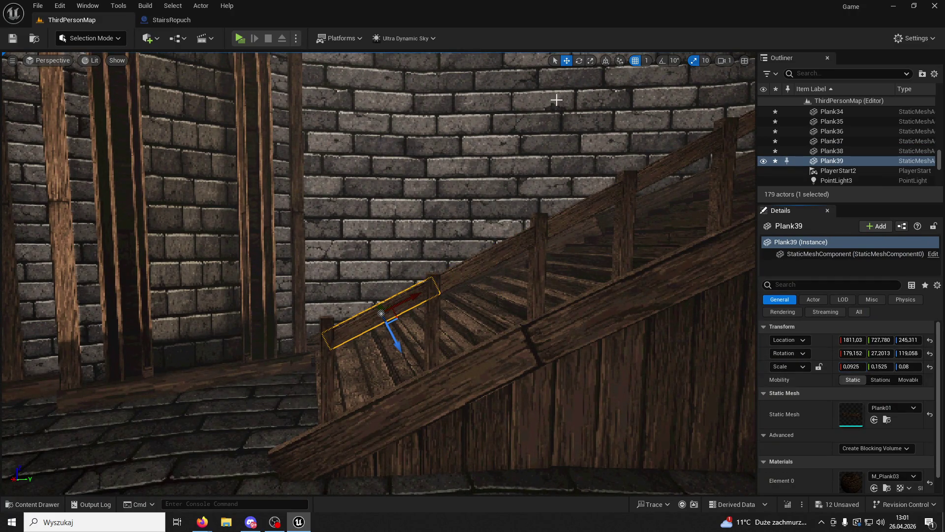
click(578, 60)
drag(421, 270, 436, 286)
click(567, 60)
drag(396, 337, 391, 336)
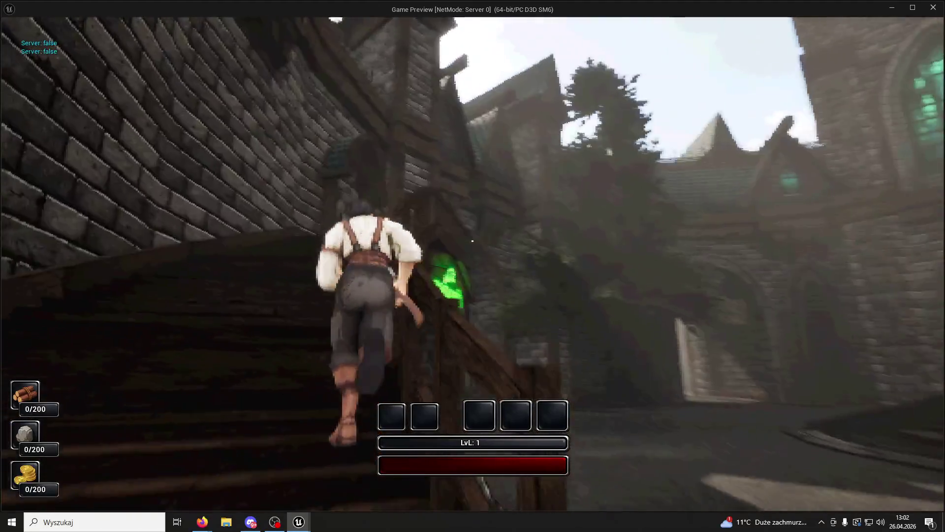
key(w)
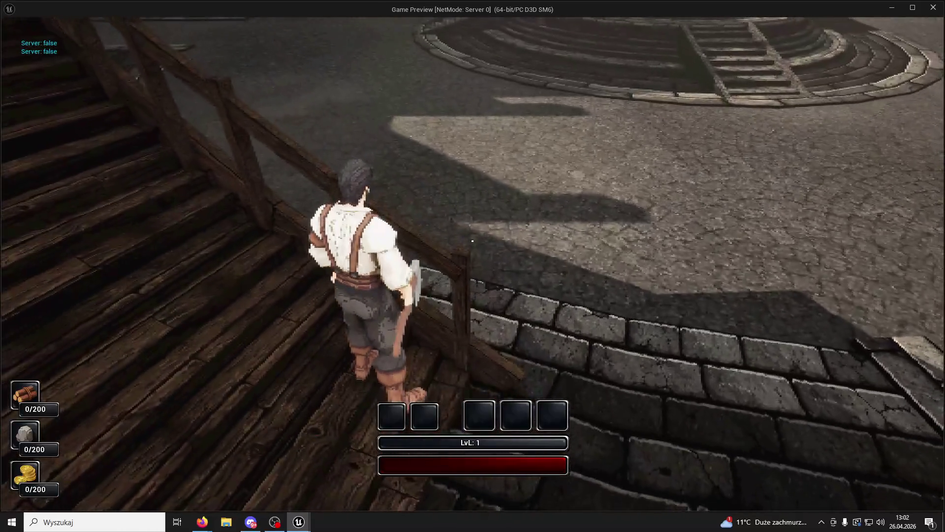
key(w)
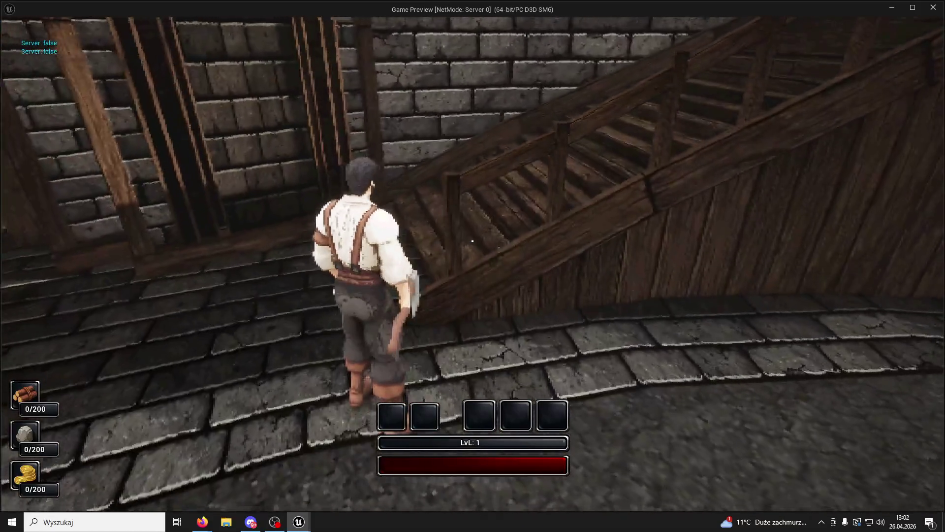
key(w)
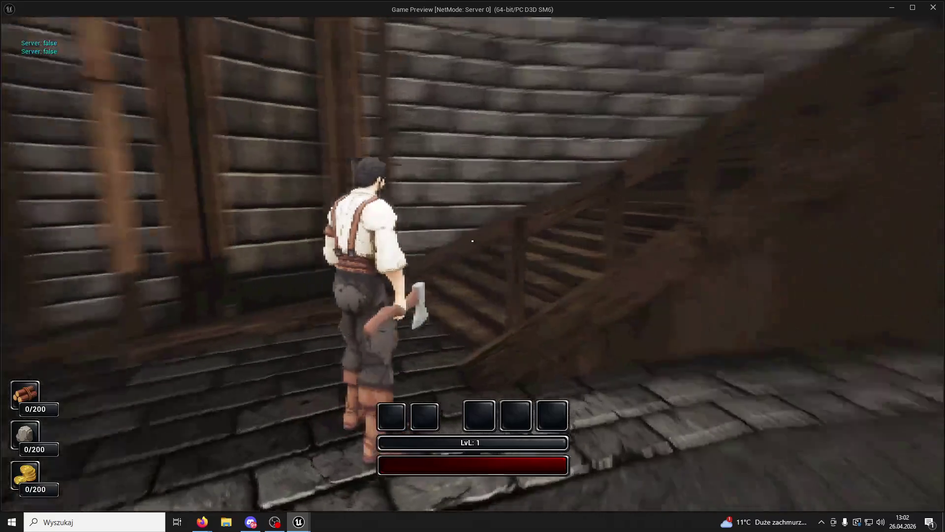
key(w)
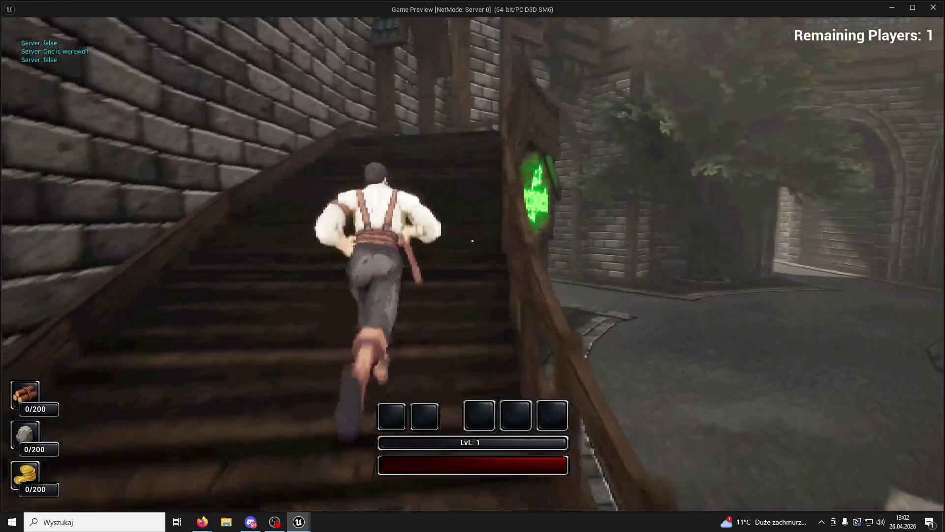
key(w)
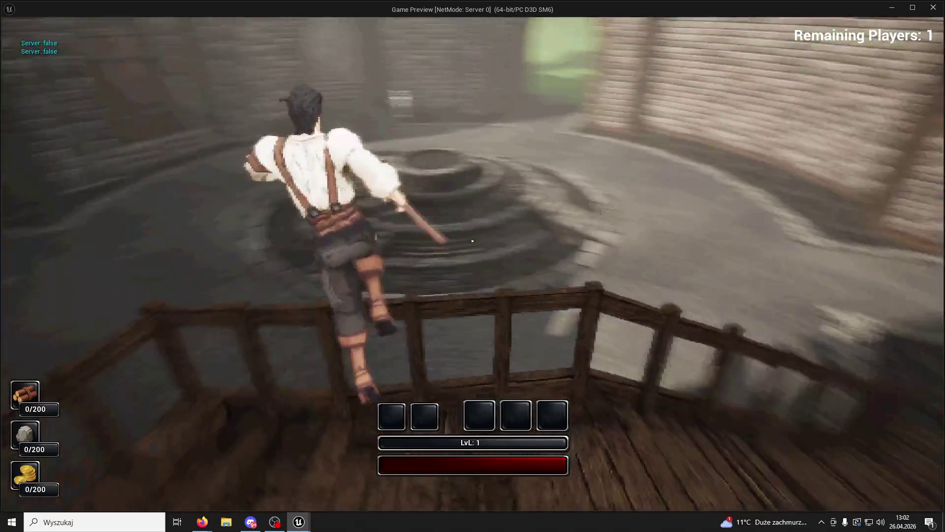
key(w)
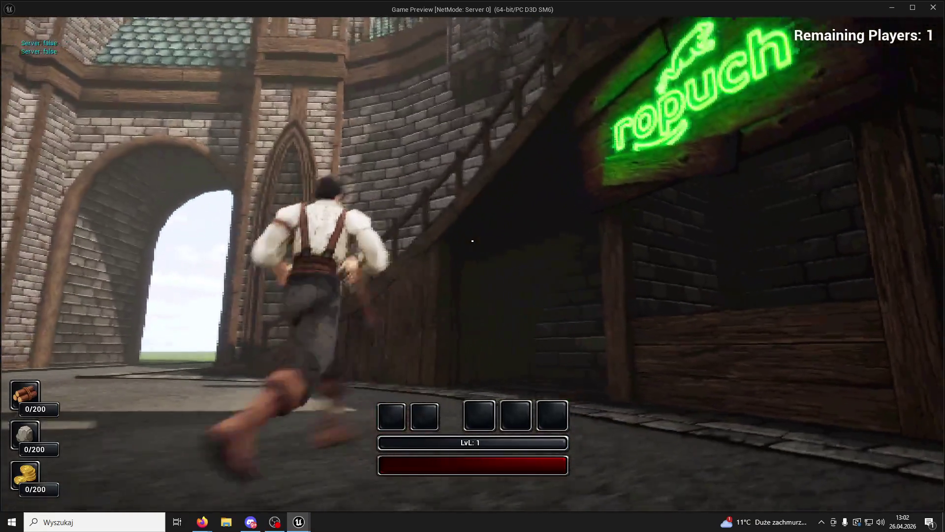
key(w)
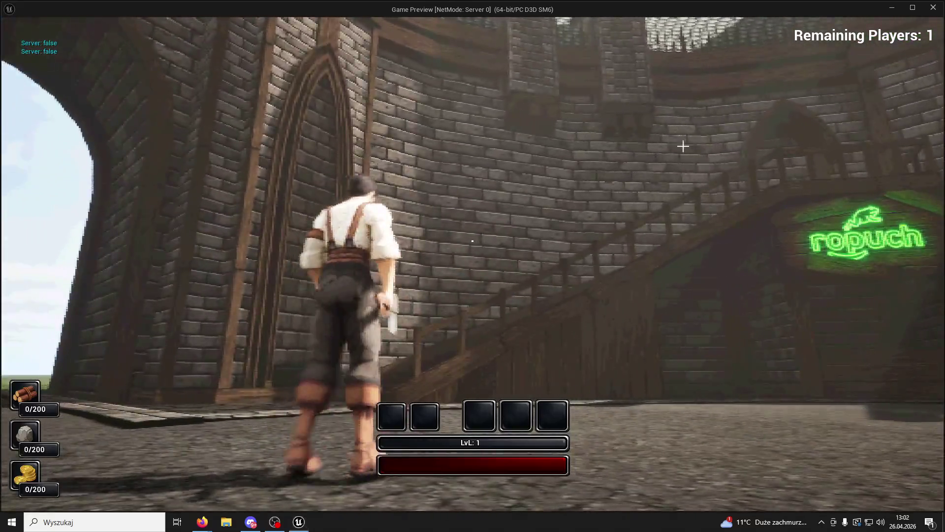
key(Escape)
click(333, 383)
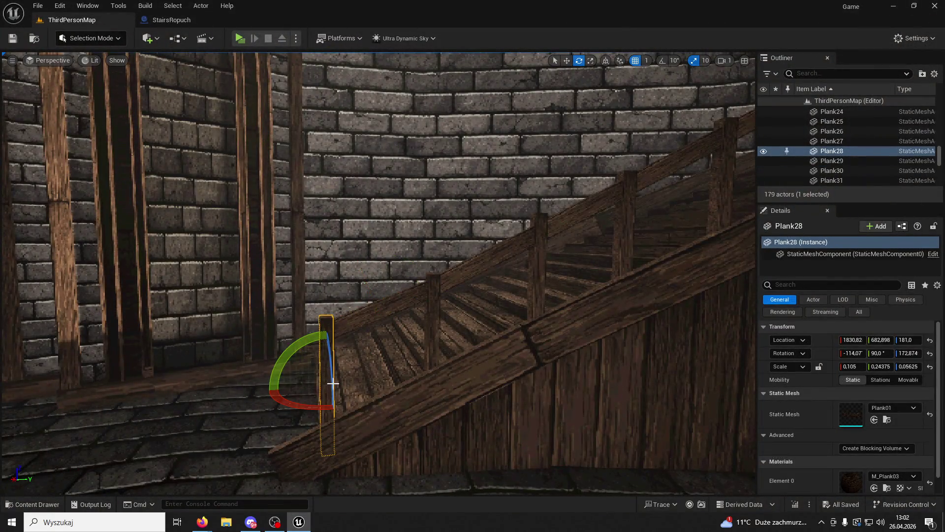
Step: Shift post Plank28 toward the stairs, set Plank39's X scale to 0.1125 and move it up the rail
drag(358, 383, 334, 389)
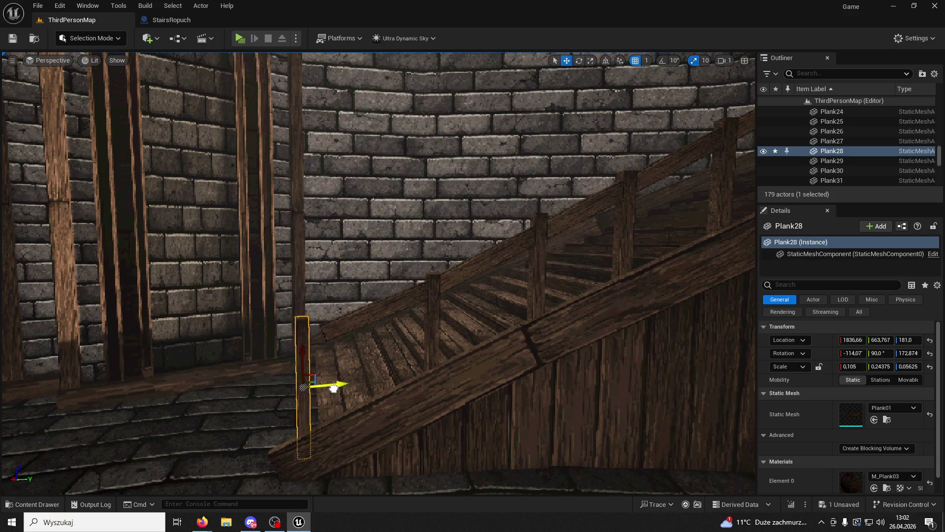
mouse_move(329, 356)
mouse_down()
mouse_move(344, 339)
mouse_move(330, 356)
mouse_up()
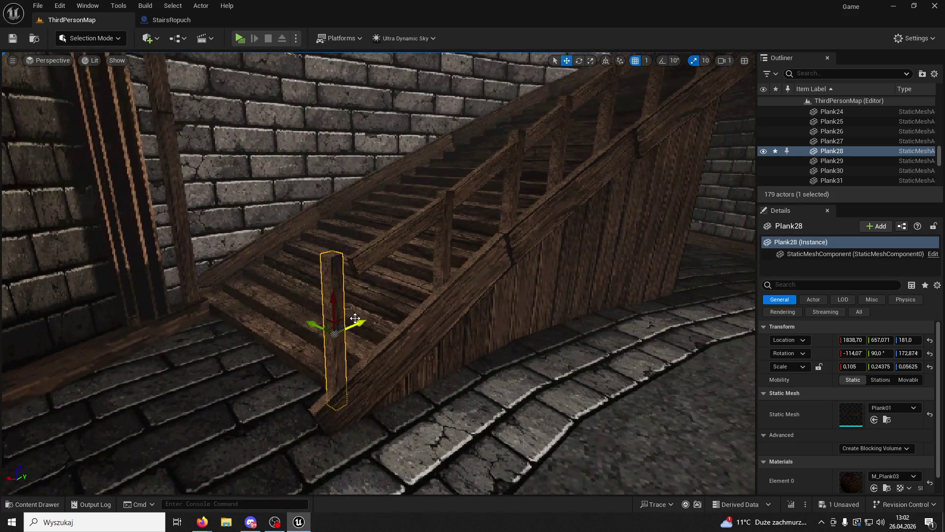
click(394, 249)
key(f)
drag(847, 364, 874, 364)
mouse_move(405, 197)
mouse_down()
mouse_move(372, 204)
mouse_move(402, 206)
mouse_up()
click(579, 60)
key(w)
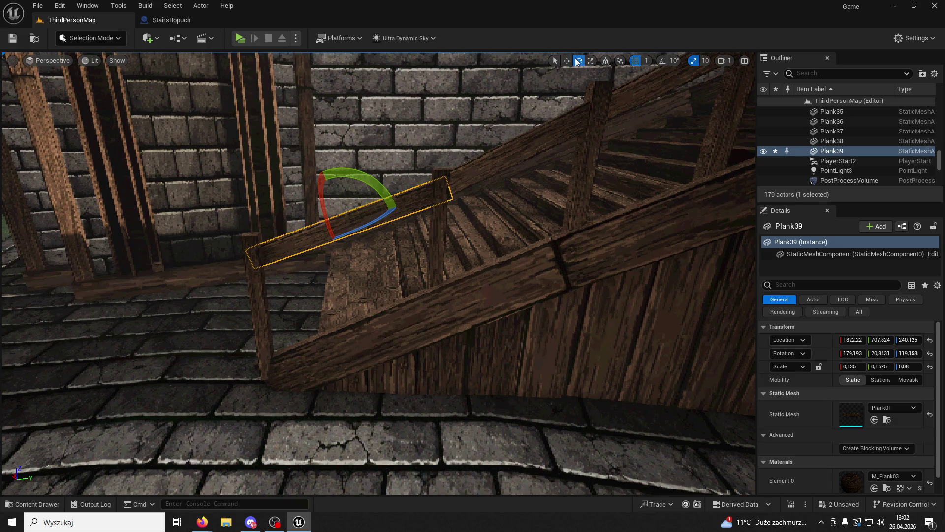
drag(362, 253, 353, 250)
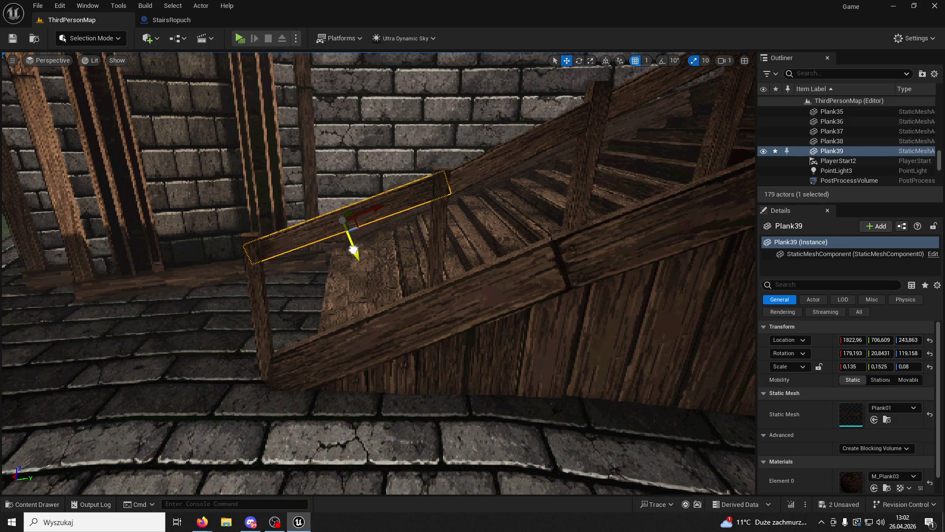
Step: Reposition post Plank27 to meet the rail and nudge Plank39 down-left into place
click(453, 253)
drag(436, 281, 430, 290)
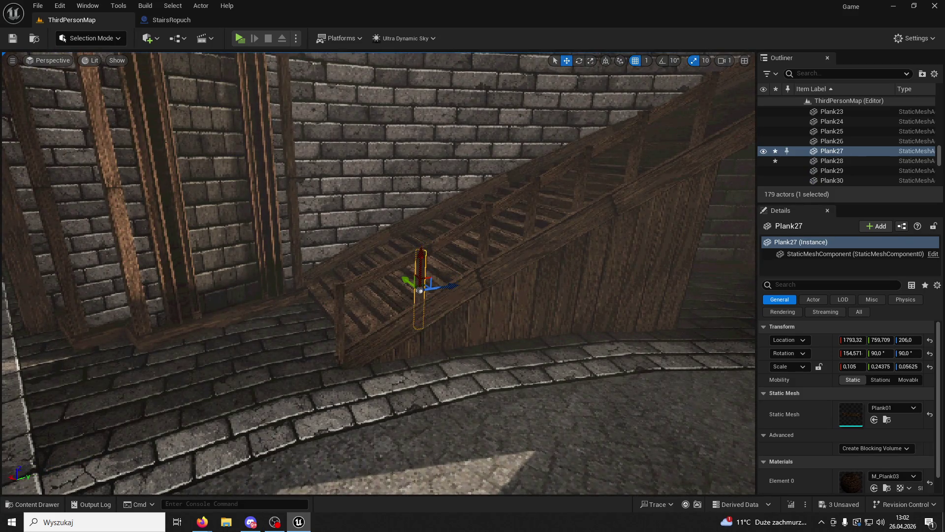
key(f)
drag(391, 275, 389, 268)
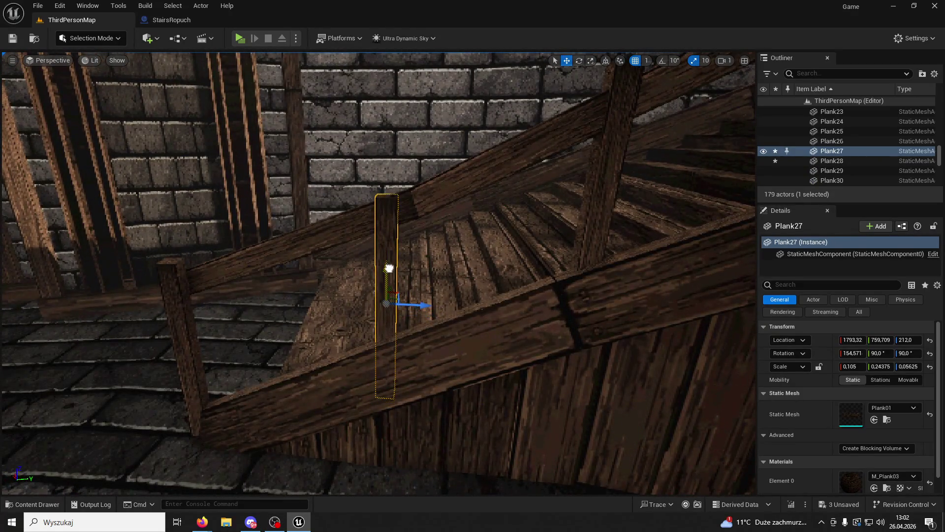
click(359, 225)
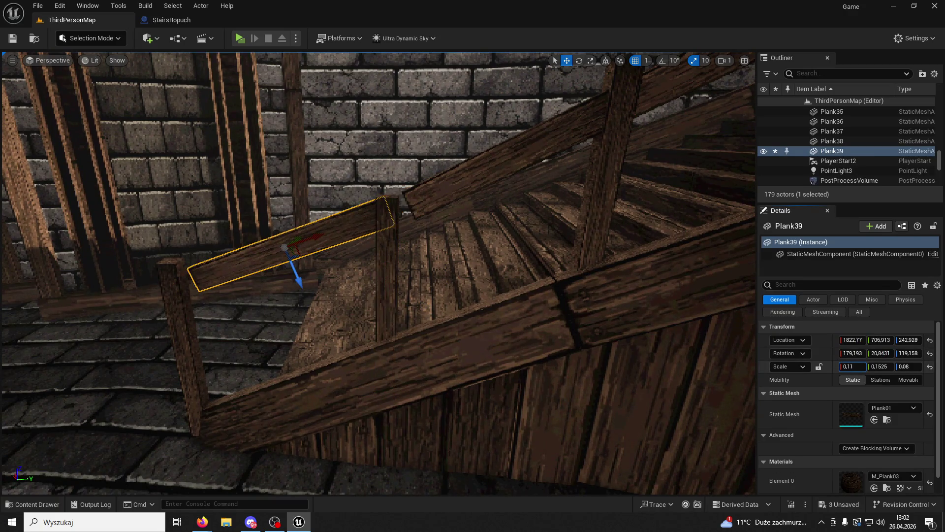
drag(321, 236, 311, 239)
text(0,12)
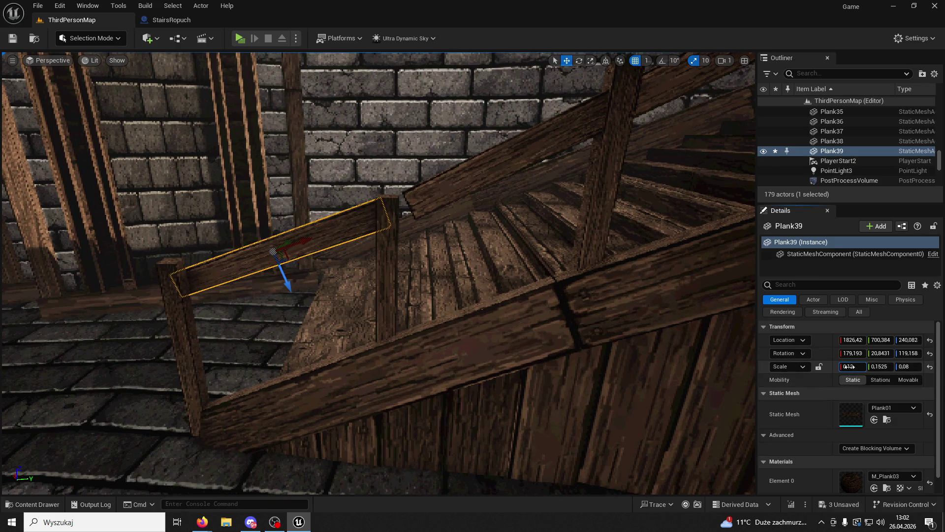
click(476, 158)
Step: Tilt Plank38 flatter, fine-tune its Scale X length and reposition it along the rail
click(580, 61)
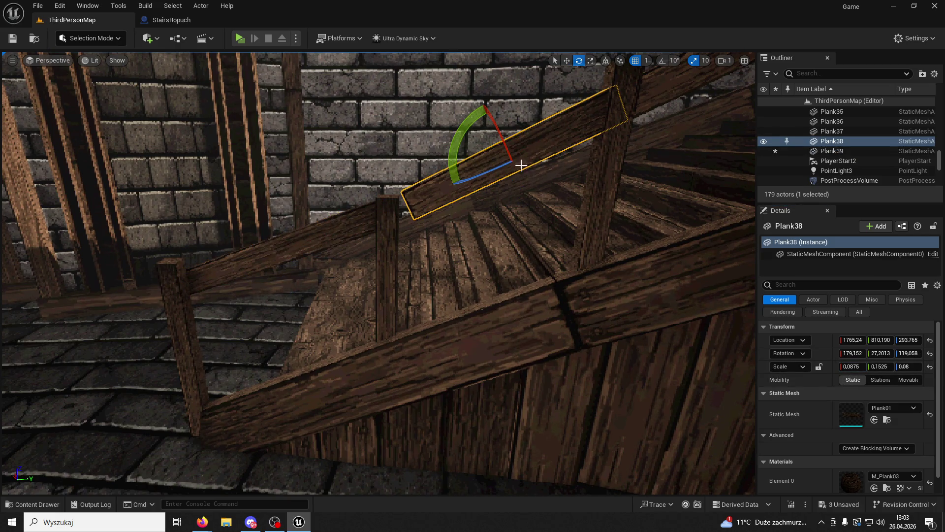
drag(455, 131, 472, 142)
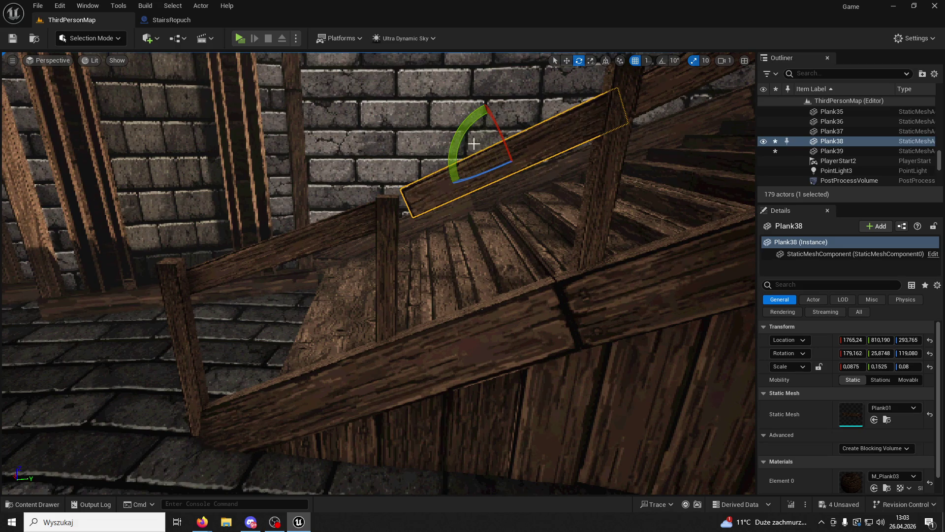
drag(851, 366, 862, 366)
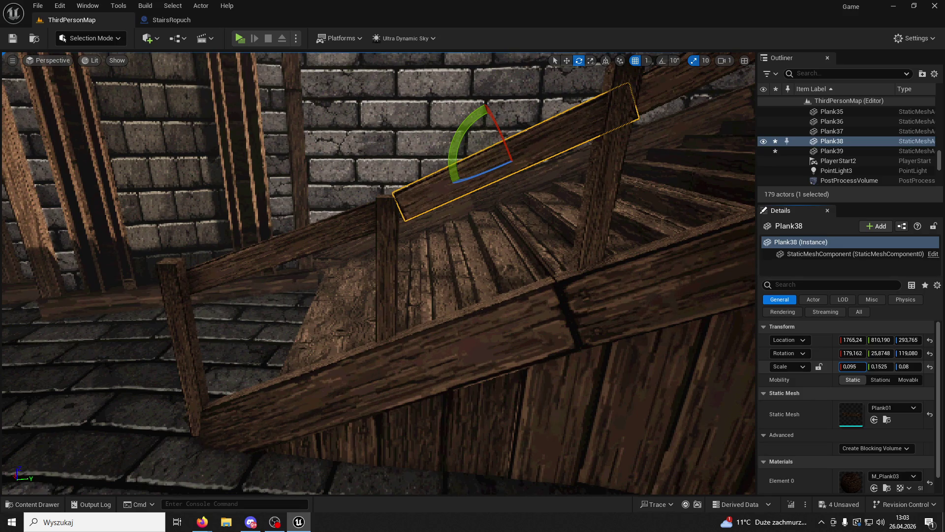
click(567, 61)
drag(529, 147, 519, 155)
Step: Raise post Plank27 and shift it slightly right, then frame the StairsRopuch staircase
click(389, 238)
drag(384, 269, 386, 261)
drag(415, 297, 451, 270)
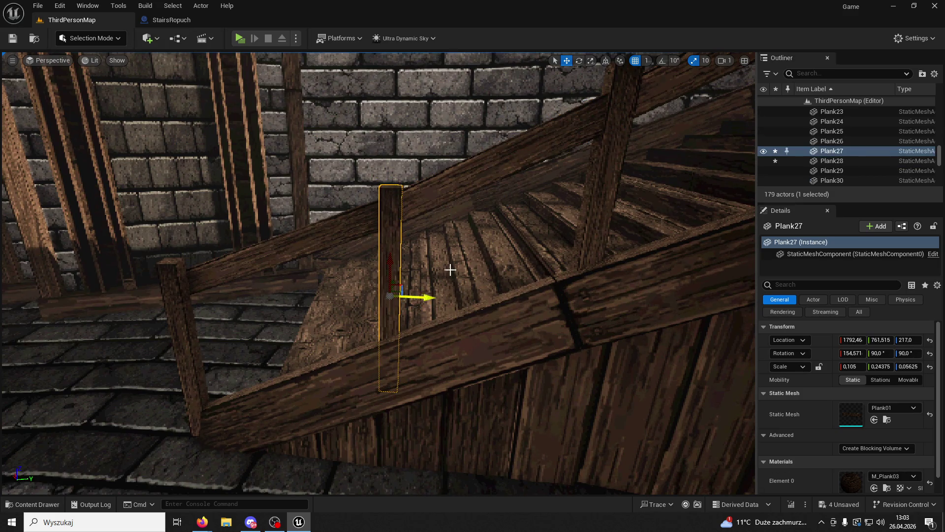
click(450, 270)
key(f)
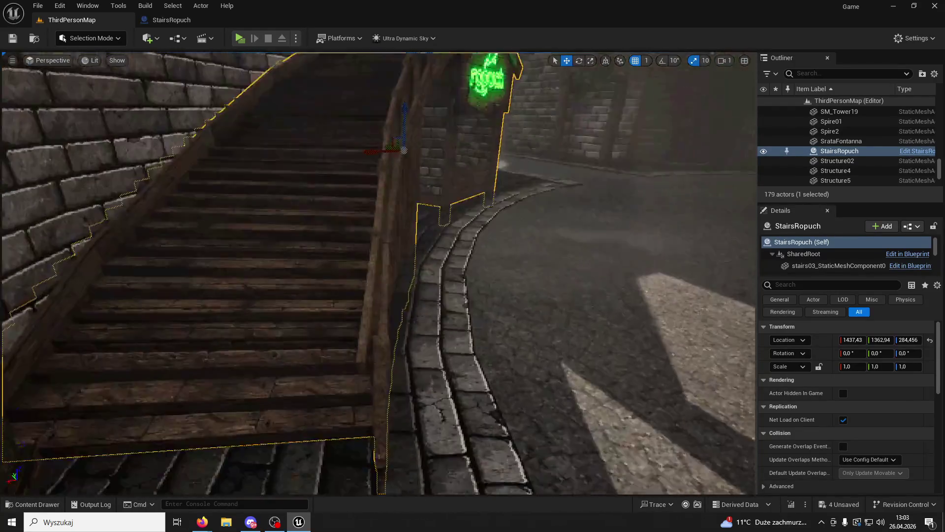
Step: Check Plank39 and the Circle02 curb, then save the level with Save All
click(386, 270)
key(f)
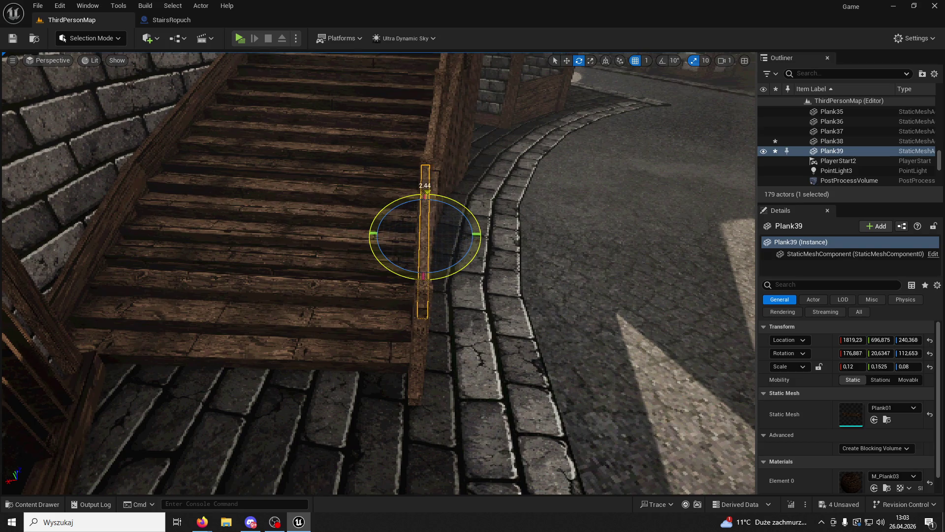
click(509, 249)
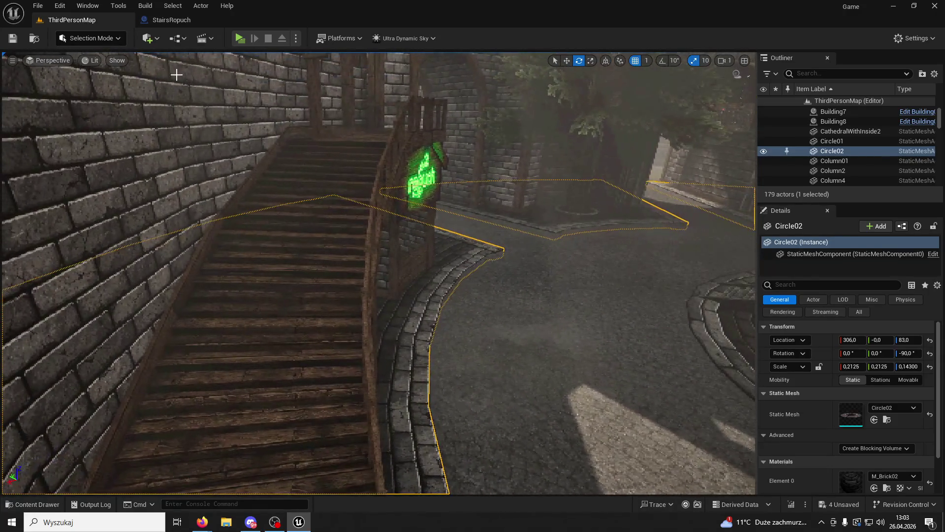
click(12, 38)
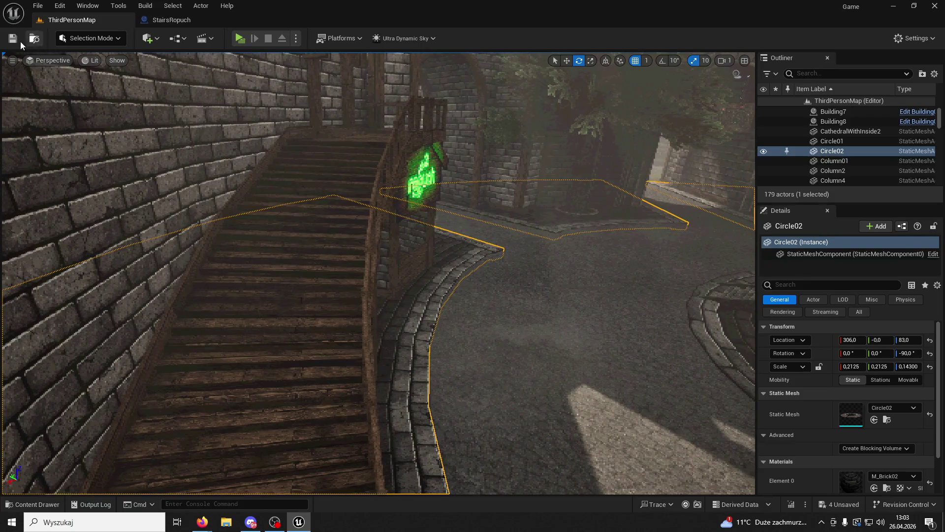
click(237, 36)
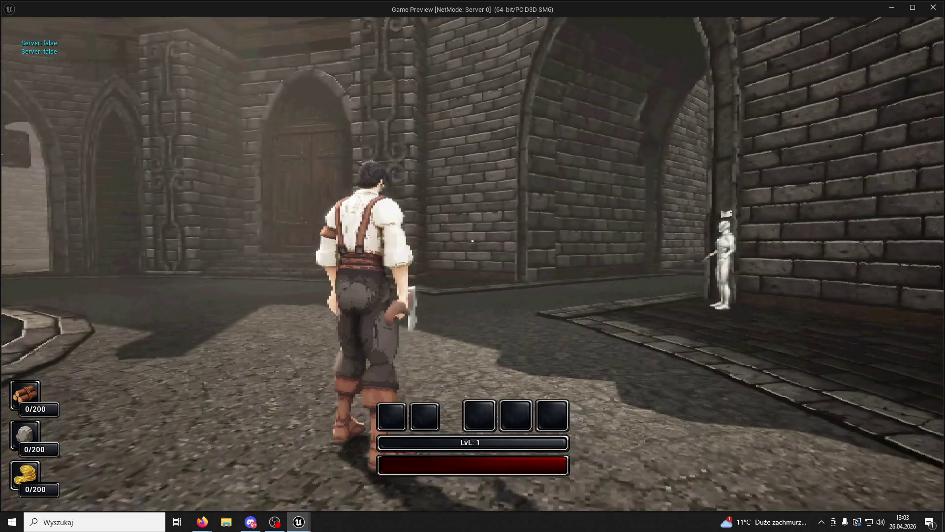
Step: Run the character up the stairs, along the balcony and into the courtyard, then exit with Esc
key(w)
key(w)
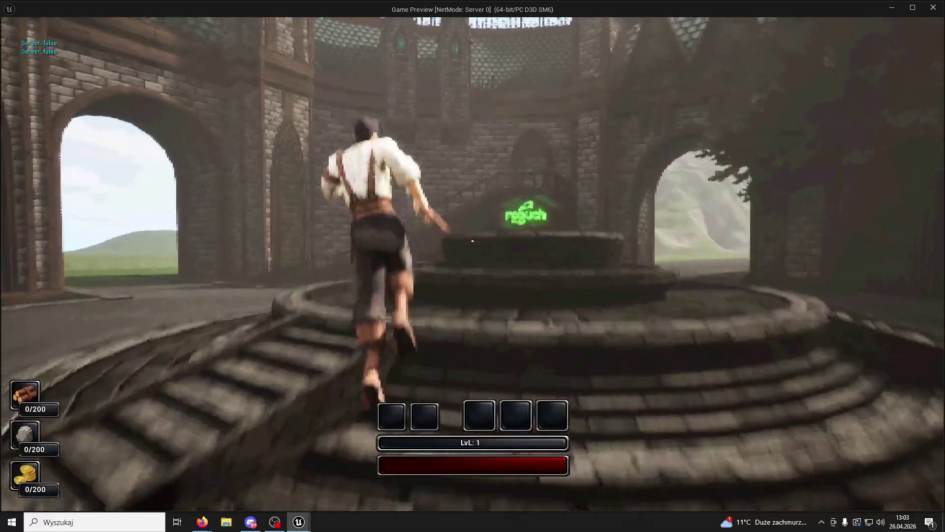
key(w)
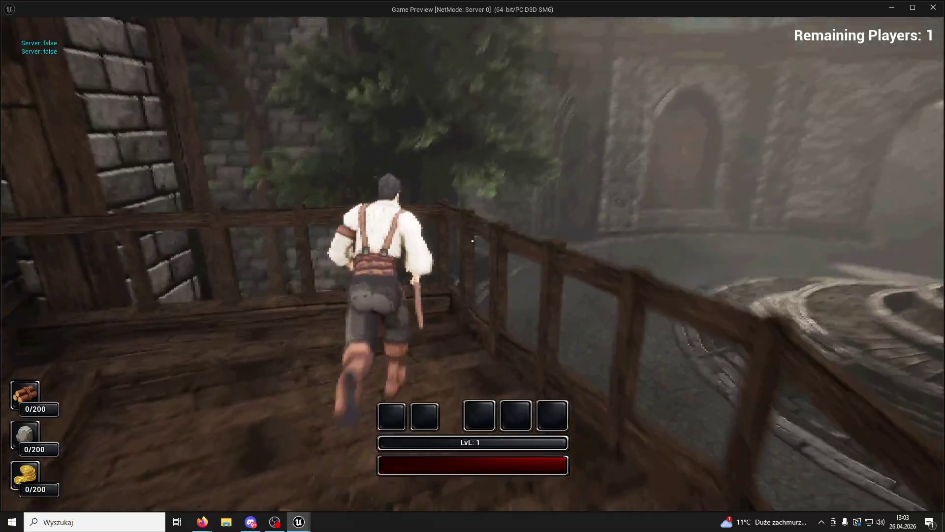
key(w)
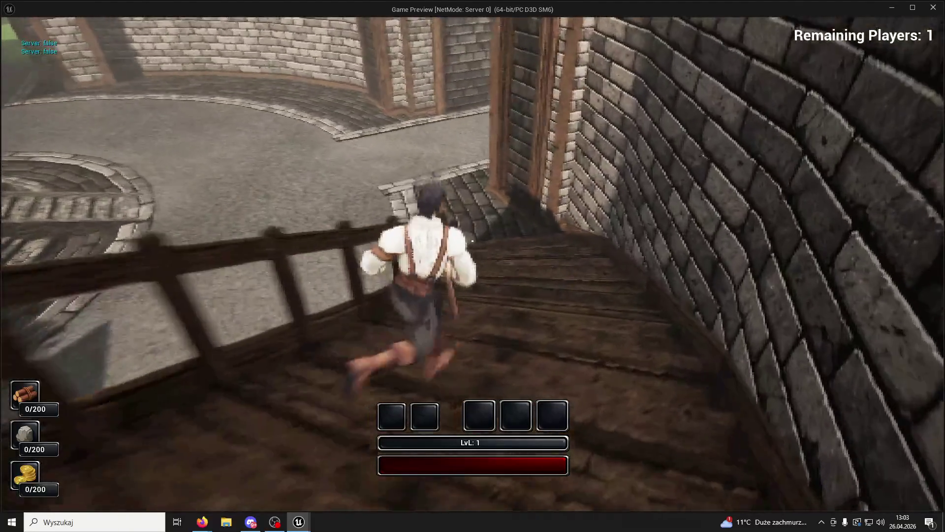
key(w)
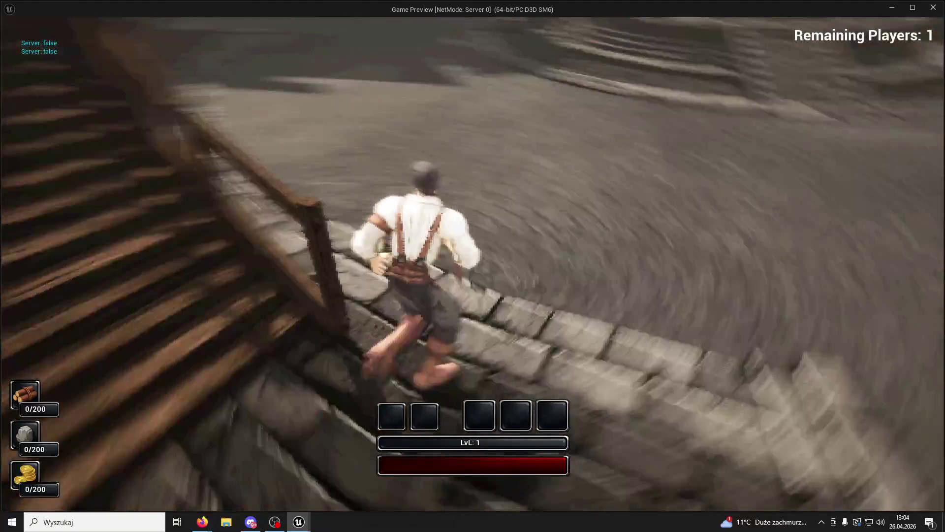
key(w)
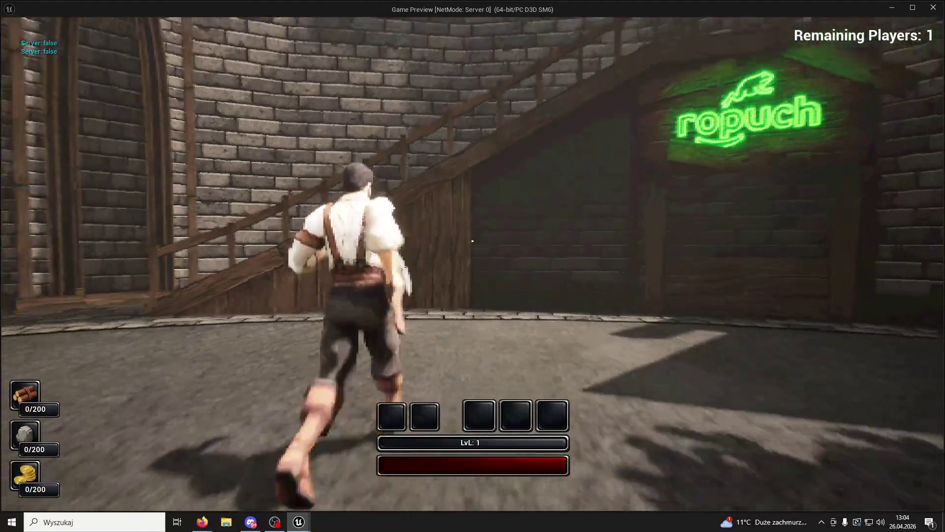
key(Escape)
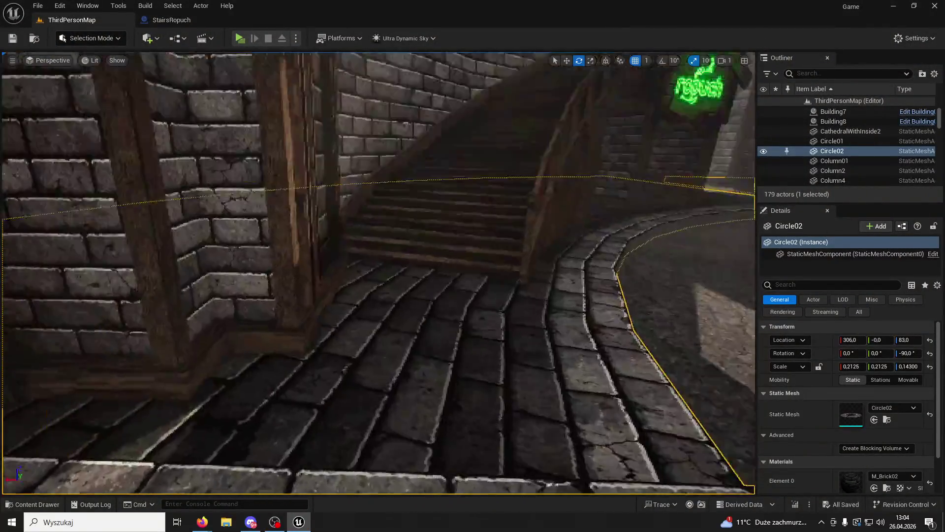
Step: Tilt the diagonal rail Plank39 to follow the stair slope and lower post Plank28
key(d)
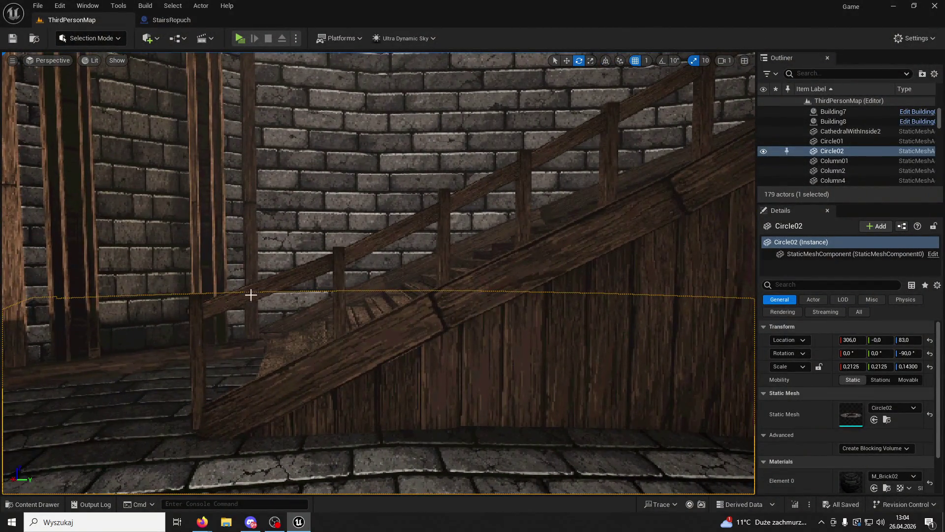
click(254, 294)
drag(316, 294, 374, 262)
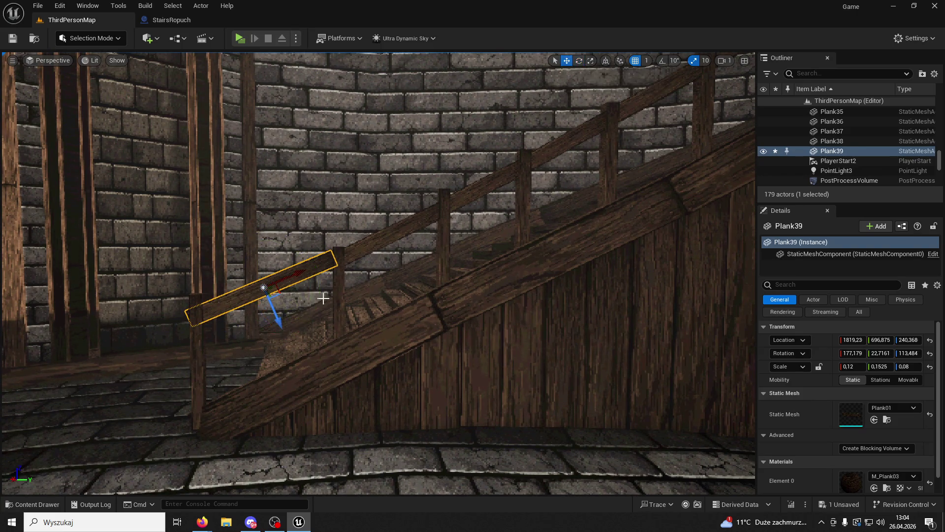
click(193, 362)
drag(197, 326, 197, 337)
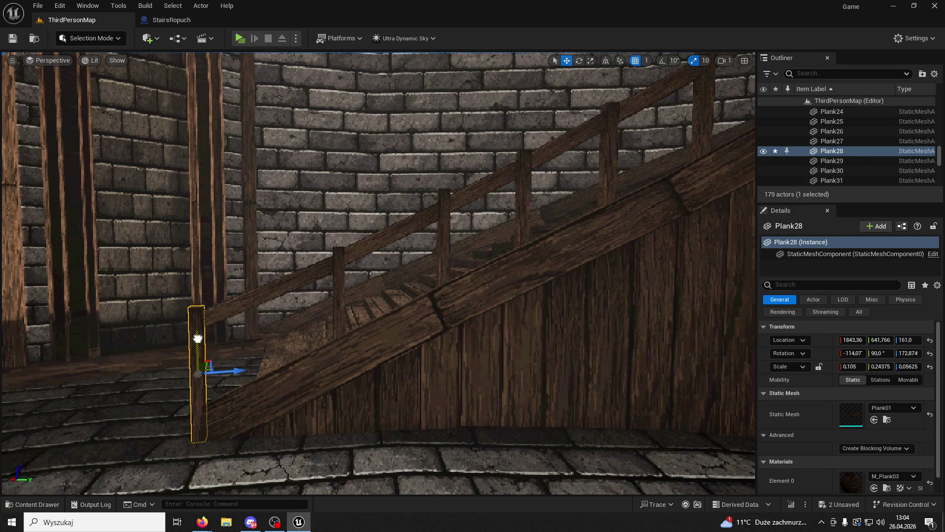
Step: Rotate Plank39 a little steeper, nudge it down, and shift Plank28 slightly sideways
click(267, 298)
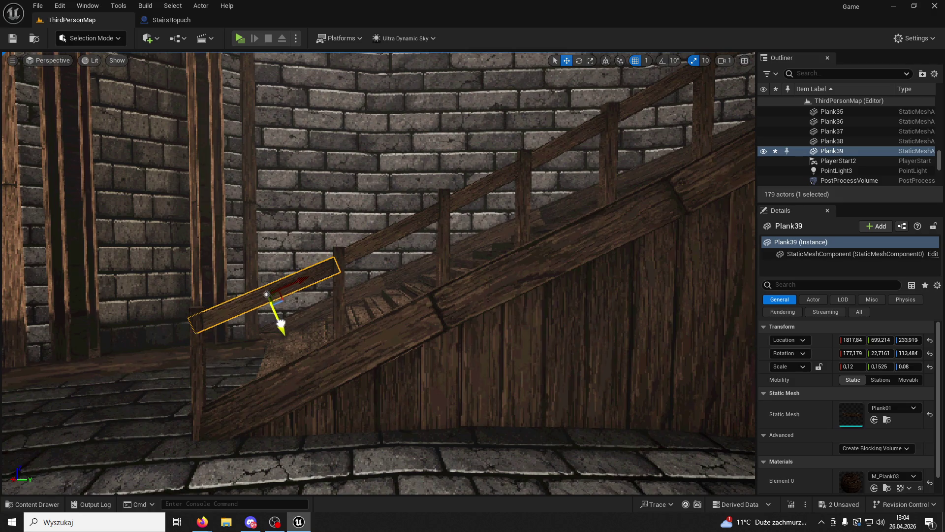
click(579, 60)
drag(330, 305, 322, 291)
click(566, 60)
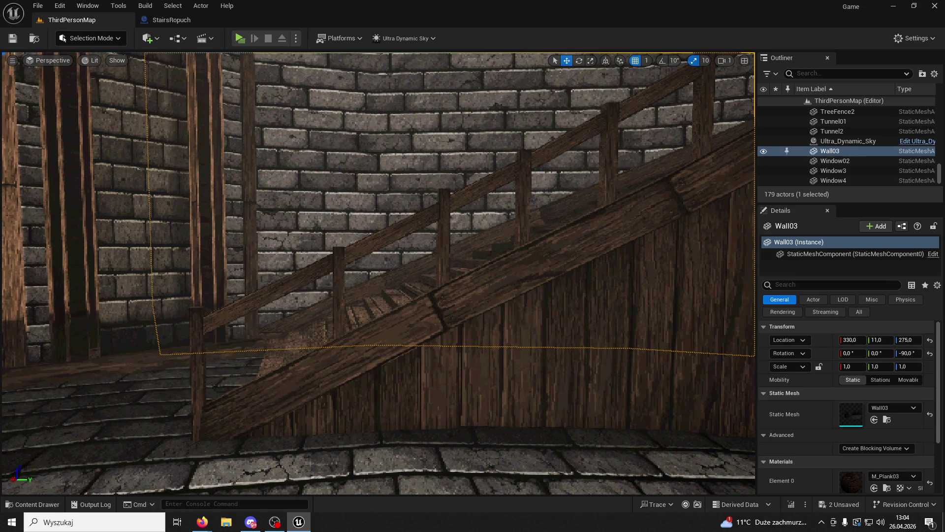
drag(292, 327, 289, 329)
click(196, 380)
drag(227, 371, 228, 371)
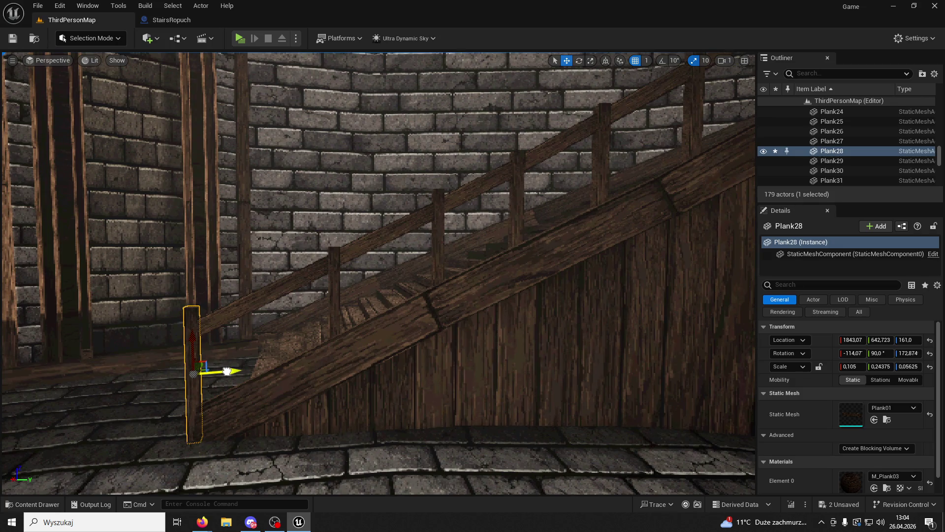
Step: Nudge post Plank28 again, then duplicate the post along the rail as Plank40
click(294, 357)
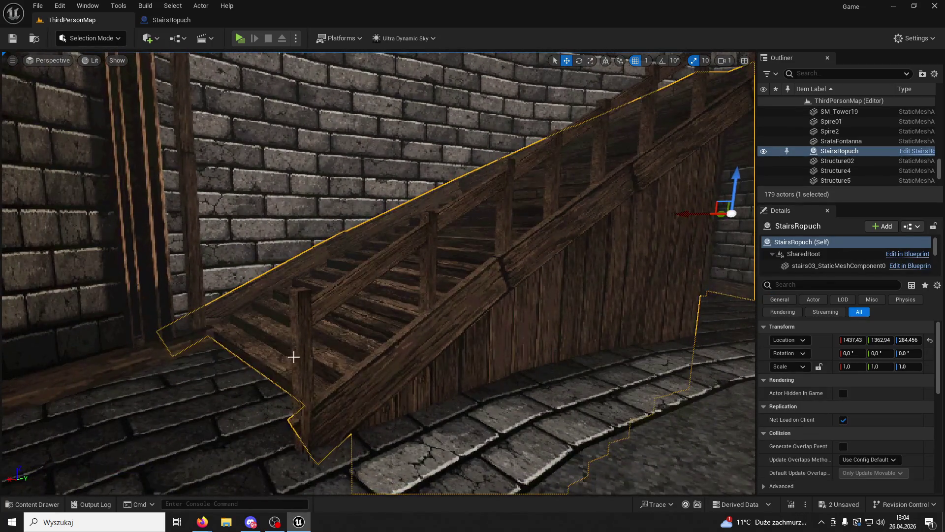
click(295, 364)
drag(279, 365, 318, 366)
click(325, 367)
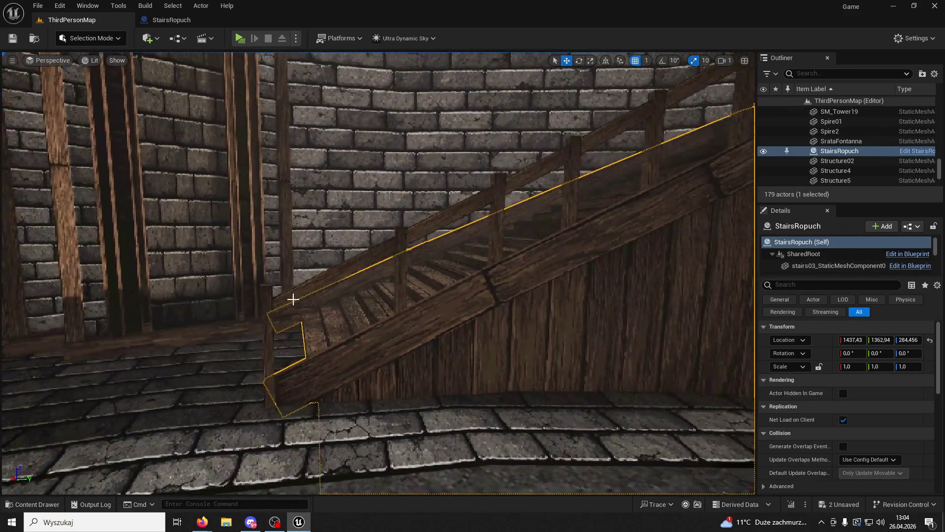
click(339, 272)
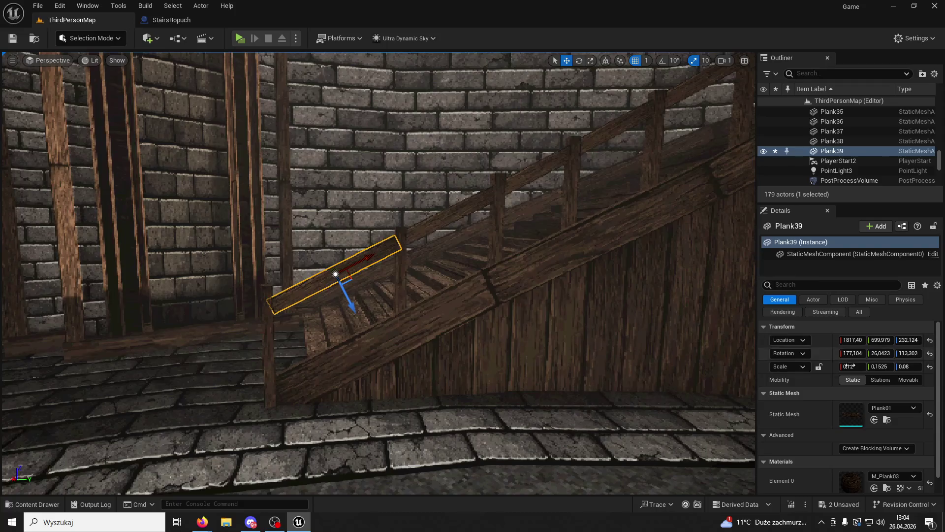
click(663, 333)
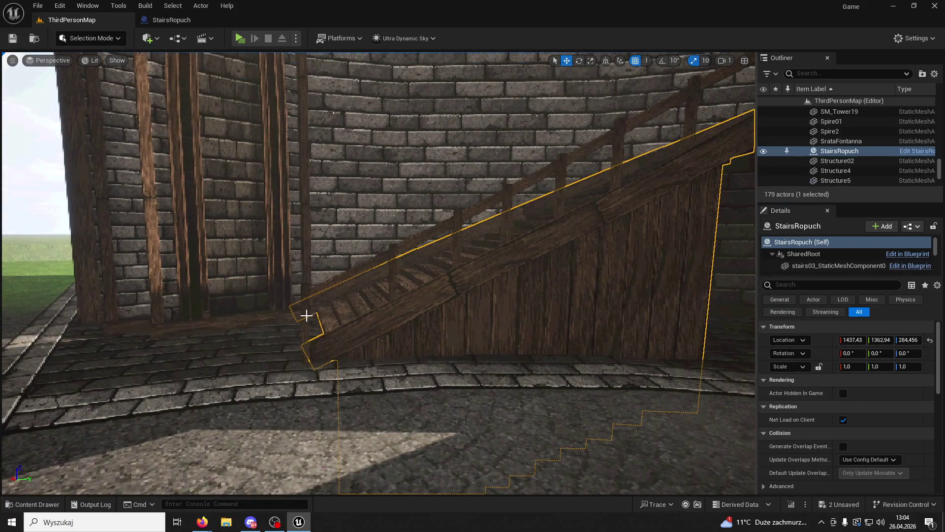
click(307, 315)
mouse_move(345, 317)
mouse_down()
mouse_move(377, 319)
mouse_move(352, 280)
mouse_up()
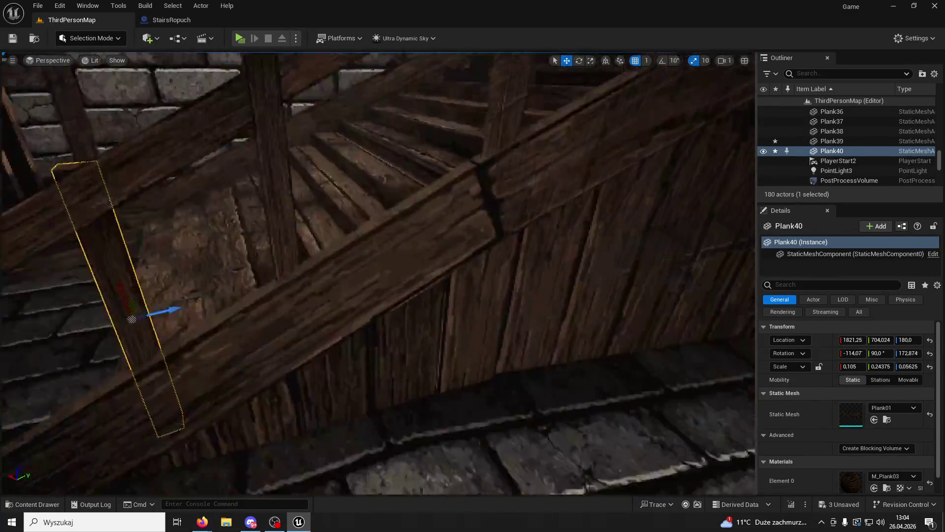
Step: Rotate the new post Plank40 to 68.048°, 90°, 0° on the rail, then start Play
key(f)
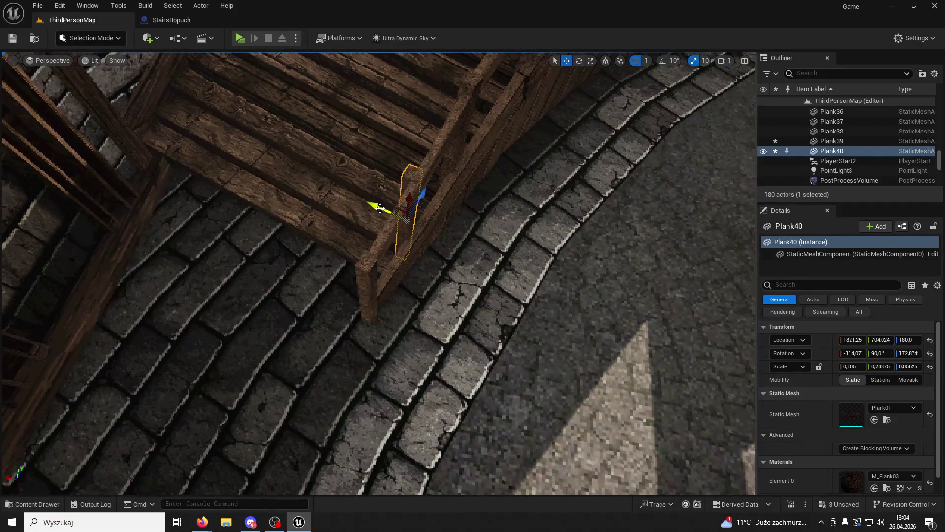
click(580, 61)
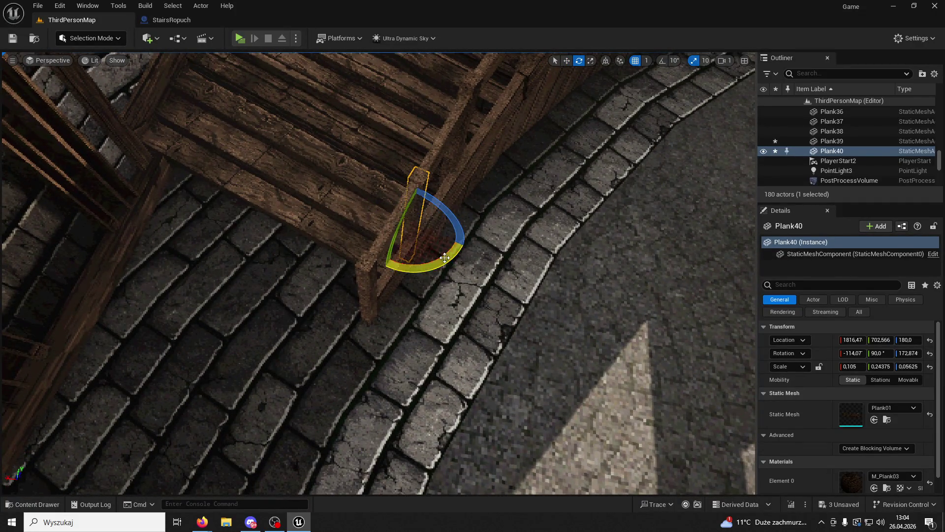
click(566, 61)
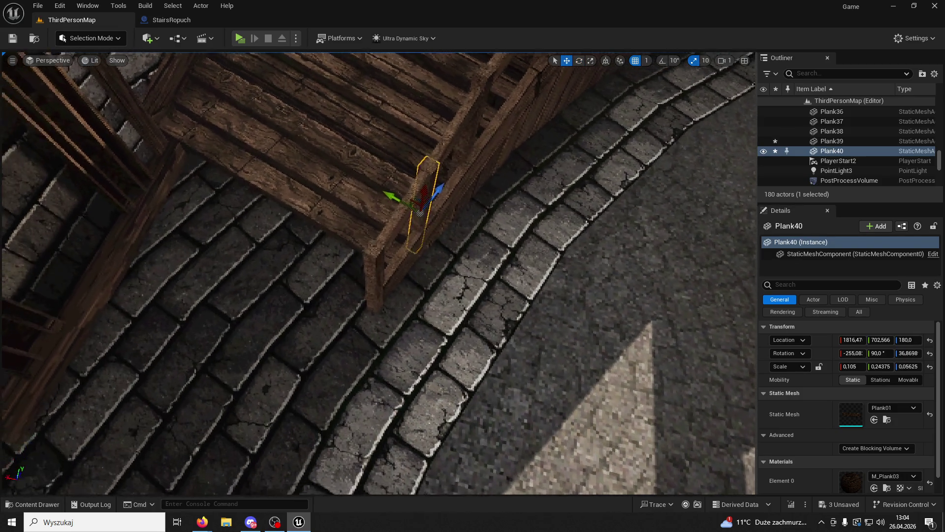
mouse_move(423, 207)
mouse_down()
mouse_move(431, 197)
mouse_move(327, 204)
mouse_move(370, 192)
mouse_up()
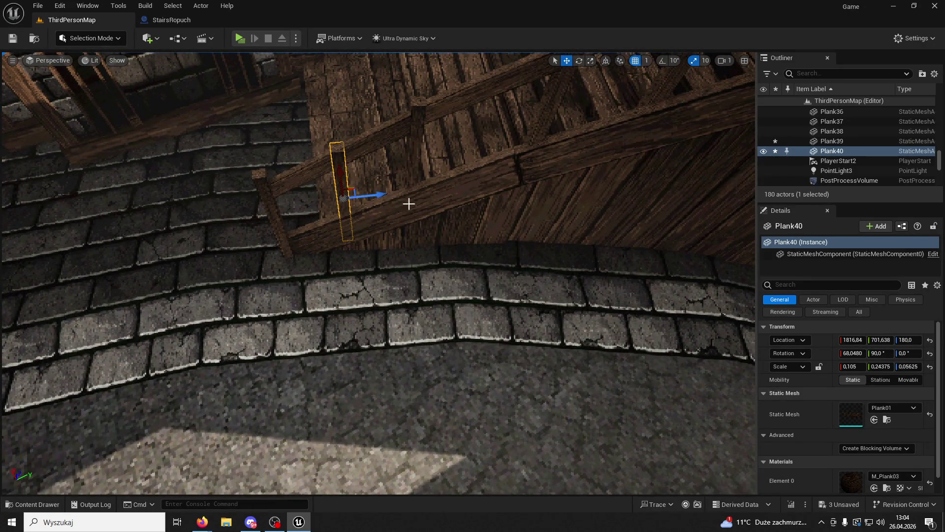
click(241, 38)
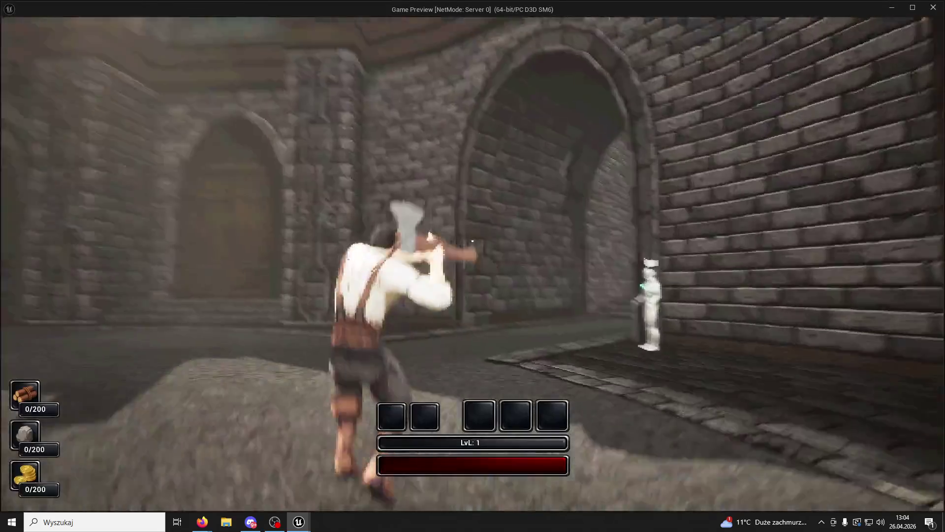
Step: Run the character up the wooden stairs to check the railing, then end the session
key(w)
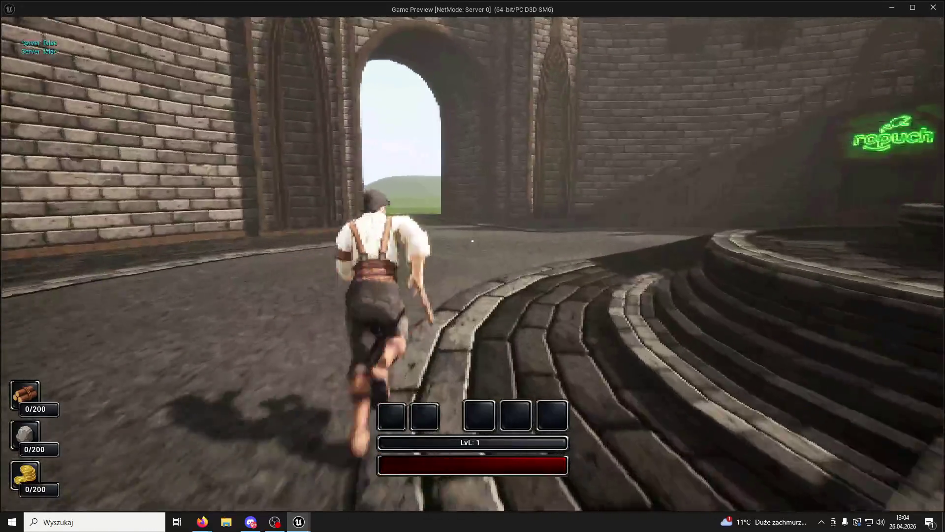
key(w)
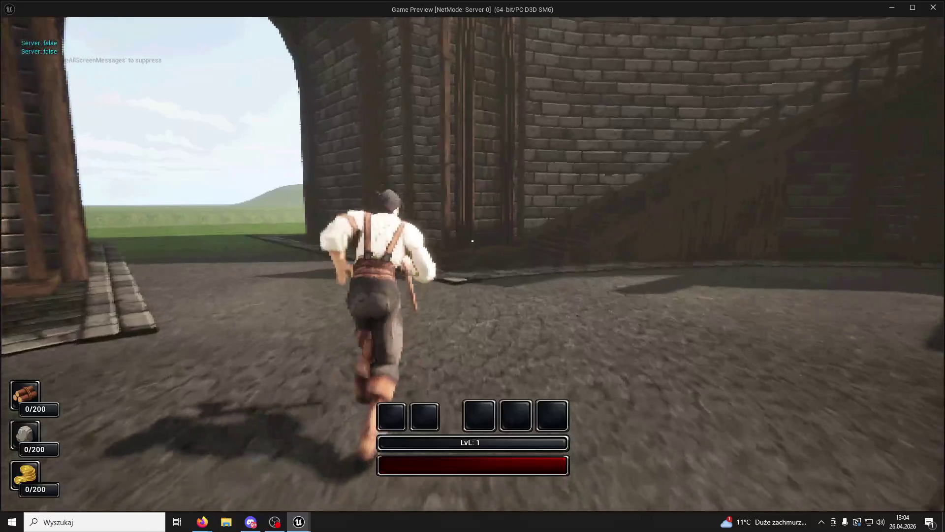
key(w)
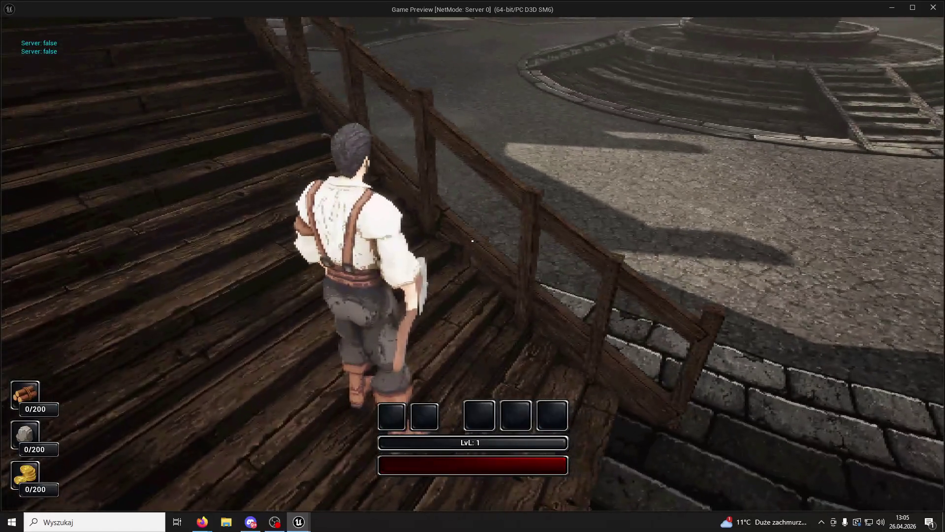
key(Escape)
click(369, 197)
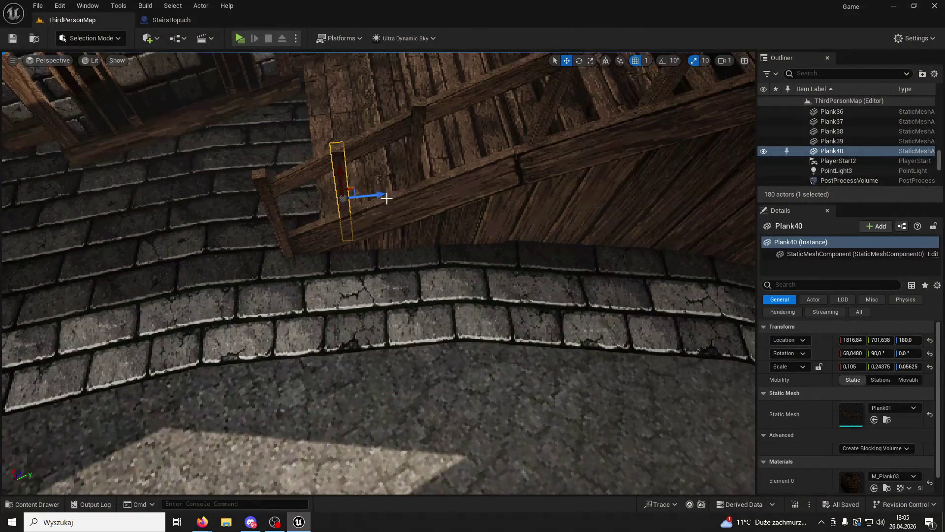
Step: Undo back past the copied post Plank40 and Plank39's scale and move changes
key(Escape)
scroll(353, 190, up, 3)
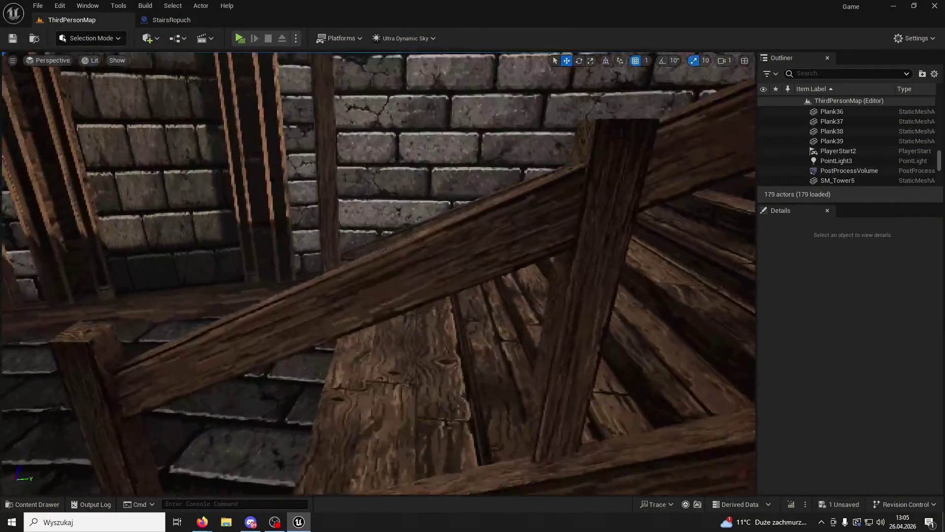
key(ctrl+z)
key(ctrl+z)
key(ctrl+z)
key(ctrl+z)
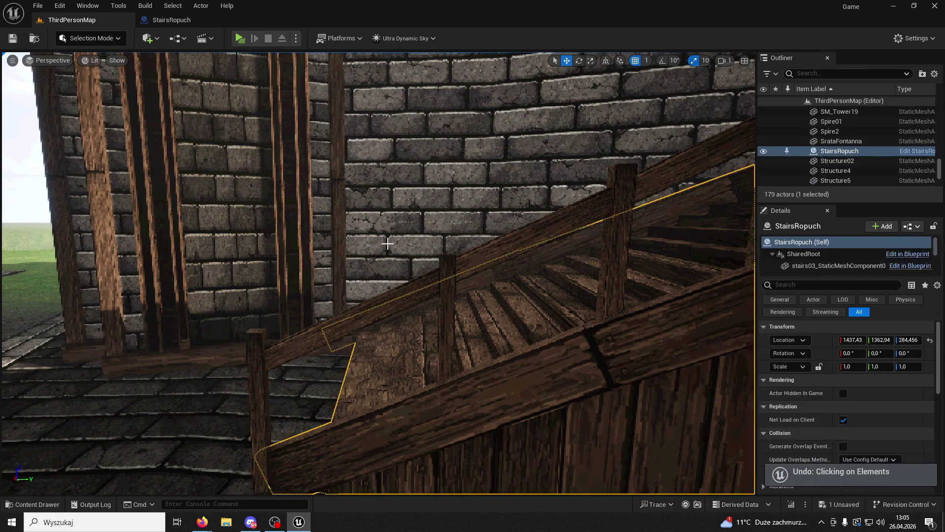
key(ctrl+z)
key(ctrl+z)
key(ctrl+z)
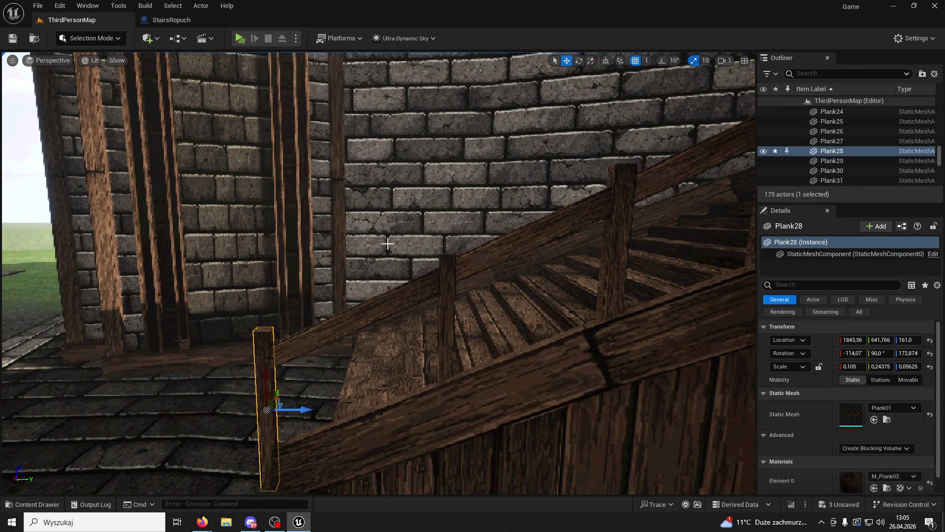
key(ctrl+z)
key(ctrl+z)
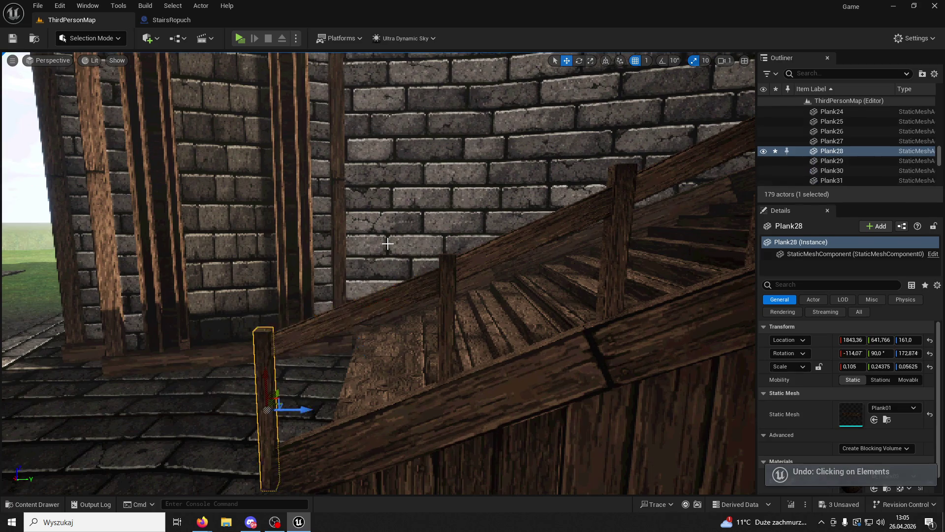
key(ctrl+z)
key(ctrl+z)
key(ctrl+z)
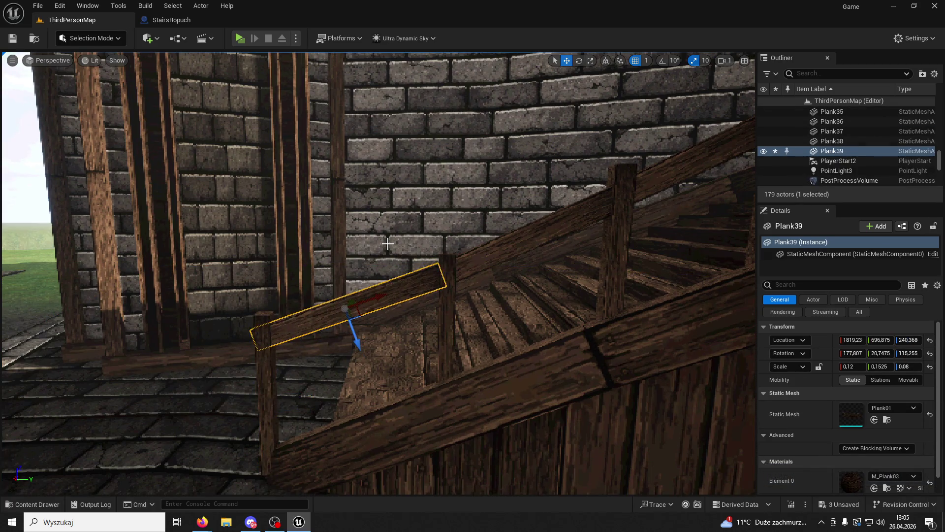
key(ctrl+z)
key(ctrl+z)
key(ctrl+z)
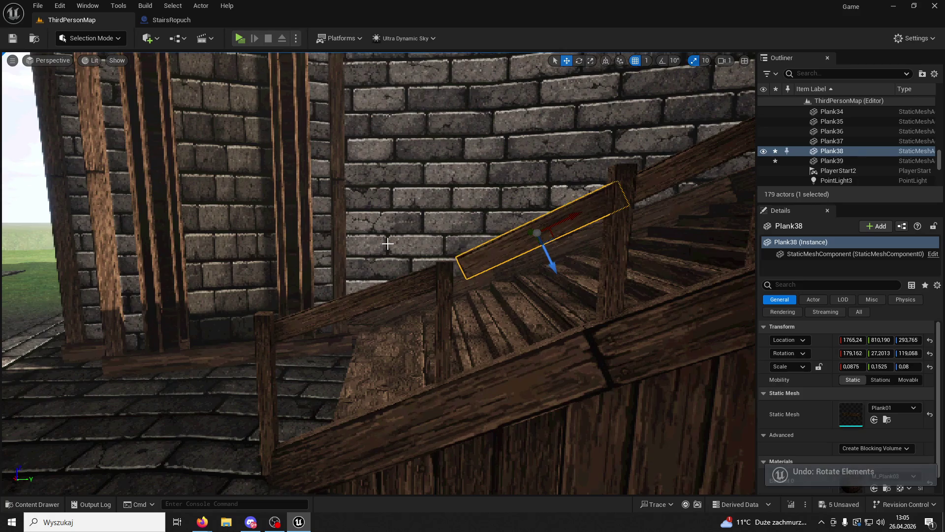
key(ctrl+z)
key(ctrl+z)
key(ctrl+z)
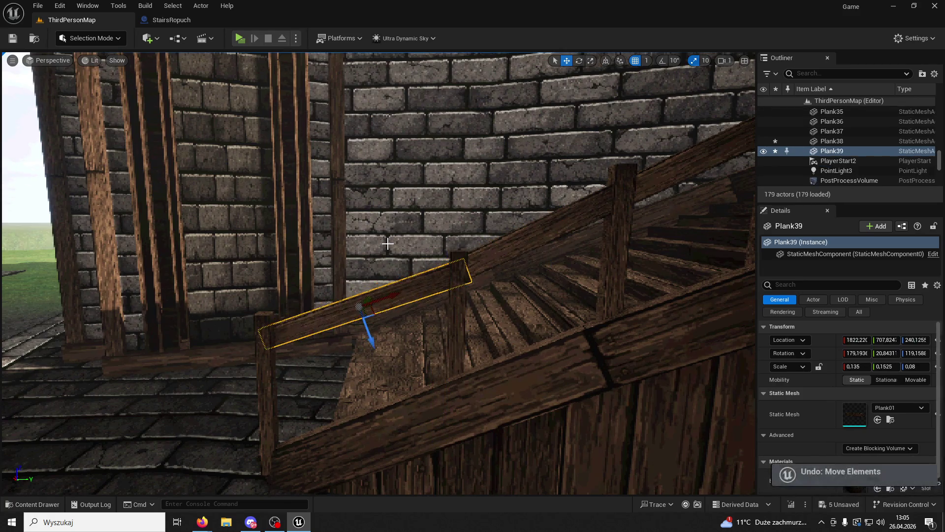
key(ctrl+z)
key(ctrl+z)
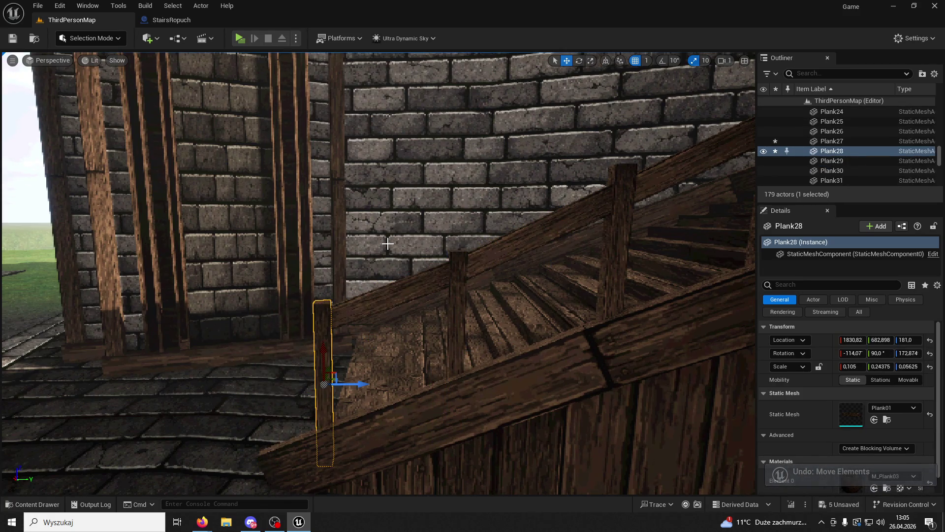
Step: Save all level changes and start another play test
key(ctrl+s)
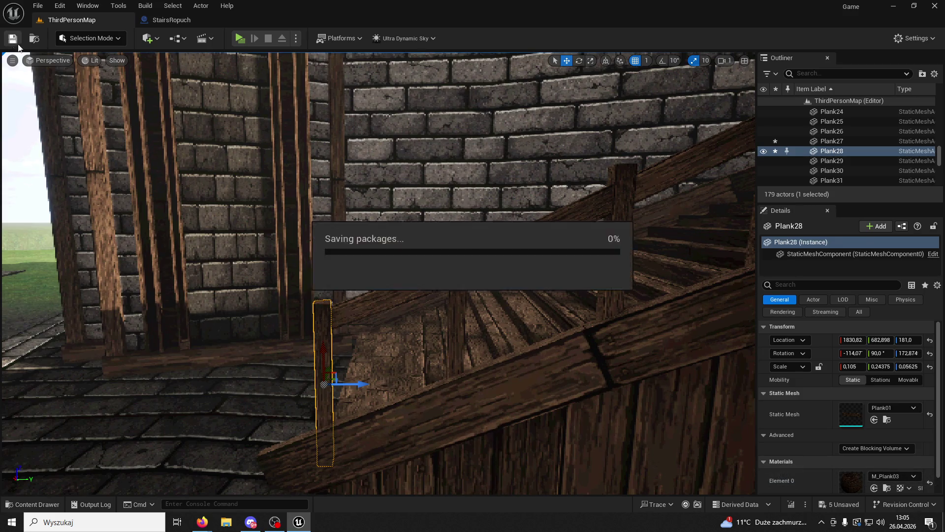
key(f)
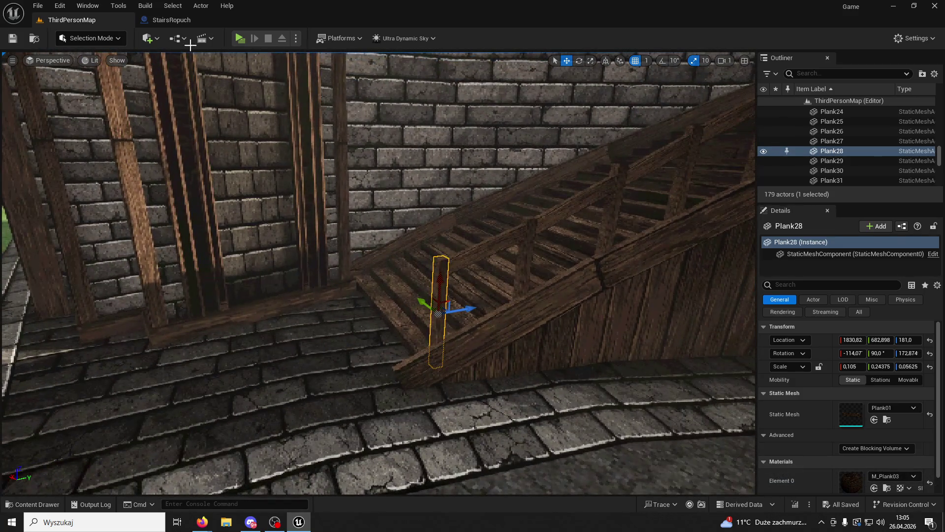
click(240, 38)
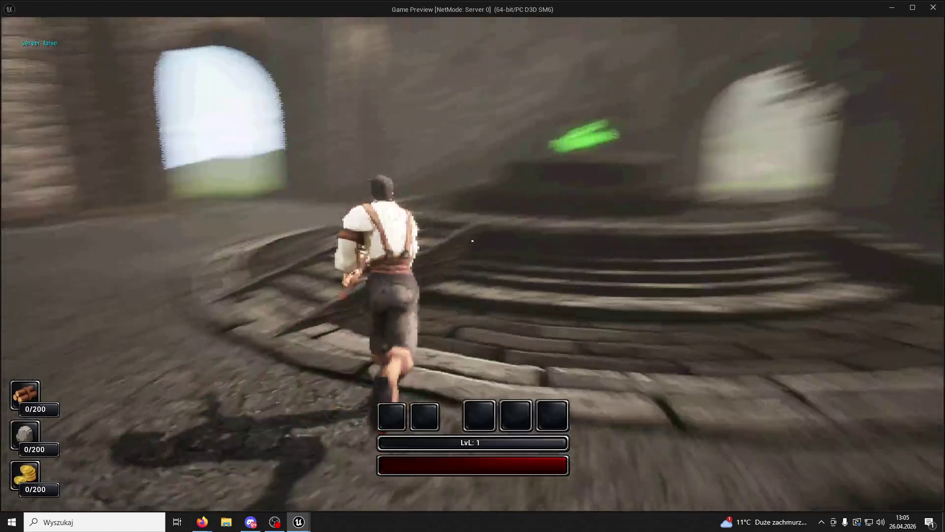
key(w)
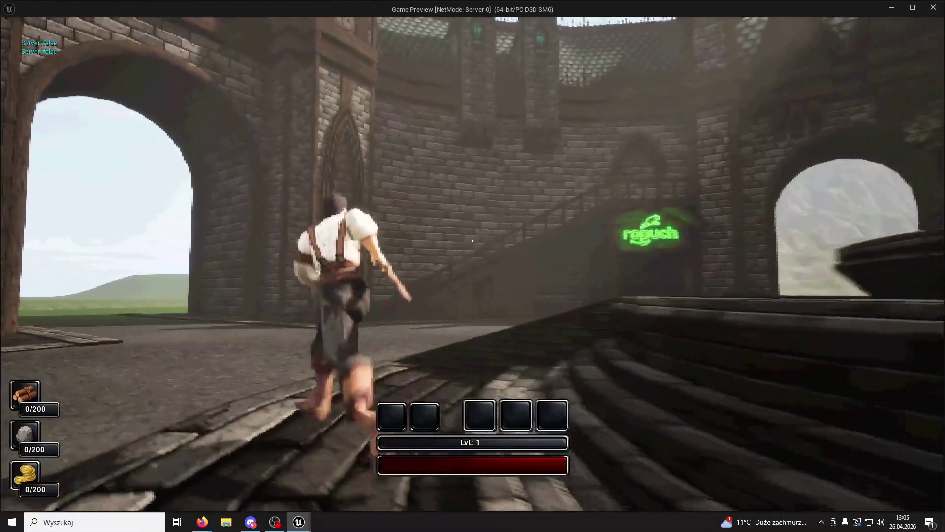
key(w)
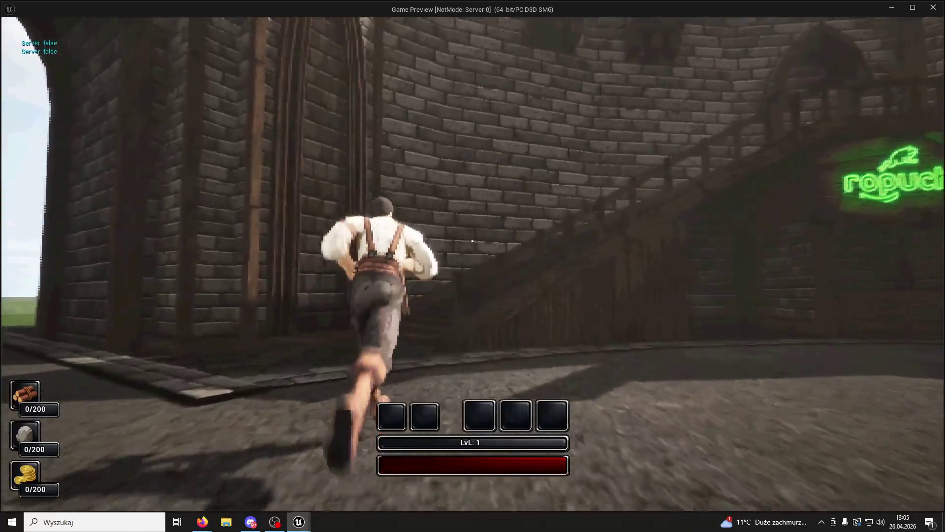
key(w)
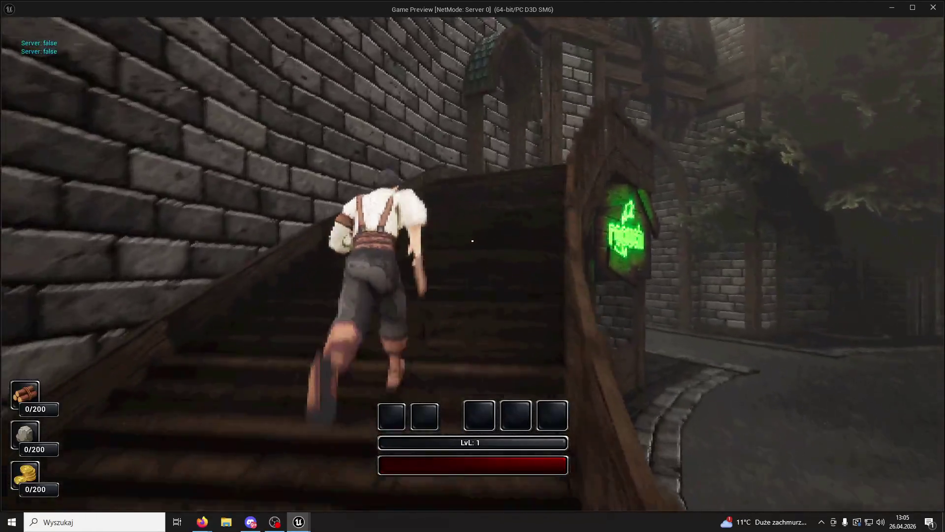
key(w)
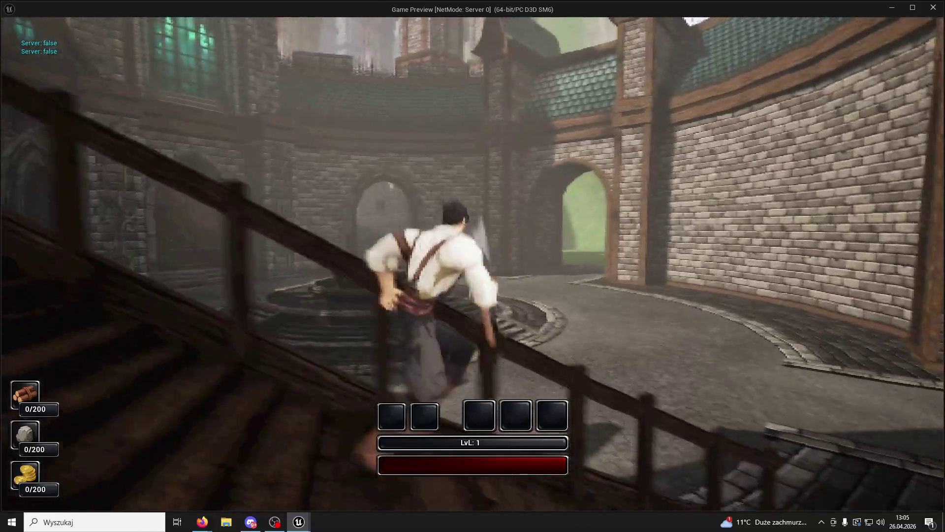
key(w)
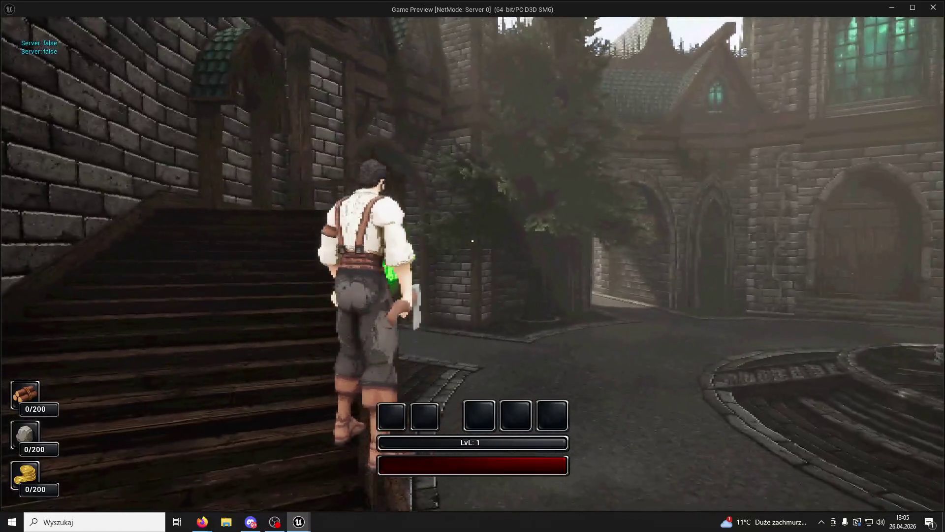
key(w)
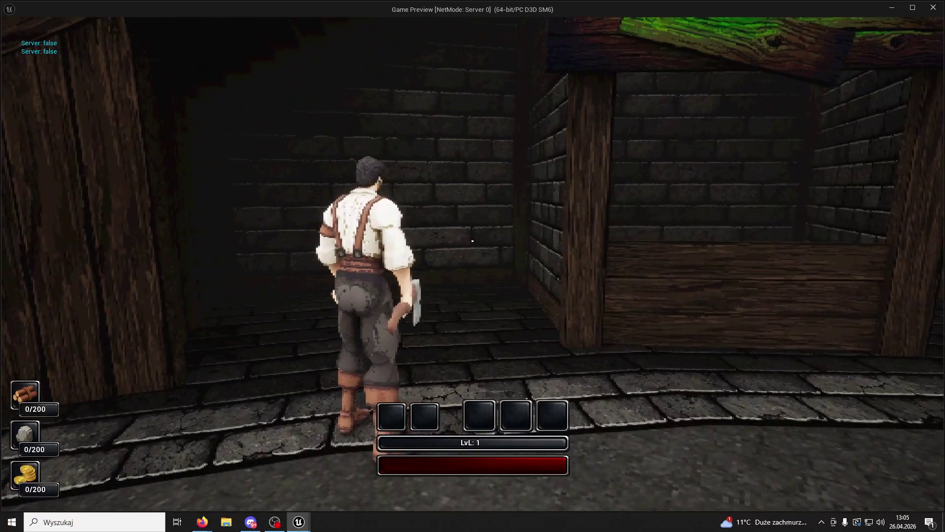
key(Escape)
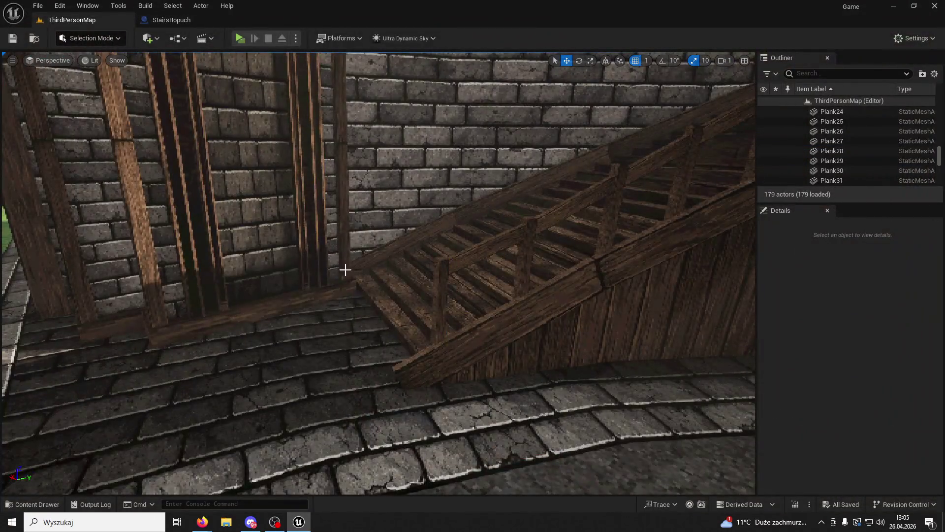
Step: Ctrl-select the upright railing posts up the staircase to the top
click(438, 291)
ctrl+click(522, 272)
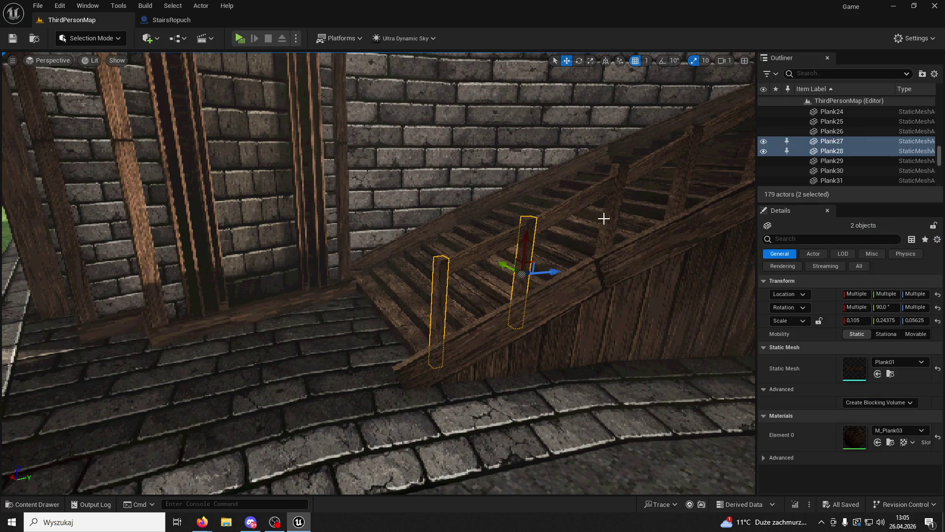
ctrl+click(601, 217)
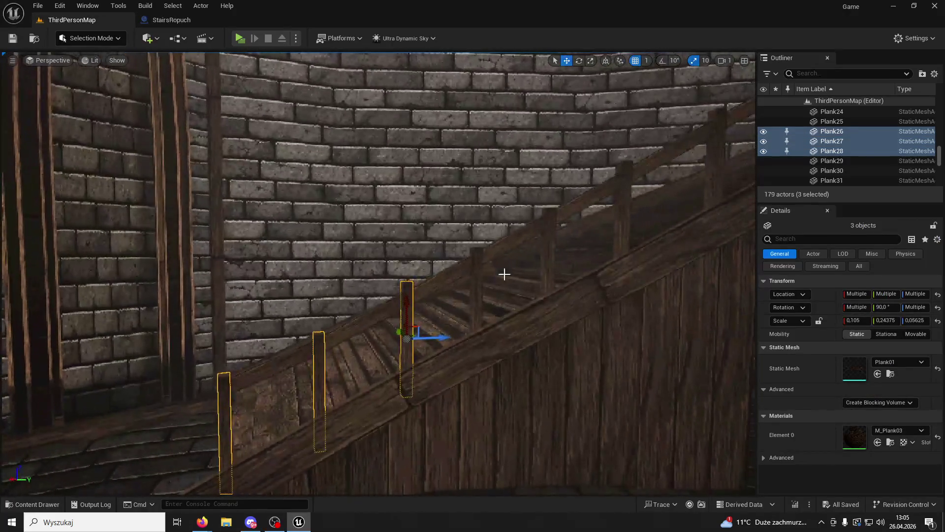
ctrl+click(477, 283)
ctrl+click(549, 258)
ctrl+click(625, 212)
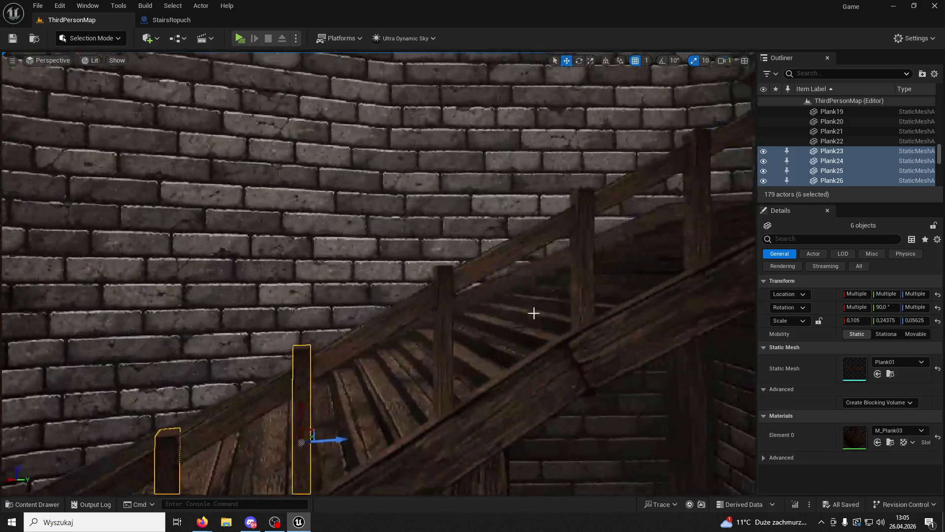
ctrl+click(442, 333)
ctrl+click(575, 268)
ctrl+click(687, 236)
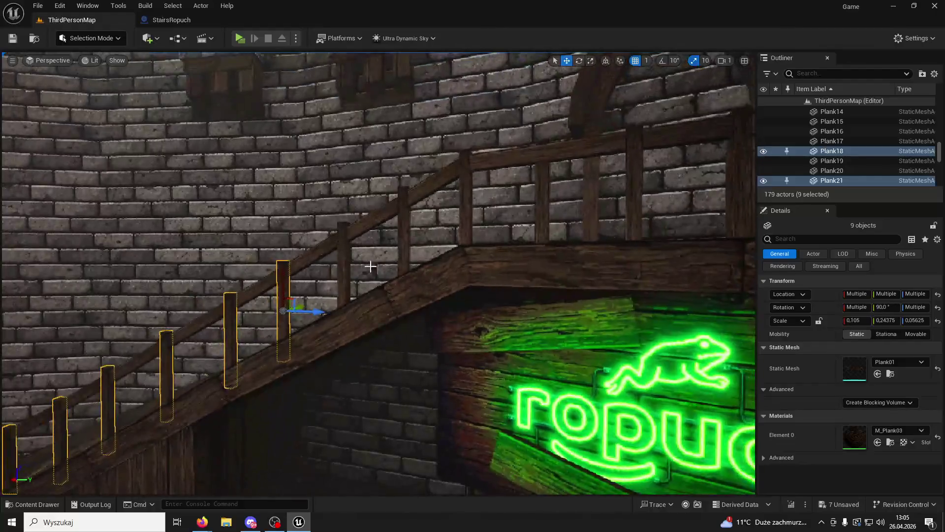
ctrl+click(344, 266)
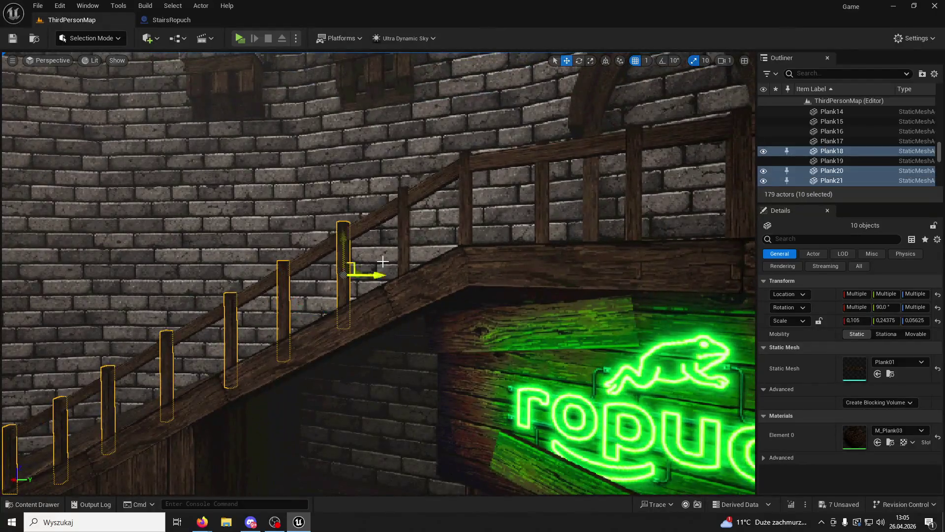
ctrl+click(404, 242)
ctrl+click(467, 215)
ctrl+click(542, 210)
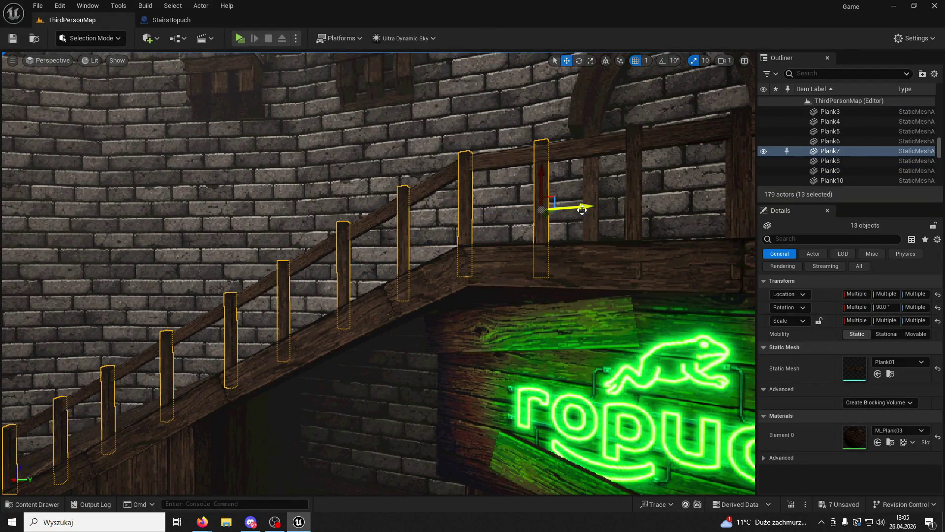
Step: Nudge top post Plank7 slightly left to location 1167.89, 1414.76, 661.0
click(542, 209)
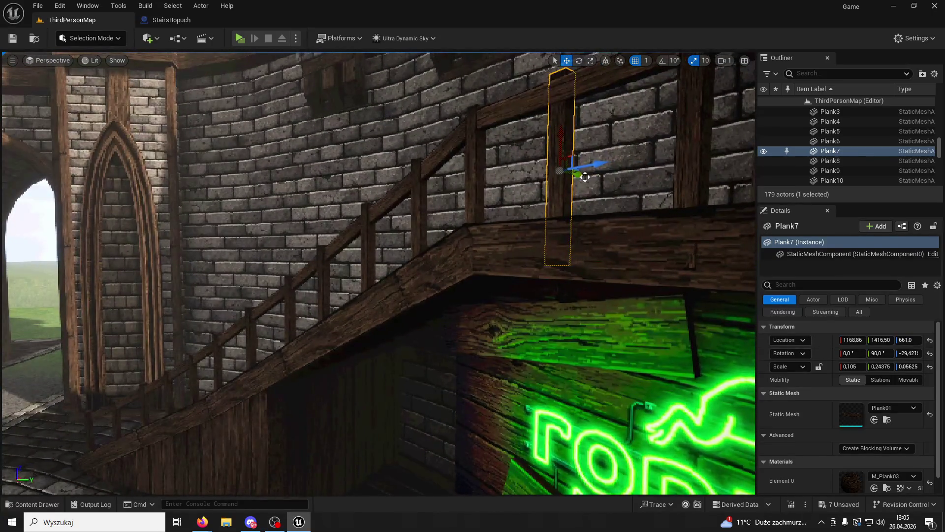
drag(585, 177, 581, 177)
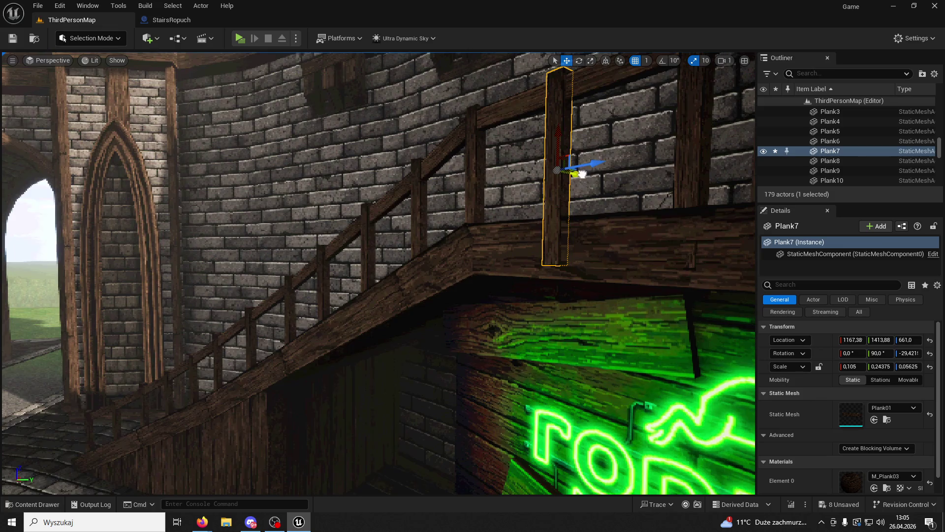
drag(584, 174, 583, 174)
mouse_move(586, 133)
mouse_down()
mouse_move(576, 192)
mouse_move(547, 212)
mouse_up()
key(f)
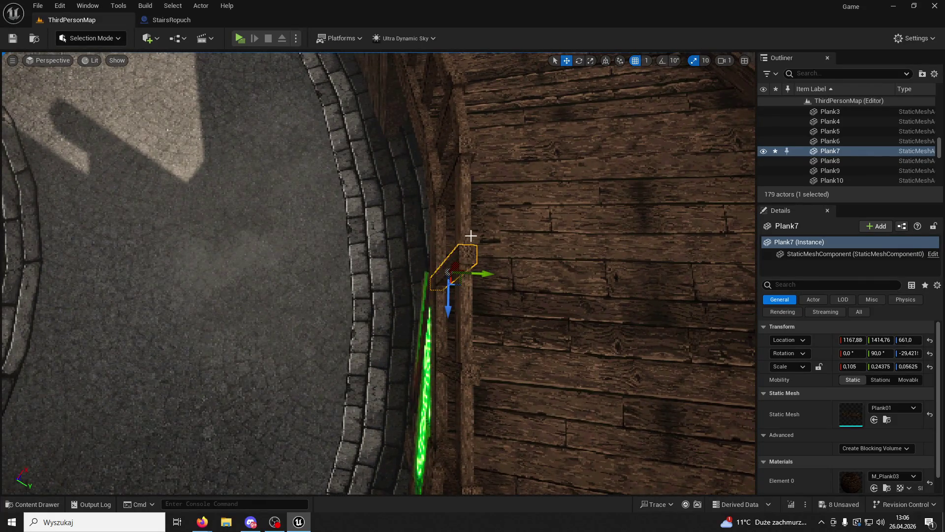
Step: Nudge the long vertical plank Plank2 and upright post Plank7 slightly
click(471, 236)
mouse_move(501, 310)
mouse_down()
mouse_move(473, 256)
mouse_move(481, 210)
mouse_up()
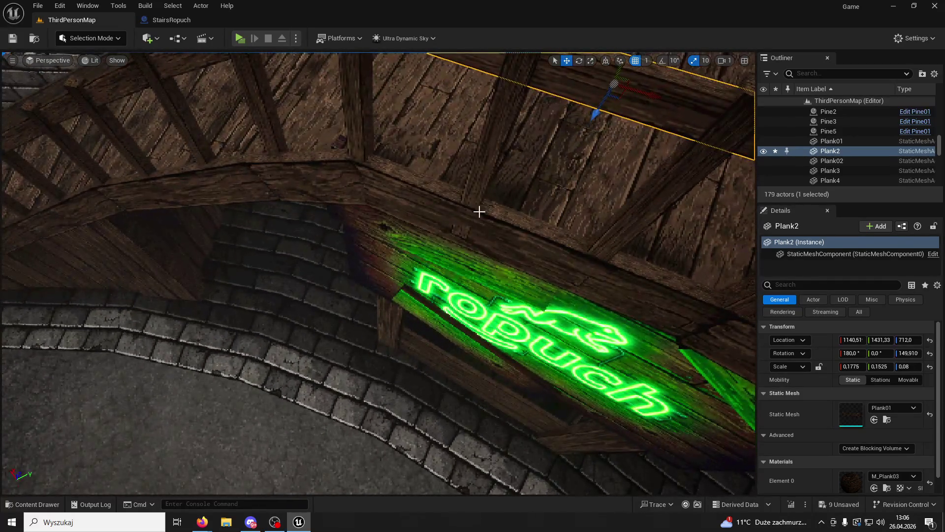
click(512, 187)
key(f)
drag(400, 200, 398, 202)
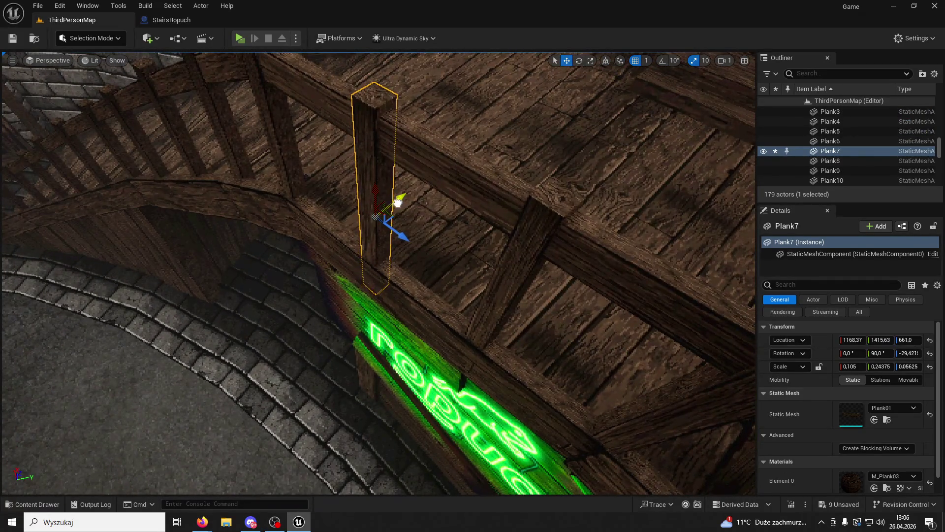
click(422, 152)
mouse_move(422, 152)
mouse_down()
mouse_move(453, 167)
mouse_move(460, 127)
mouse_up()
Step: Select the landing railing planks, its rail and posts, and the left post
click(449, 127)
ctrl+click(447, 147)
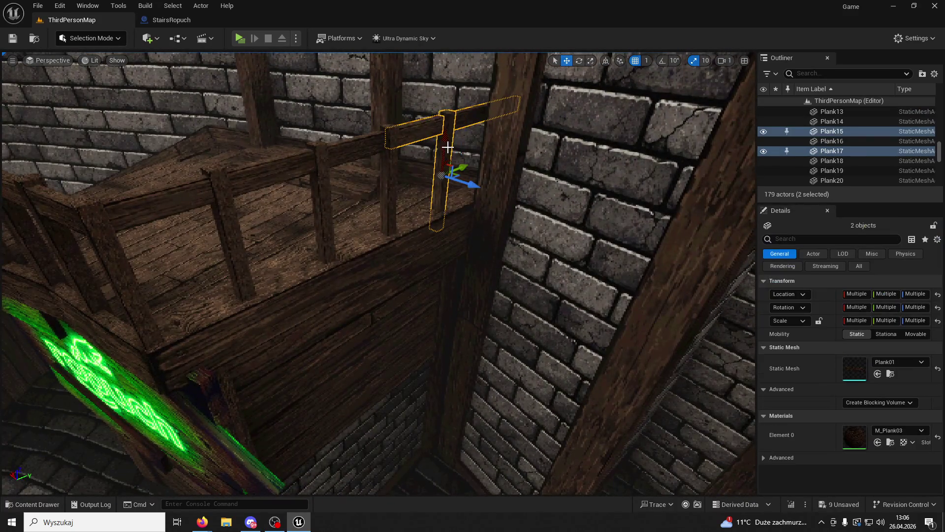
ctrl+click(389, 157)
ctrl+click(391, 177)
ctrl+click(331, 202)
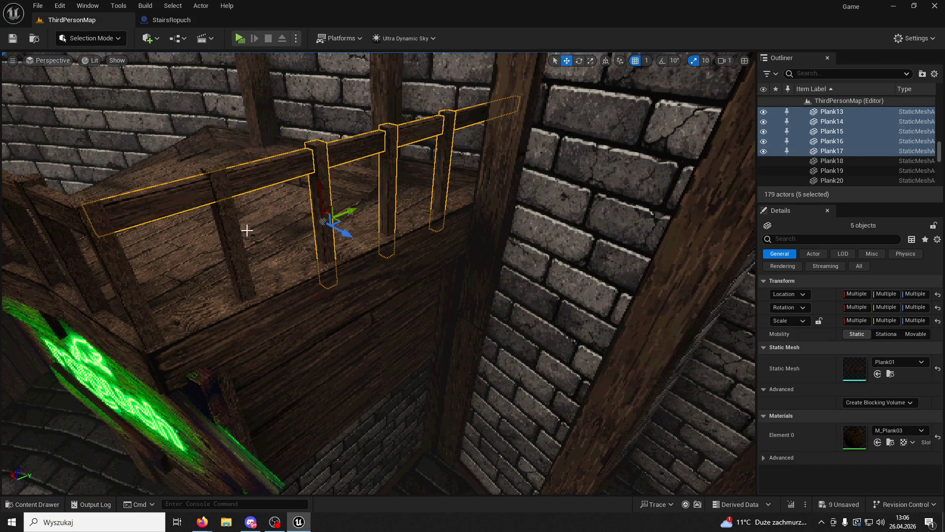
ctrl+click(247, 228)
ctrl+click(96, 243)
ctrl+click(34, 221)
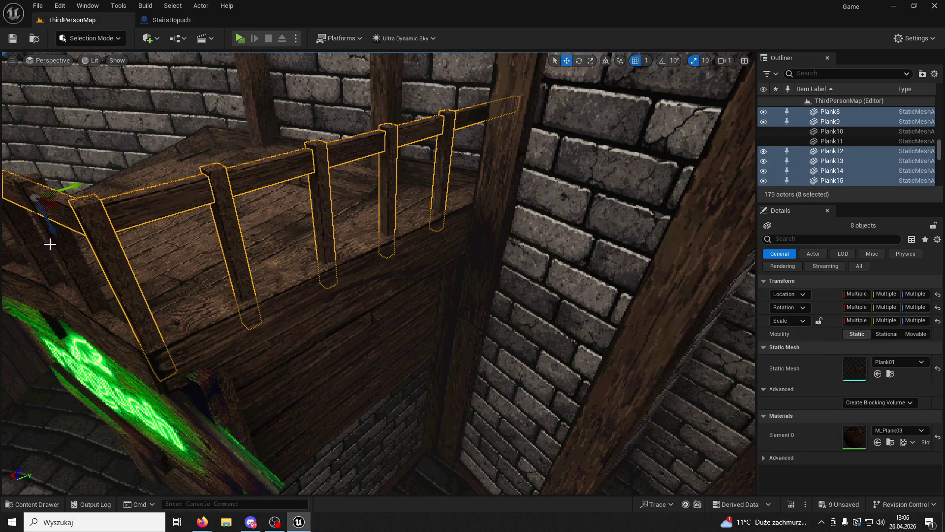
ctrl+click(50, 244)
Step: Add the remaining landing plank plus the left rail and stair posts to the selection
drag(49, 244, 386, 228)
ctrl+click(416, 220)
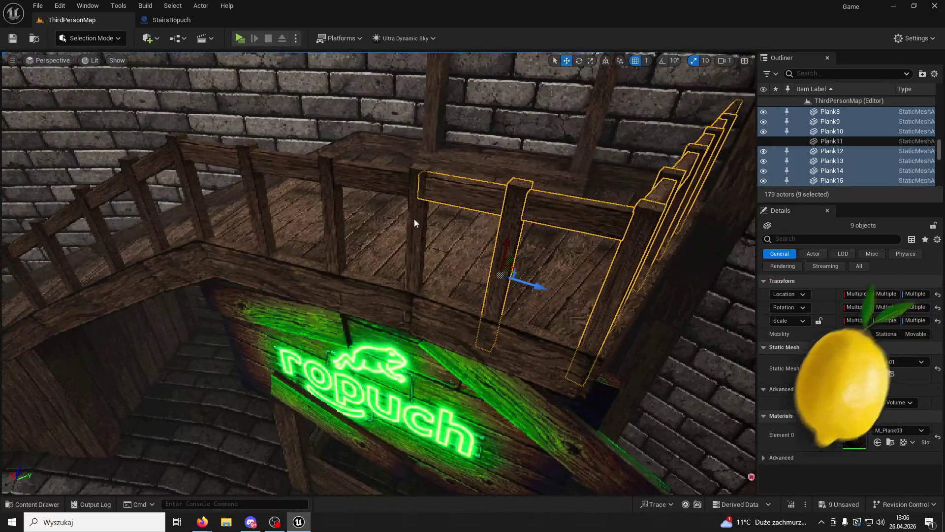
ctrl+click(345, 177)
ctrl+click(334, 221)
ctrl+click(253, 209)
ctrl+click(190, 197)
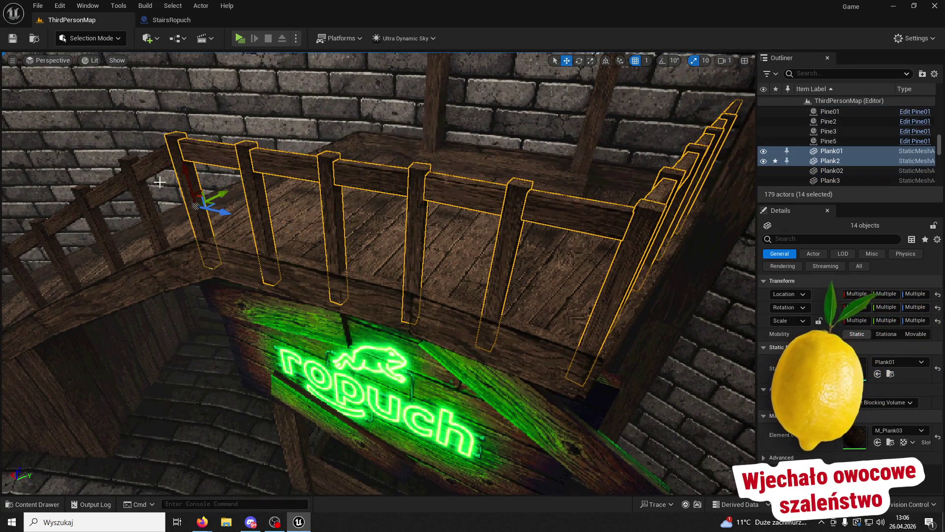
ctrl+click(148, 170)
ctrl+click(150, 222)
ctrl+click(118, 197)
ctrl+click(104, 230)
Step: Add the next stair rail segments and posts down the staircase to the selection
mouse_move(103, 230)
mouse_down()
mouse_move(507, 196)
mouse_move(468, 264)
mouse_move(453, 239)
mouse_up()
ctrl+click(437, 249)
ctrl+click(430, 264)
ctrl+click(384, 255)
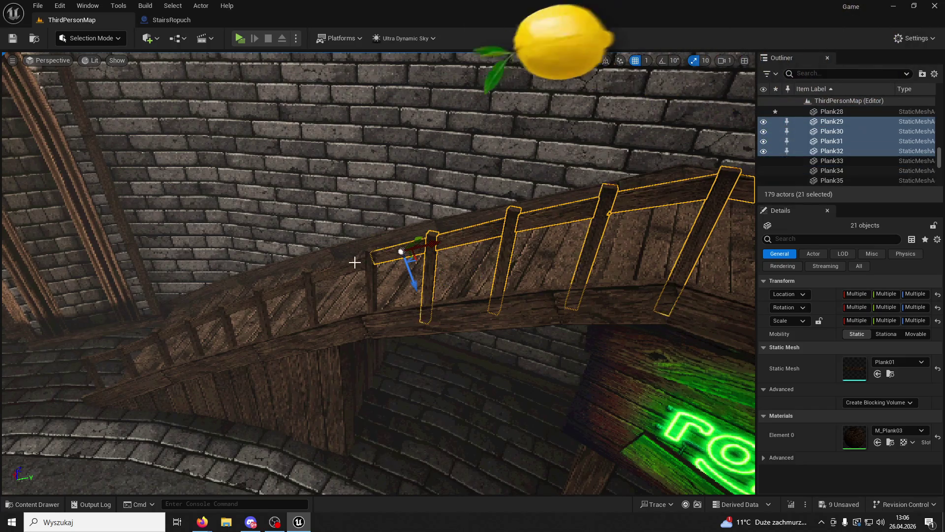
ctrl+click(369, 274)
ctrl+click(353, 269)
ctrl+click(312, 298)
ctrl+click(283, 290)
ctrl+click(264, 305)
ctrl+click(243, 309)
ctrl+click(228, 325)
ctrl+click(203, 320)
ctrl+click(181, 323)
ctrl+click(217, 310)
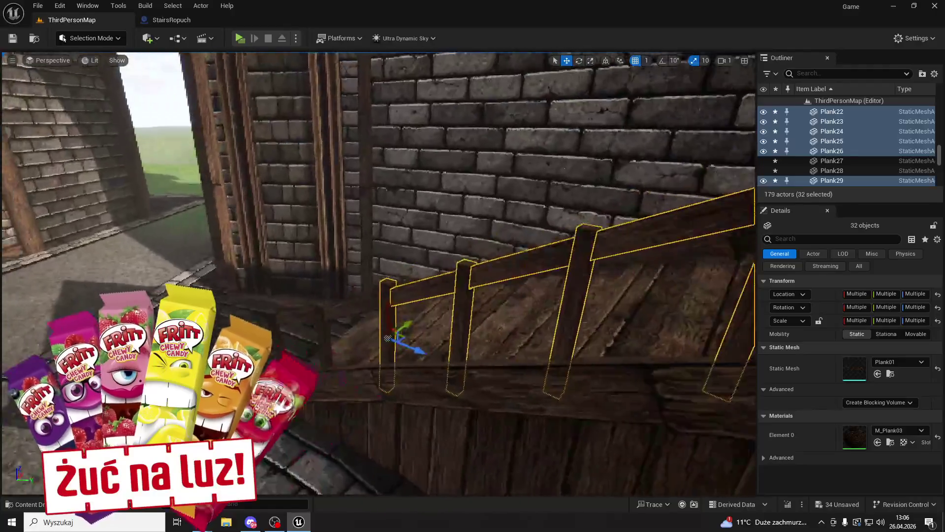
Step: Add the last leftmost railing planks, completing the 36-plank selection
ctrl+click(380, 302)
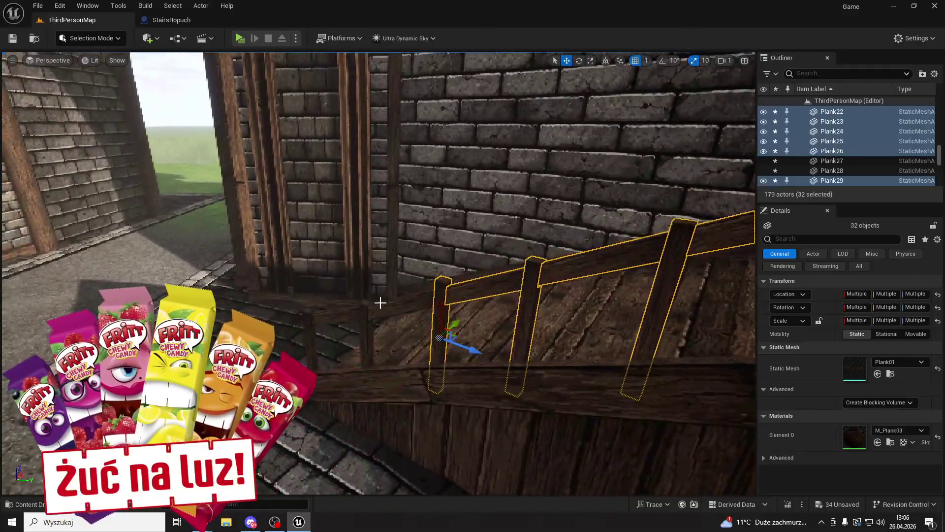
scroll(380, 303, down, 3)
ctrl+click(394, 307)
ctrl+click(362, 340)
ctrl+click(338, 314)
ctrl+click(307, 329)
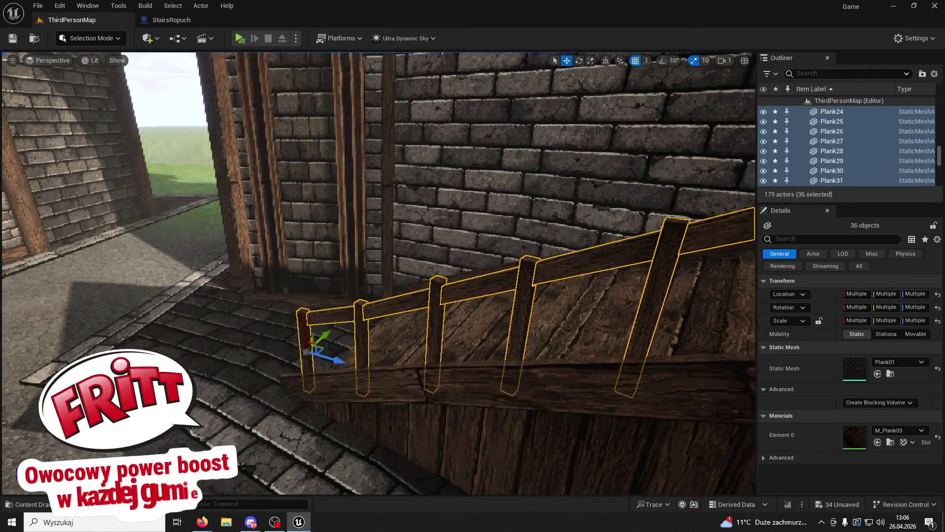
Step: Frame the selected railing, try moving it toward the arch, then undo the move
key(f)
mouse_move(321, 353)
mouse_down()
mouse_move(626, 217)
mouse_move(660, 177)
mouse_up()
key(f)
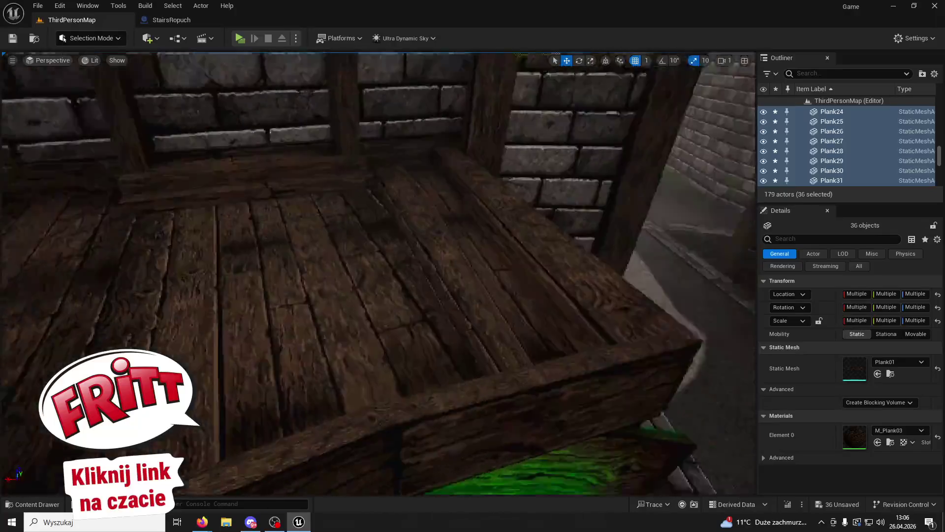
key(ctrl+z)
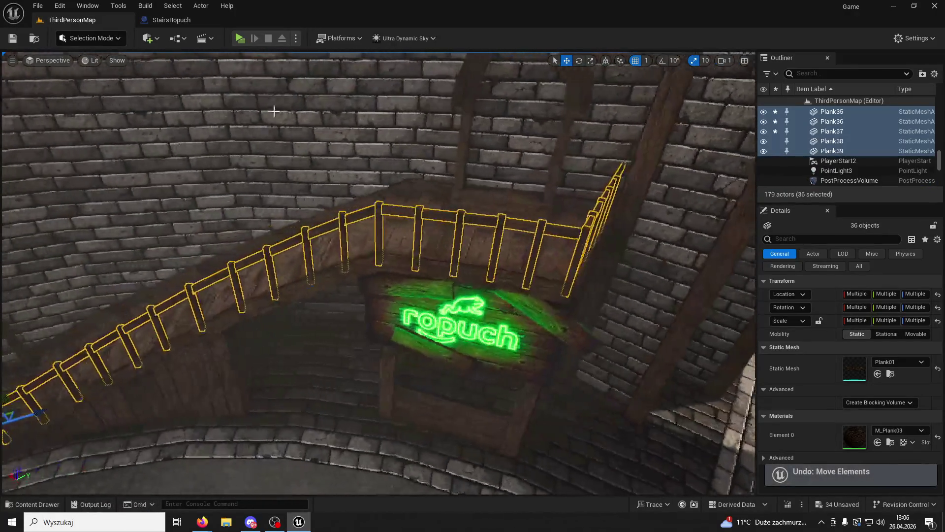
click(178, 38)
Step: Convert the selected planks into a Harvest Components blueprint named BP_Handles01
mouse_move(242, 87)
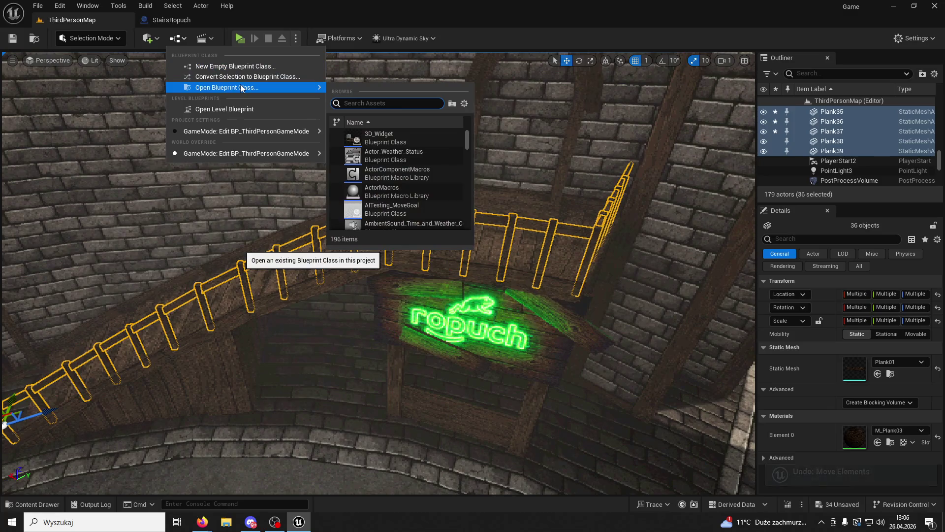
click(279, 73)
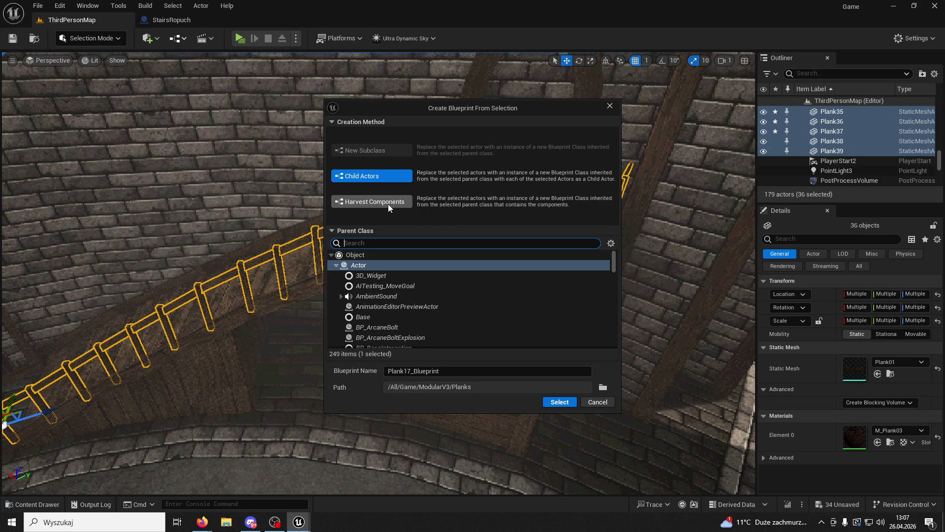
click(374, 205)
click(456, 369)
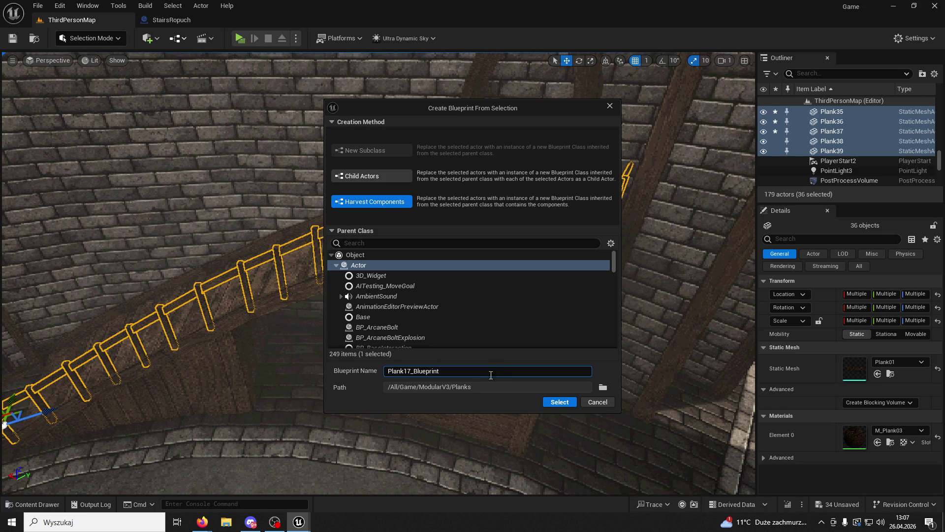
key(ctrl+a)
text(BP_)
text(Handles01)
key(Return)
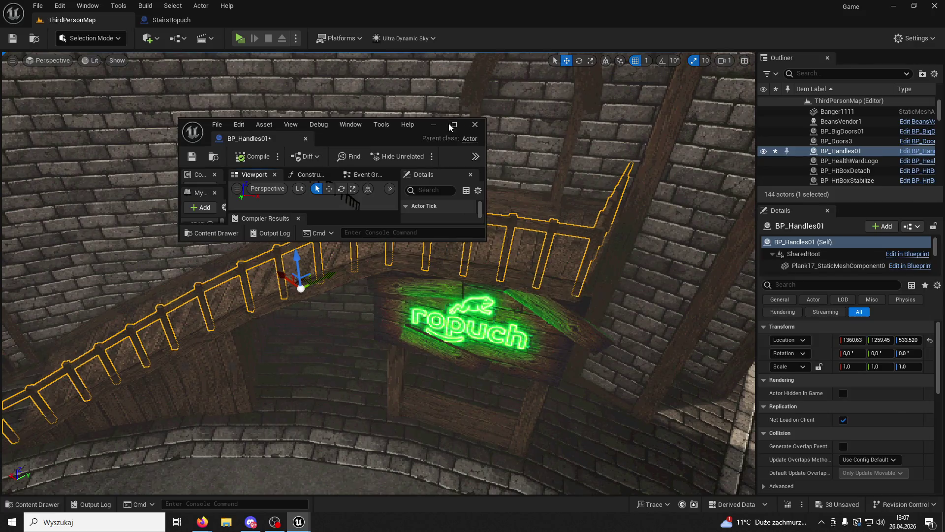
Step: Inspect the blueprint's SharedRoot component, then close the Blueprint editor
click(448, 124)
click(53, 91)
click(55, 98)
scroll(79, 133, down, 5)
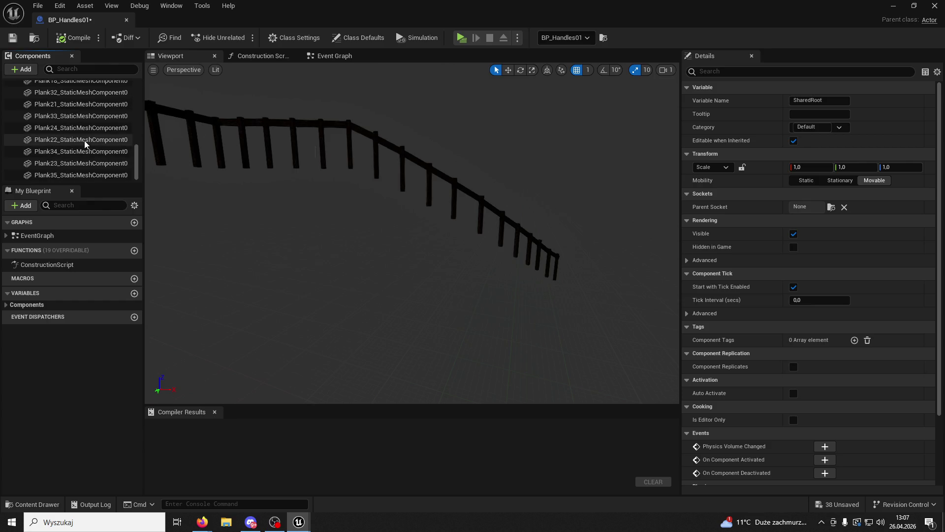
click(126, 21)
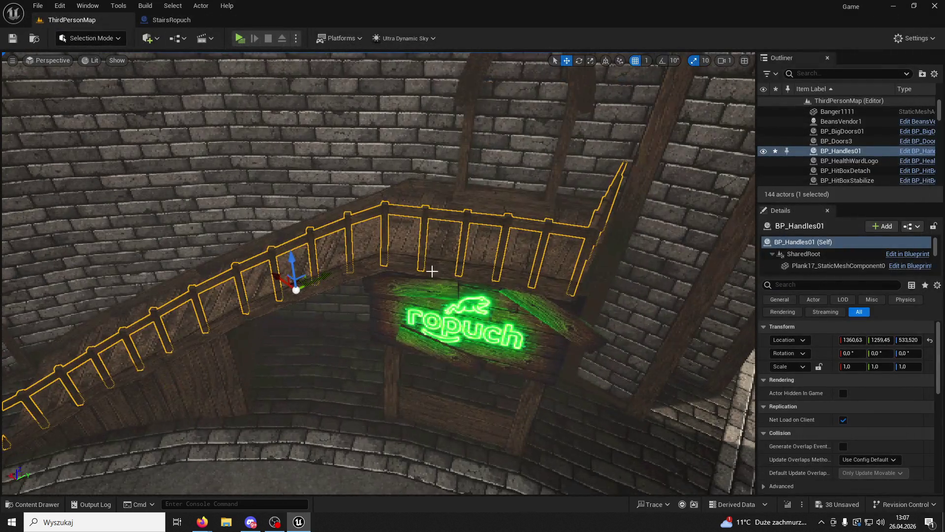
scroll(432, 206, down, 5)
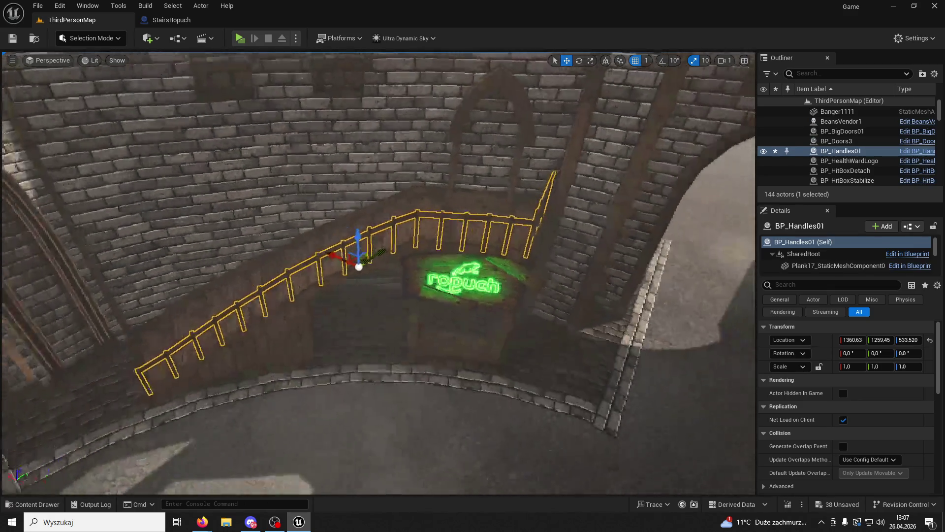
Step: Run the character through the courtyard in a game preview, then stop the preview
click(239, 38)
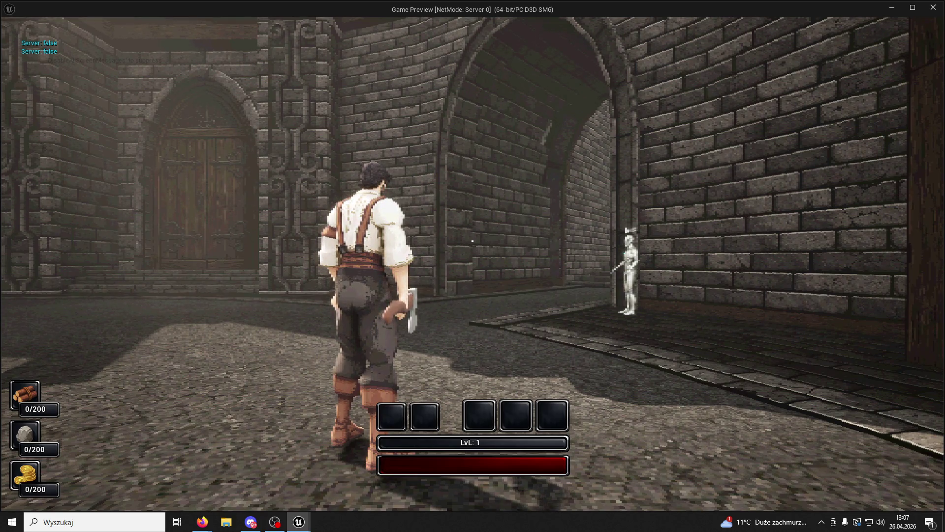
key(w)
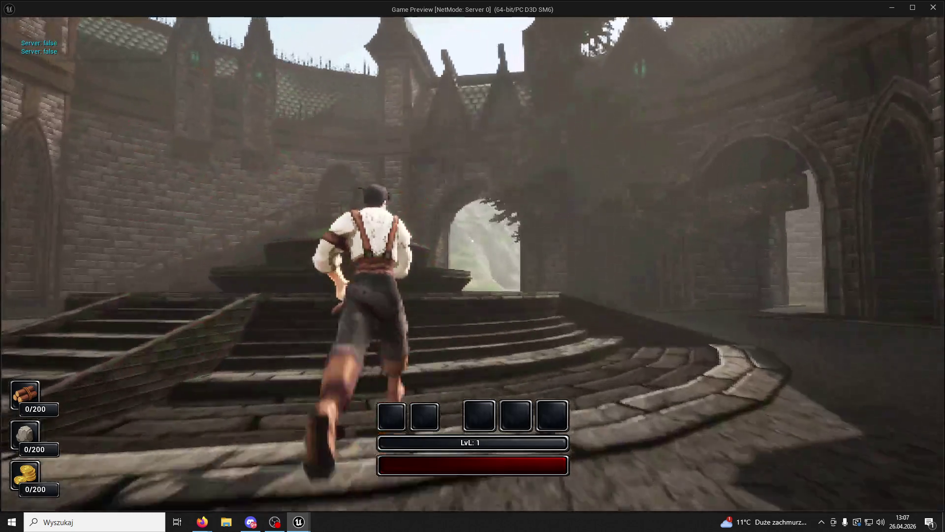
key(w)
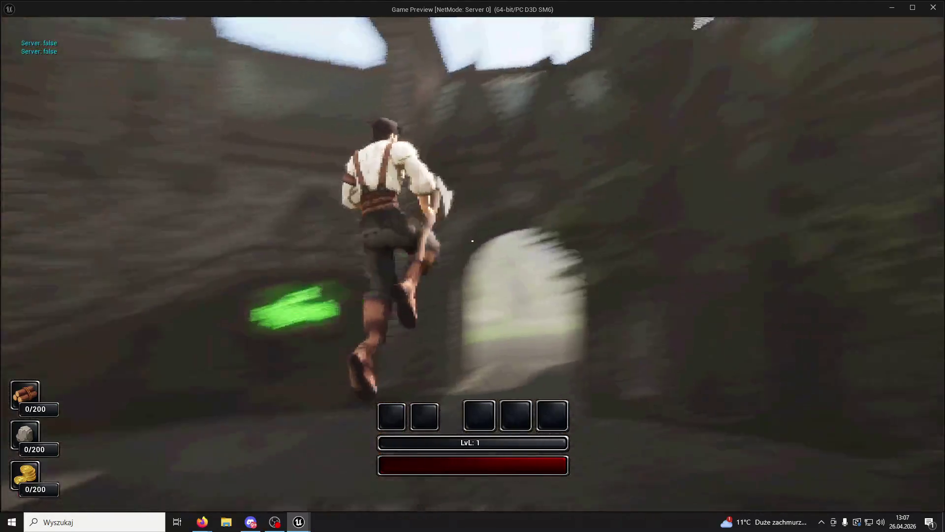
key(Escape)
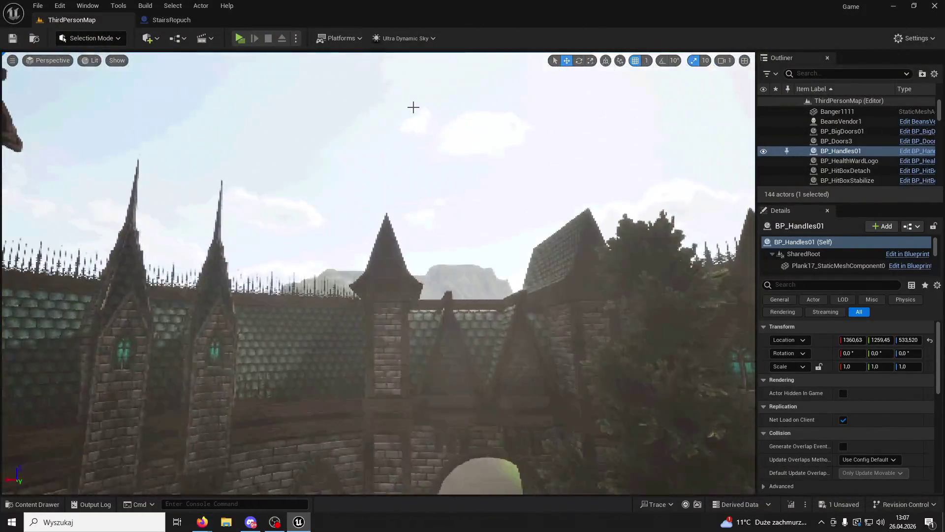
click(414, 105)
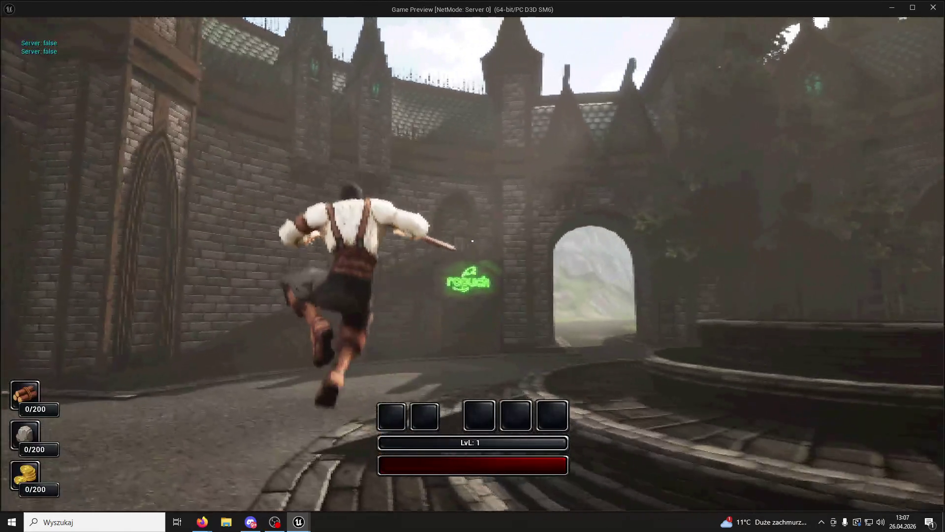
key(Escape)
Step: Set all engine scalability groups to Medium and save the level
click(916, 38)
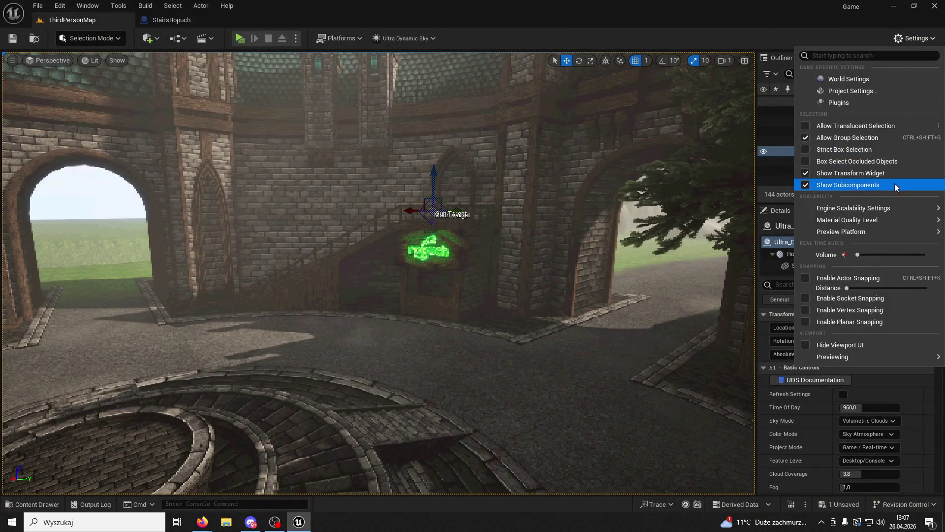
mouse_move(854, 208)
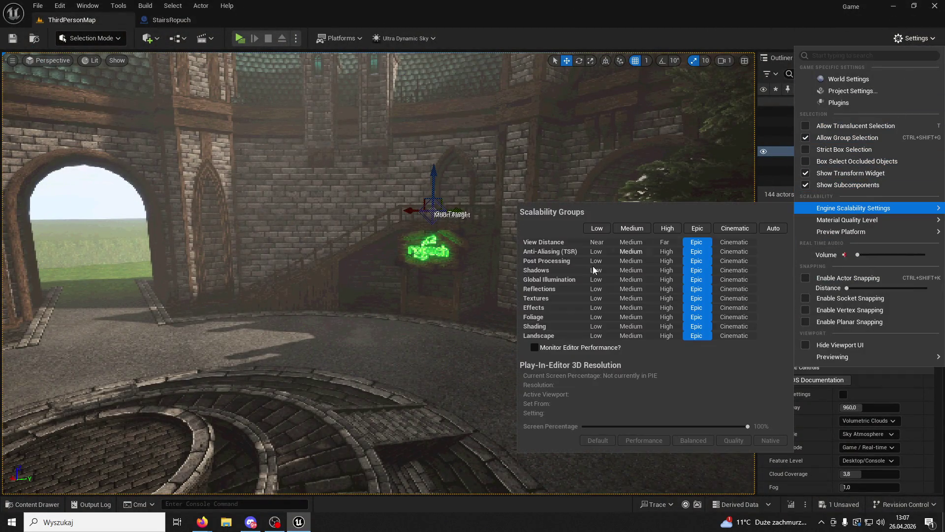
click(637, 229)
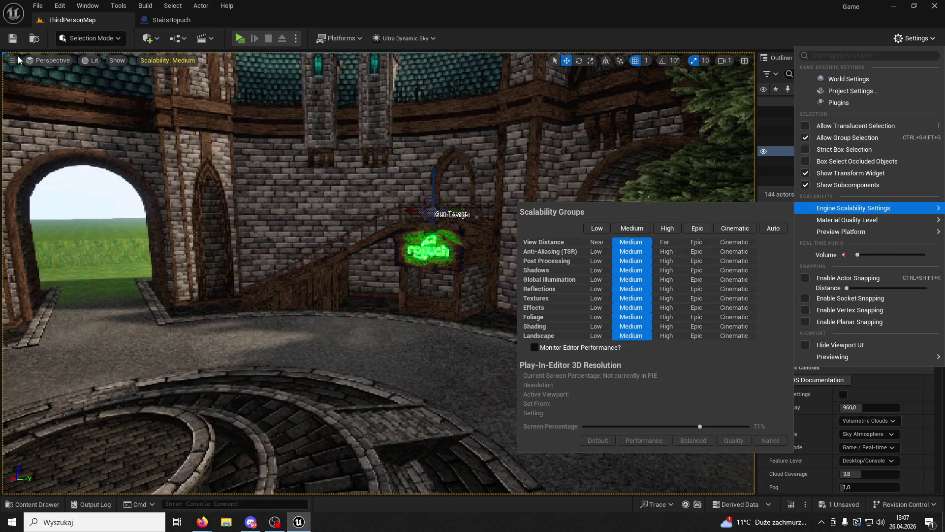
click(13, 39)
Step: Play-test the courtyard at Medium, jumping off the fountain and climbing the stairs and wall
key(alt+p)
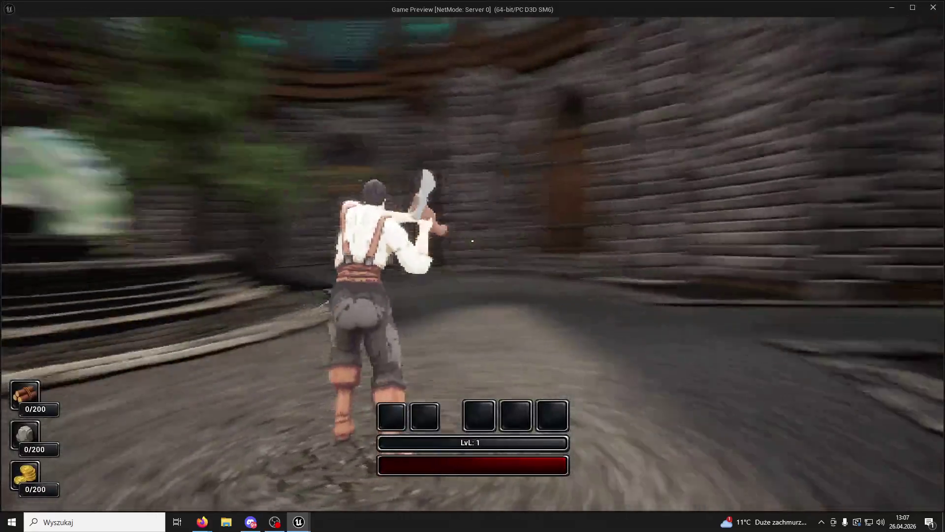
key(w)
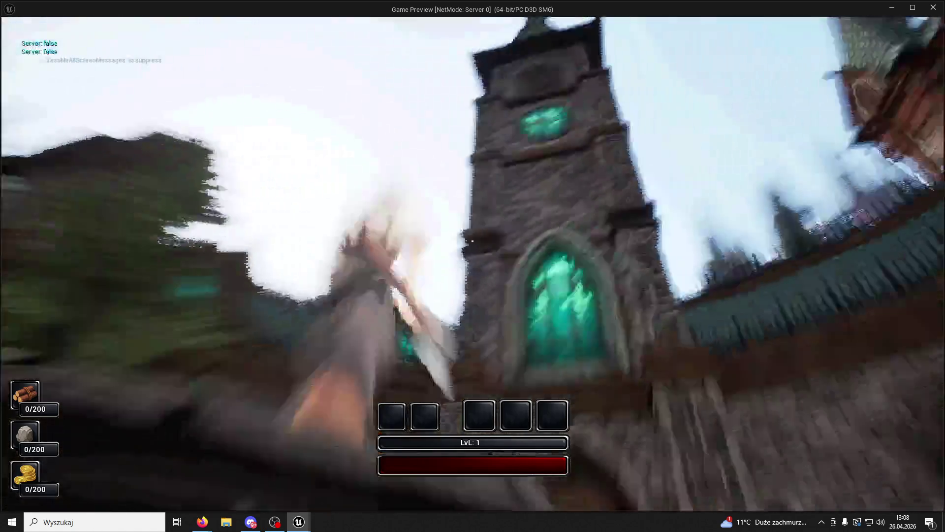
key(space)
key(w)
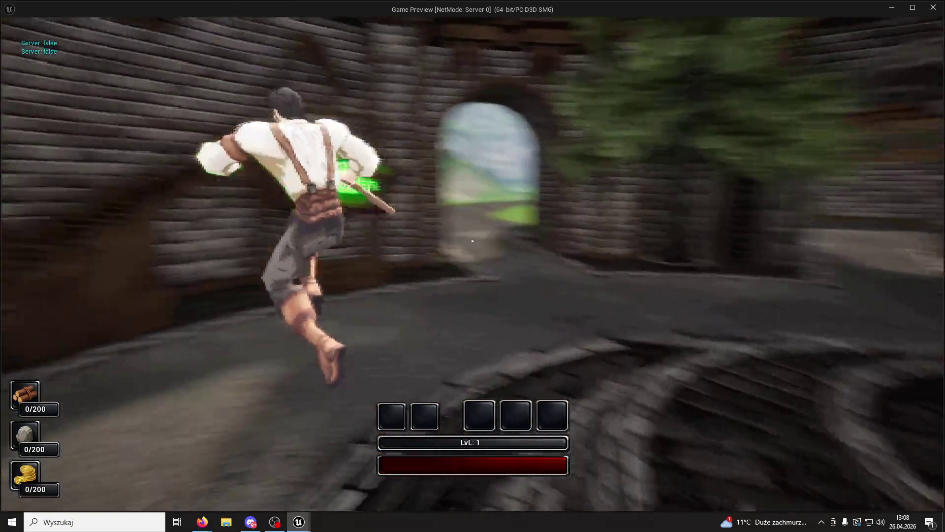
key(w)
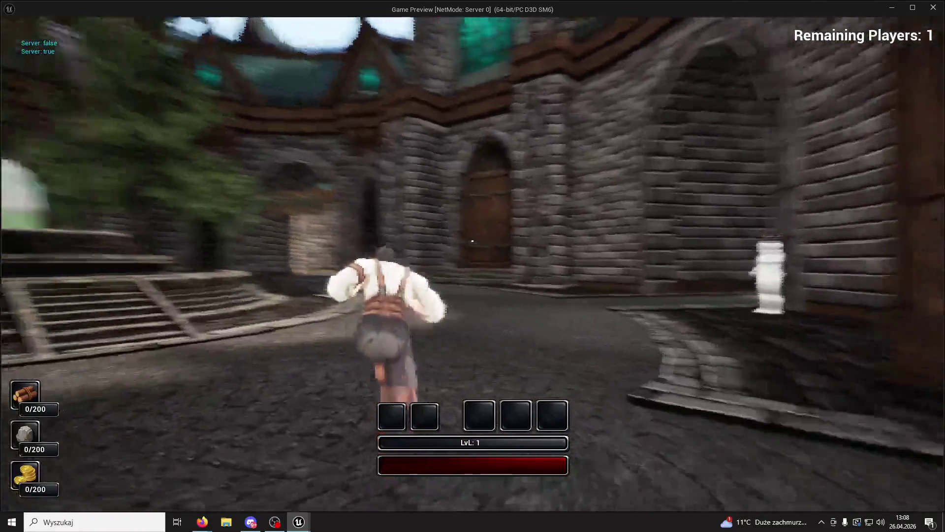
key(w)
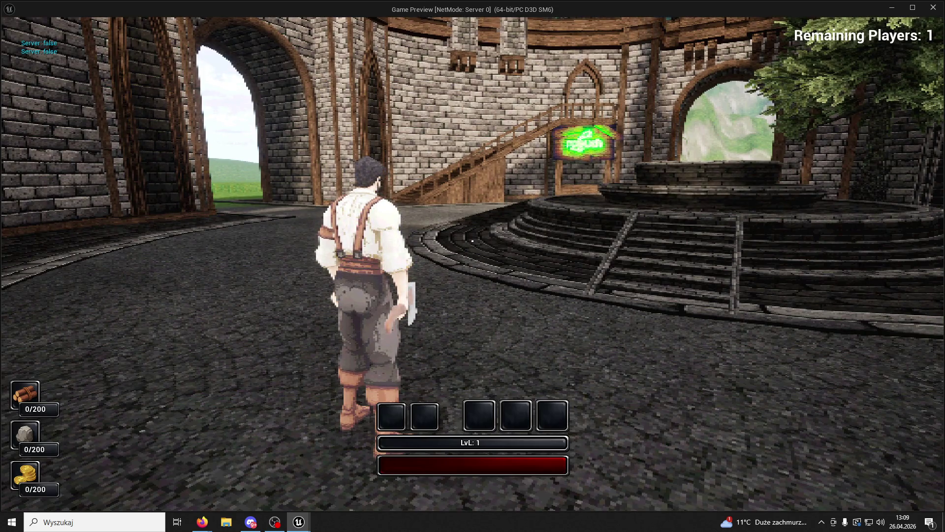
key(w)
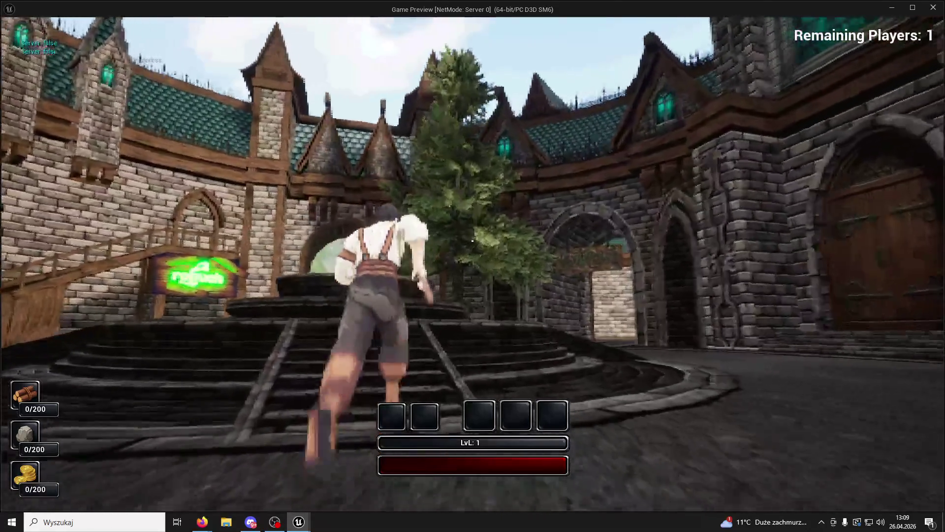
key(w)
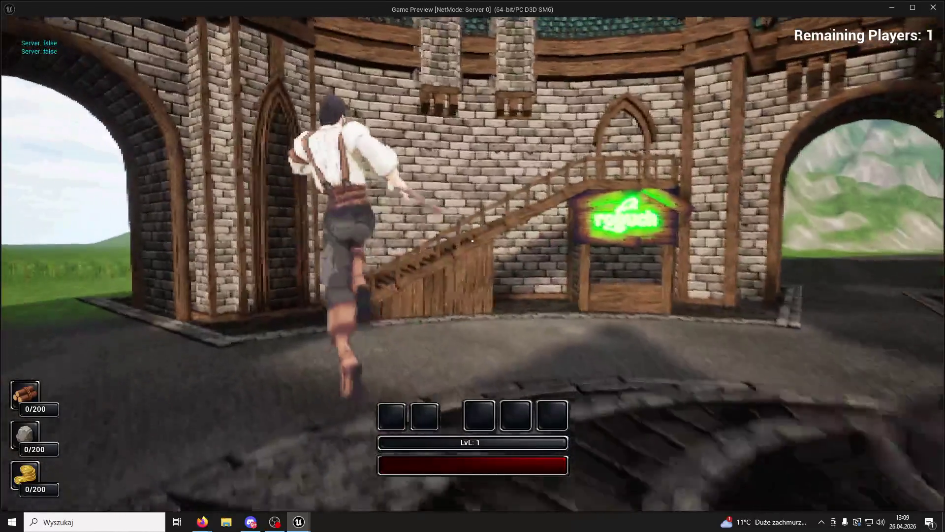
key(w)
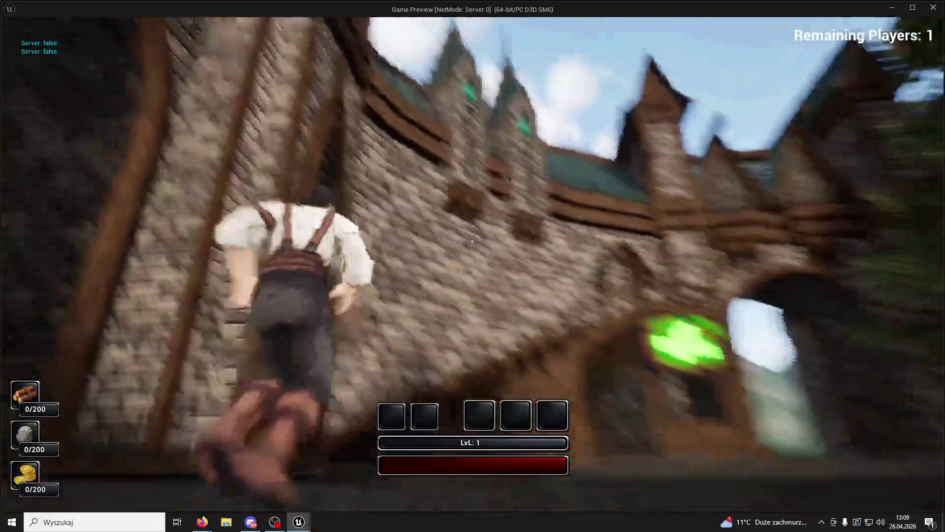
key(w)
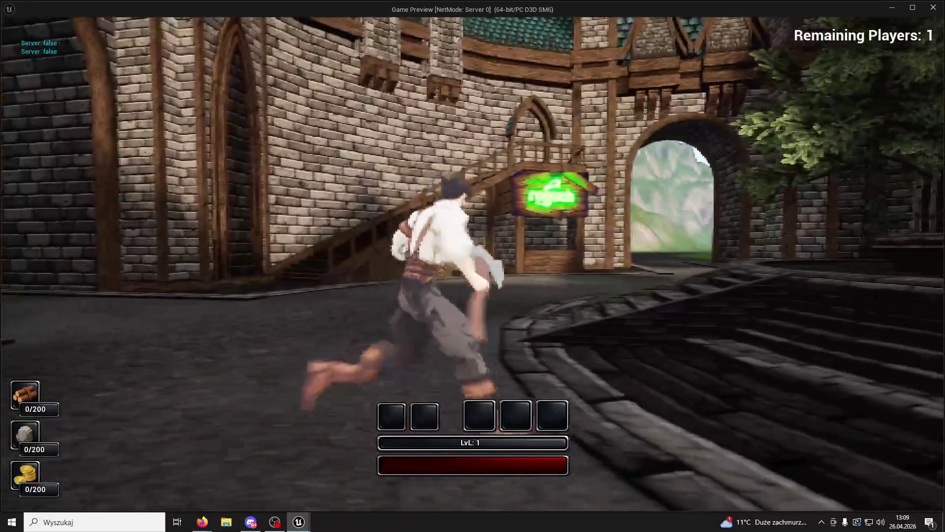
key(Escape)
click(929, 42)
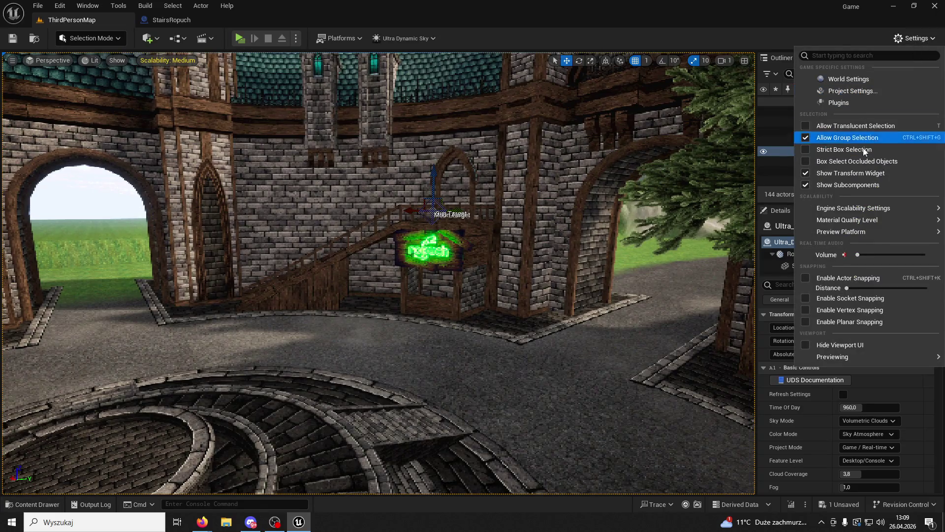
Step: Set all scalability groups to Low and select the SM_Tower16 tower piece
mouse_move(874, 210)
click(600, 228)
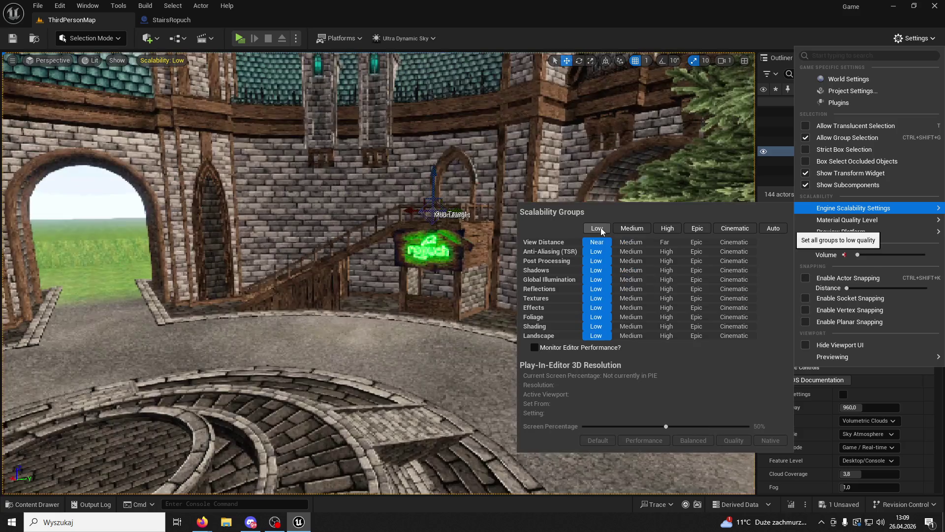
click(216, 207)
click(216, 207)
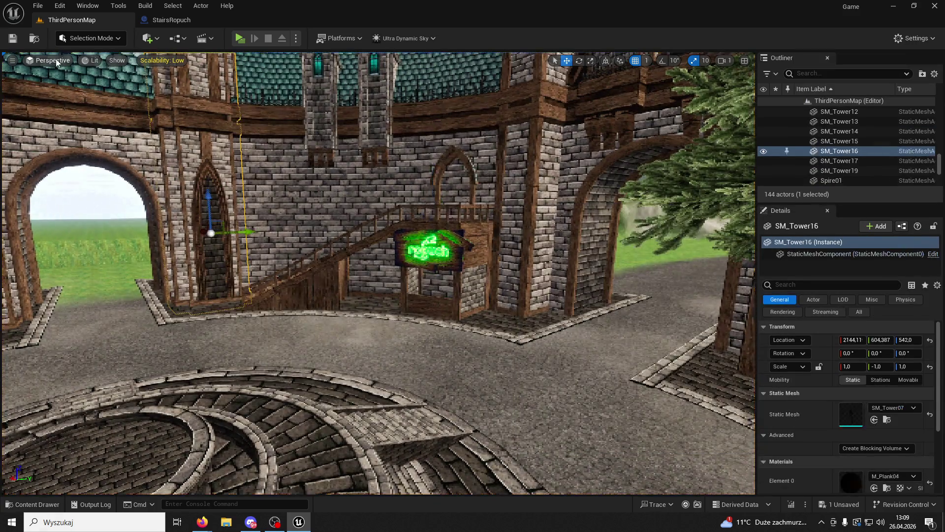
Step: Play at Low quality, jumping across the fountain steps and climbing the wooden stairs
click(241, 40)
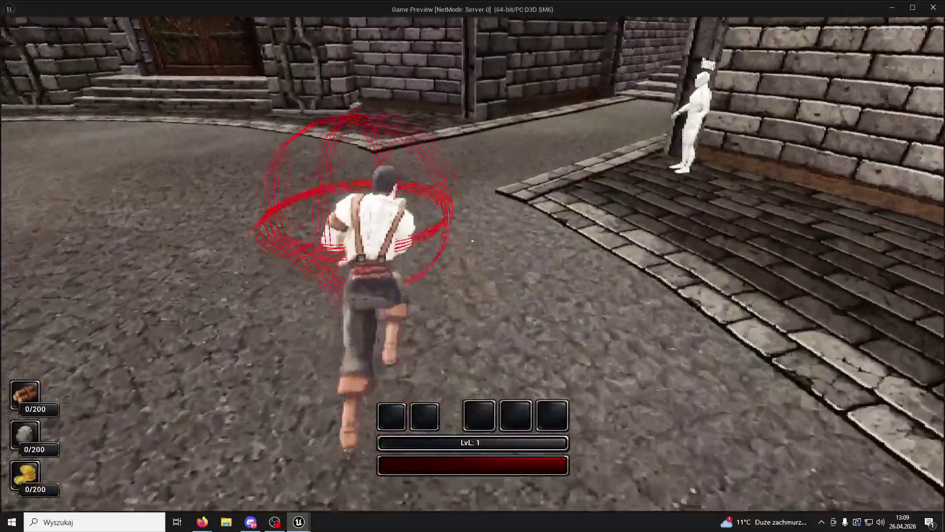
key(w)
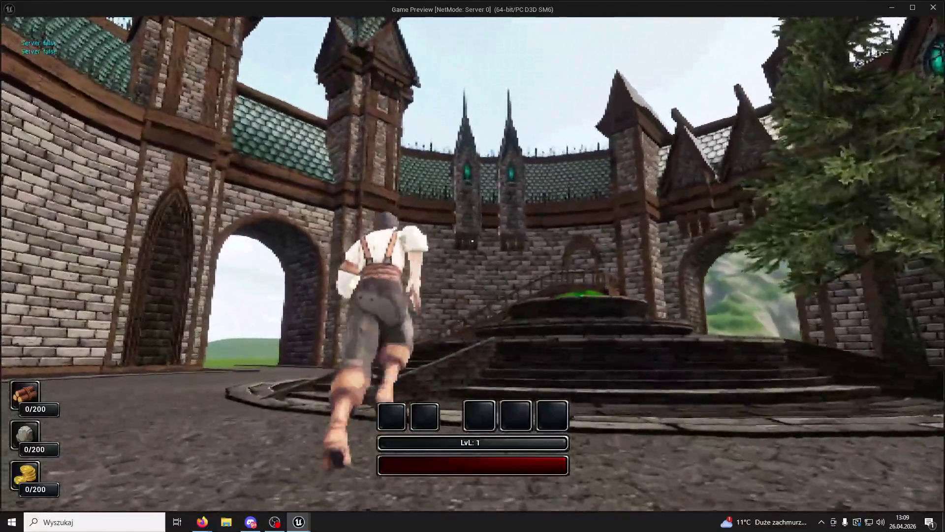
key(space)
key(w)
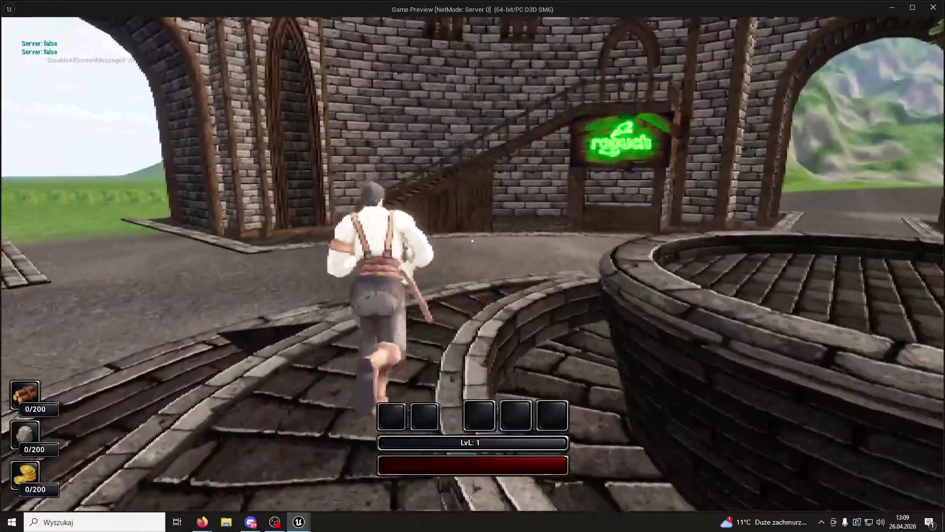
key(space)
key(w)
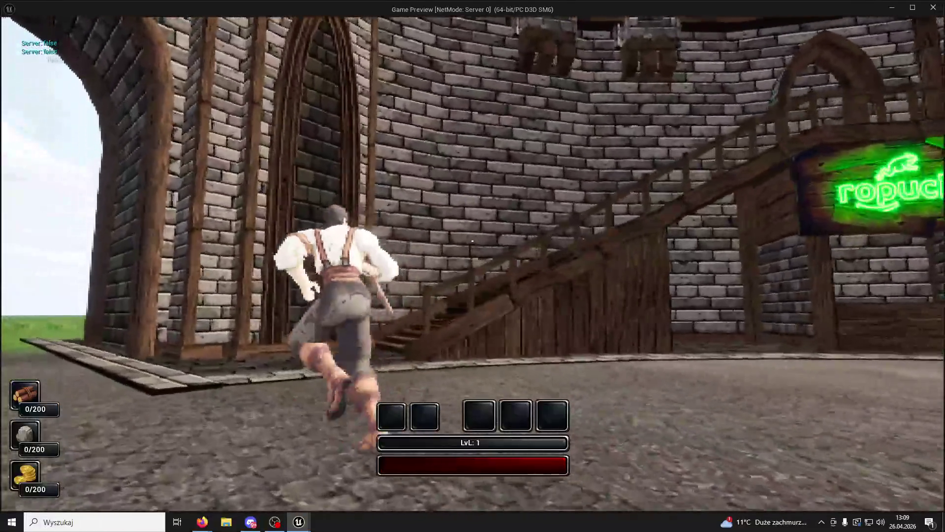
key(w)
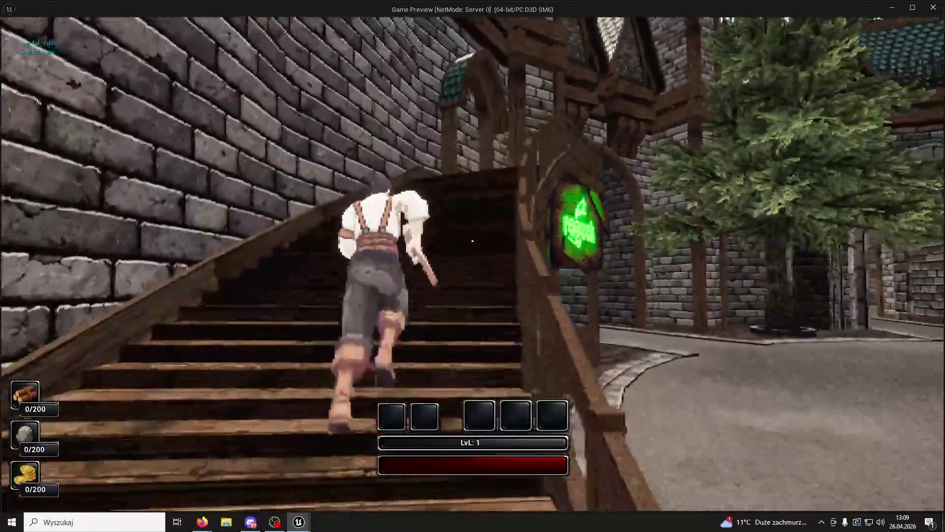
Step: Check wireframe and shader complexity views while running through the round room and corridor, then stop
key(F1)
key(F3)
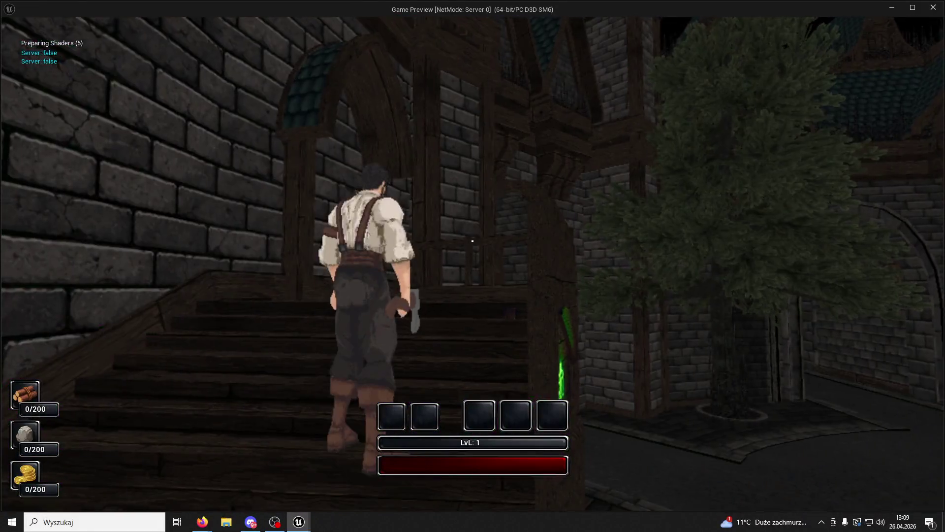
key(w)
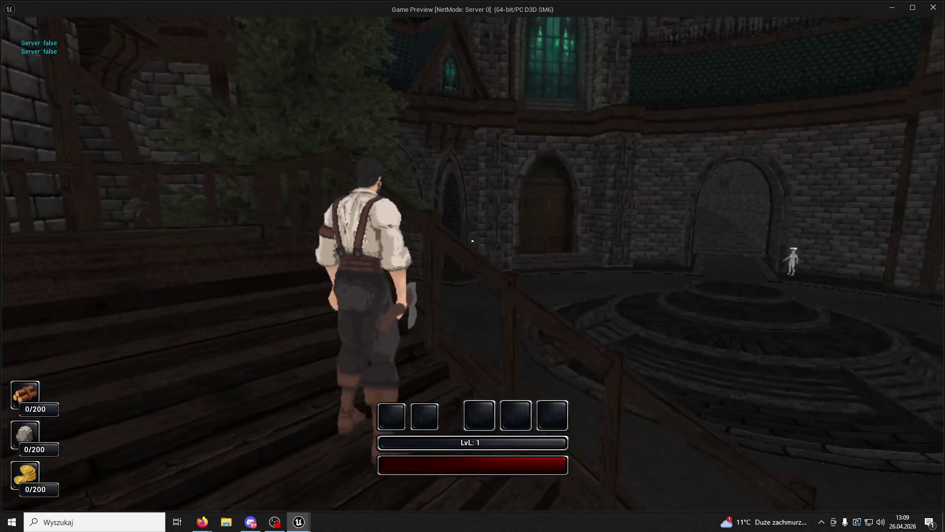
key(F5)
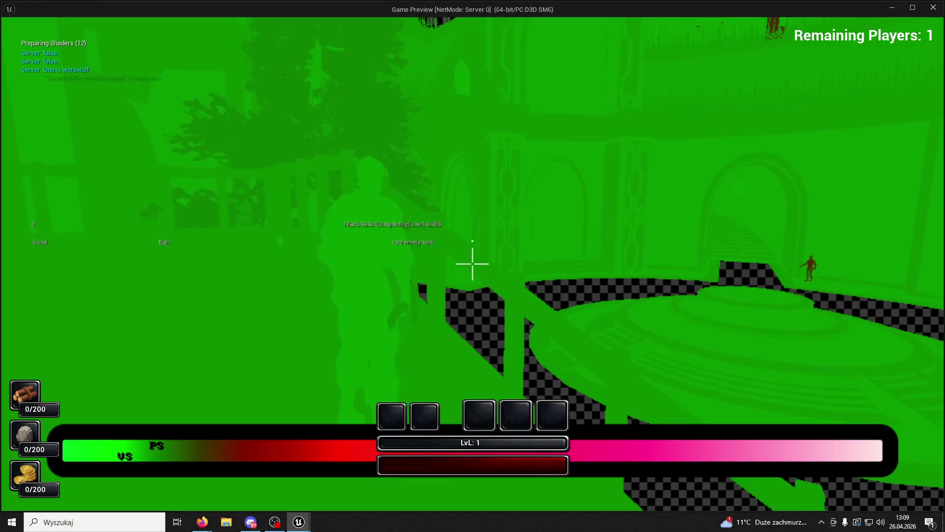
key(w)
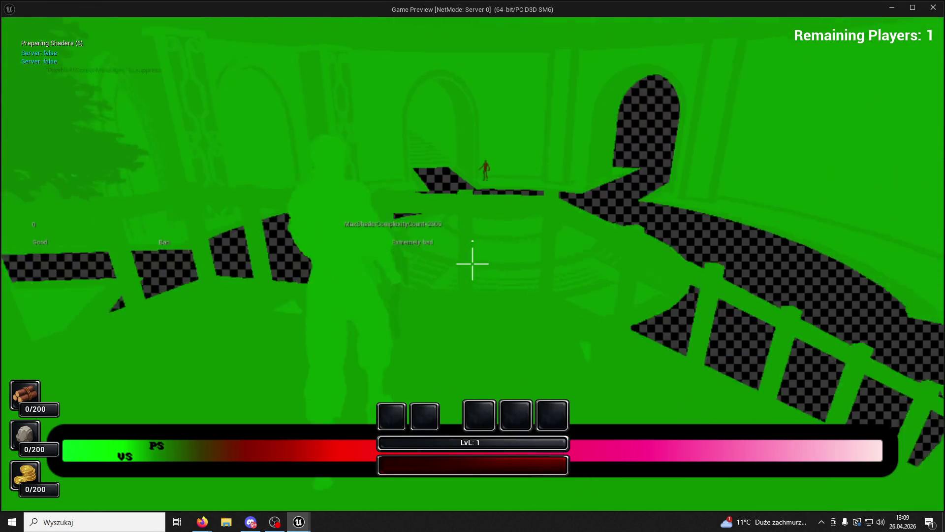
key(w)
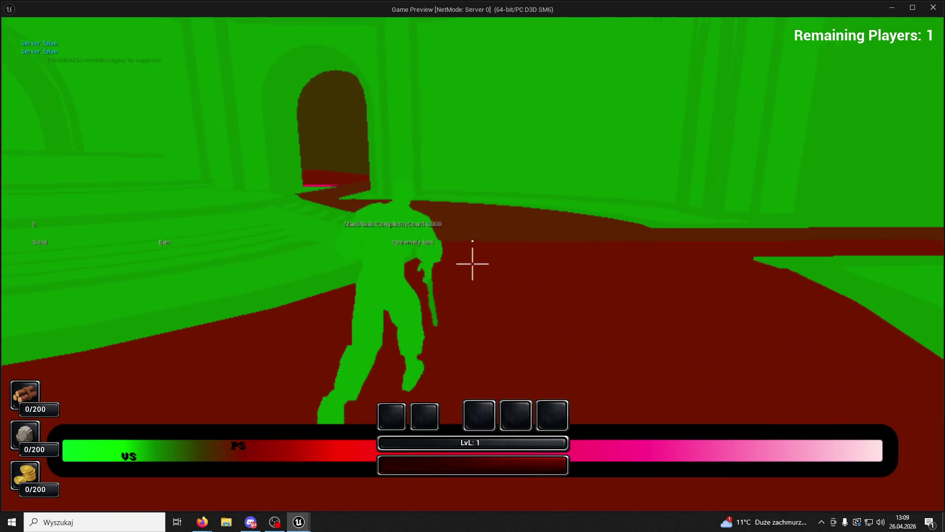
key(w)
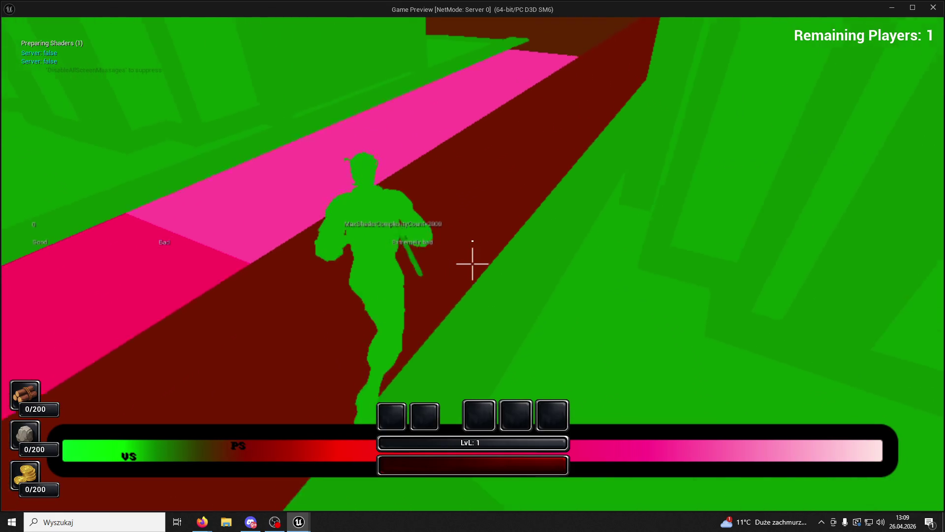
key(F1)
key(F3)
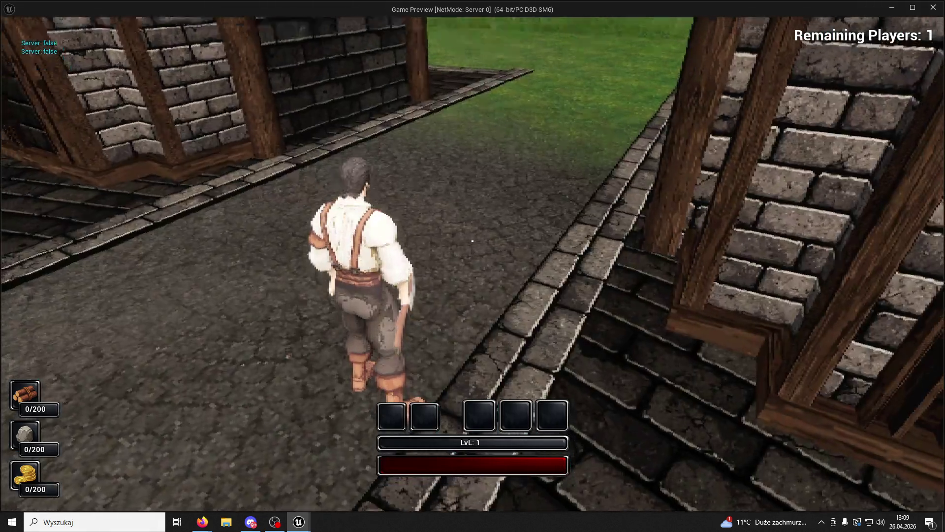
key(Escape)
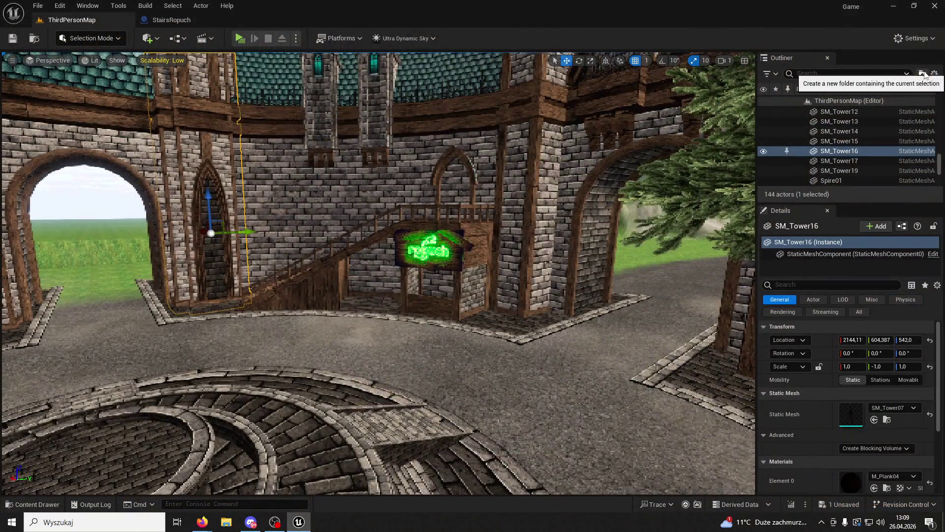
Step: Set all scalability groups to Epic, save, and relaunch the game preview
click(915, 38)
mouse_move(870, 209)
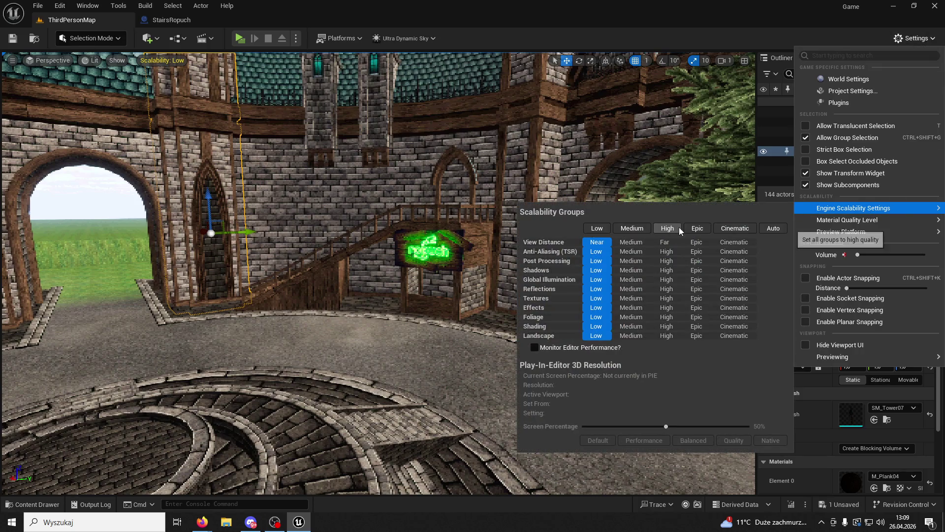
click(698, 228)
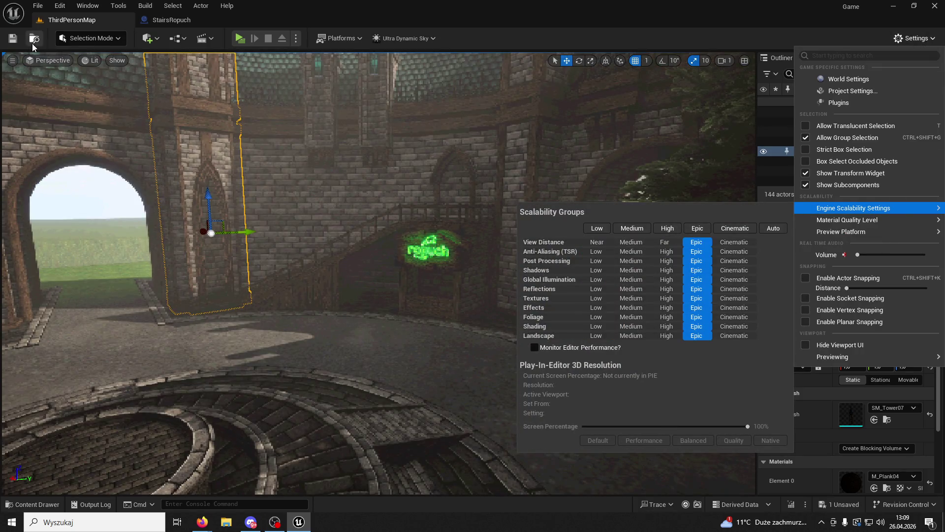
click(13, 39)
click(239, 38)
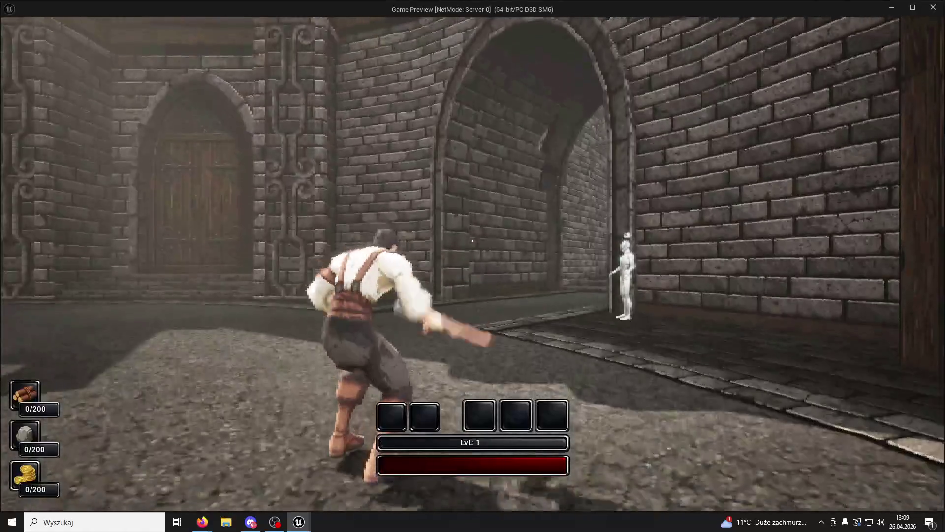
Step: Run around the plaza at Epic, jumping onto and off the fountain, then stop the preview
key(w)
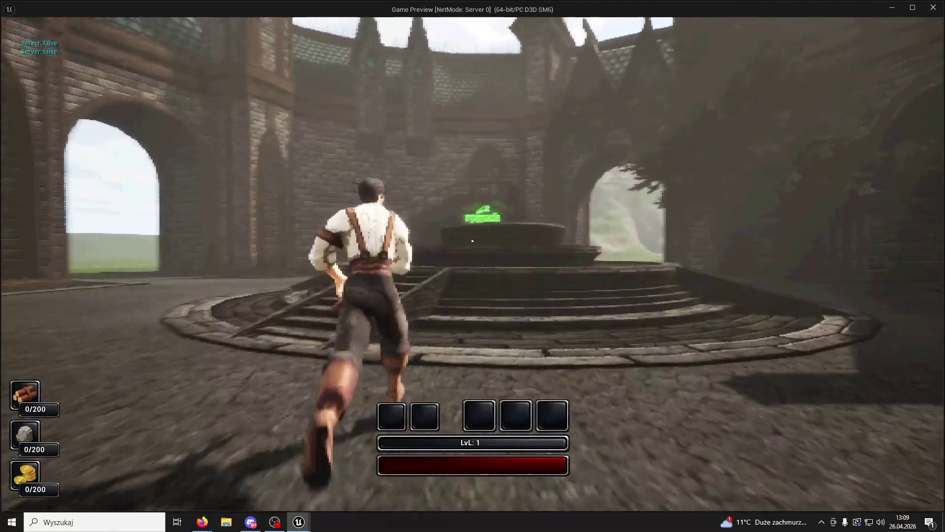
key(space)
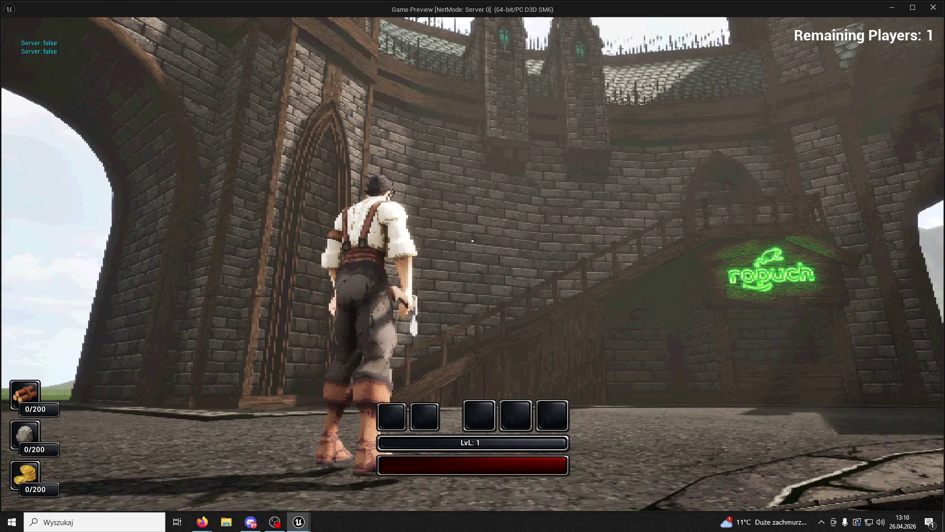
key(w)
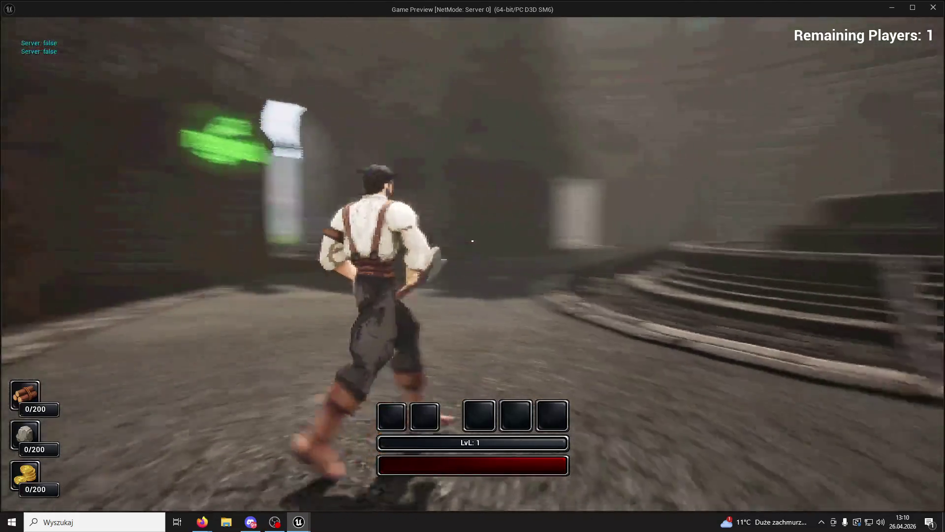
key(space)
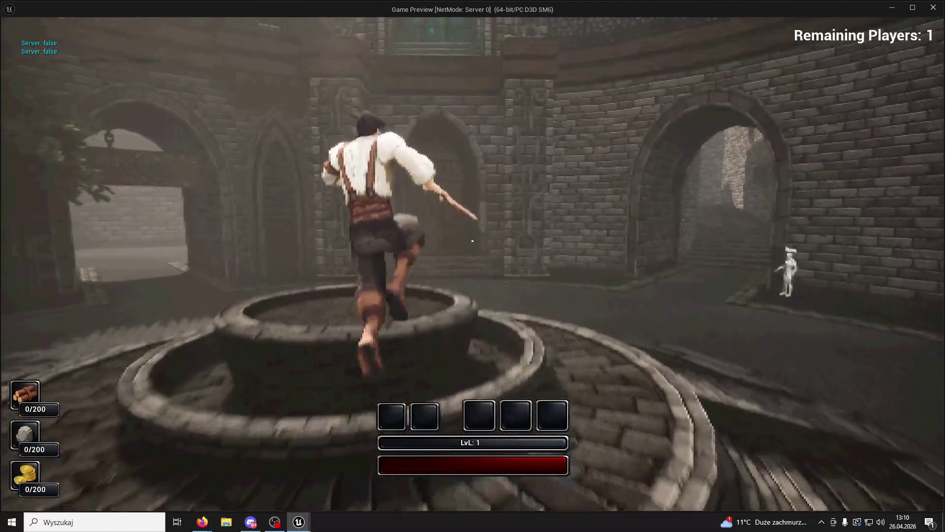
key(space)
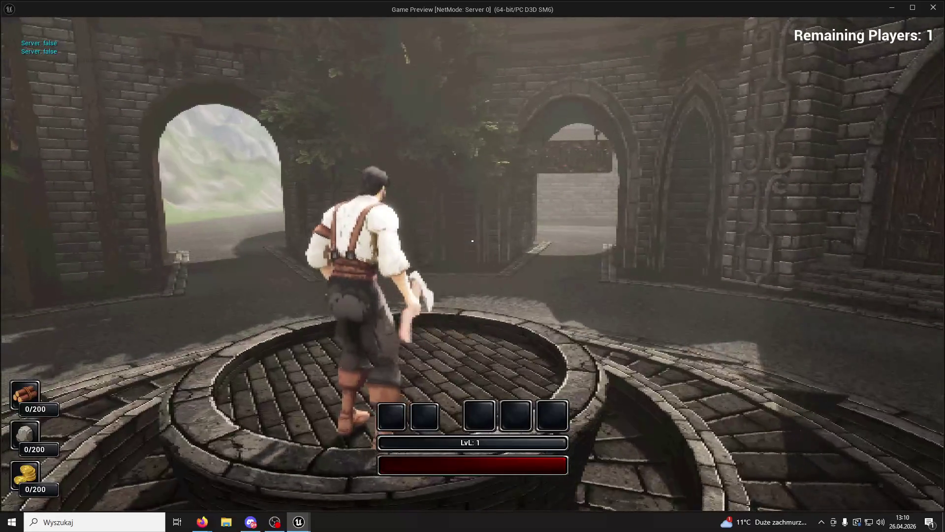
key(space)
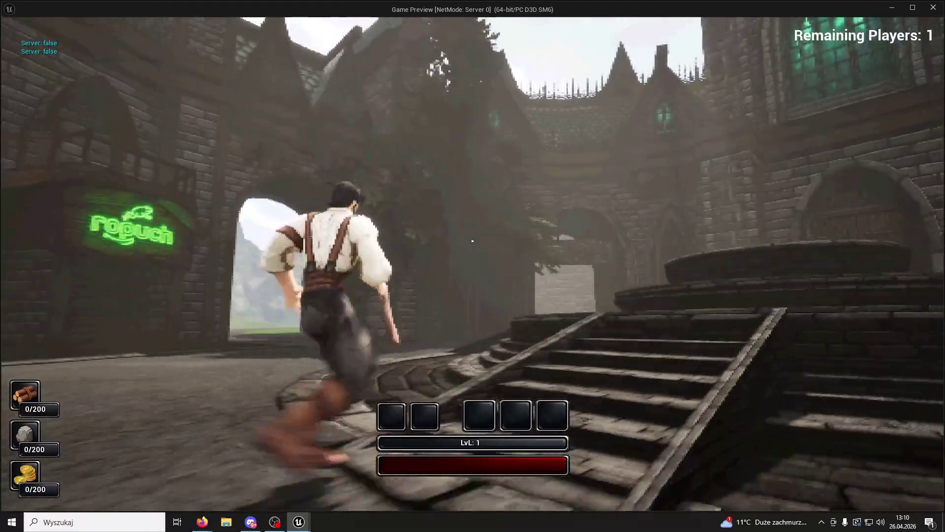
key(Escape)
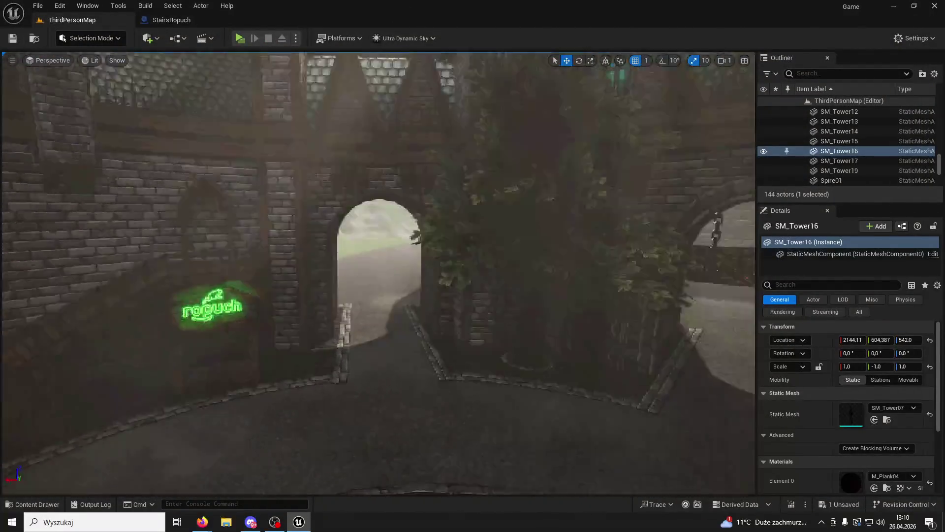
Step: Select Ultra_Dynamic_Sky to show Time Of Day 960 and Cloud Coverage 3.8, and face the castle wall
click(553, 55)
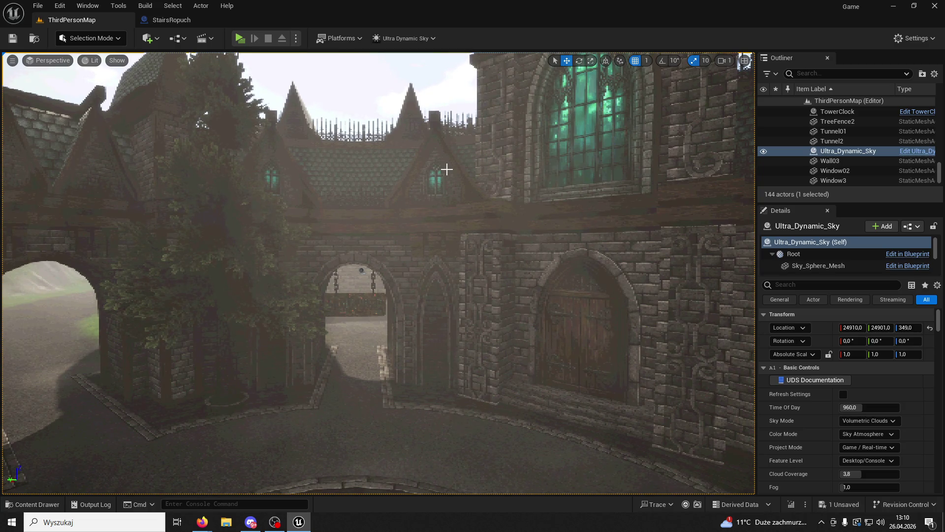
drag(483, 184, 553, 178)
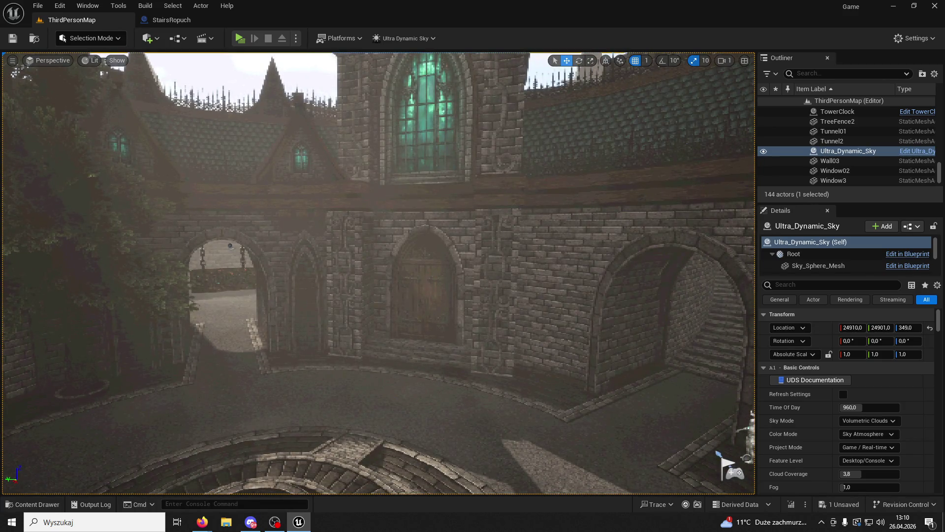
key(alt+Tab)
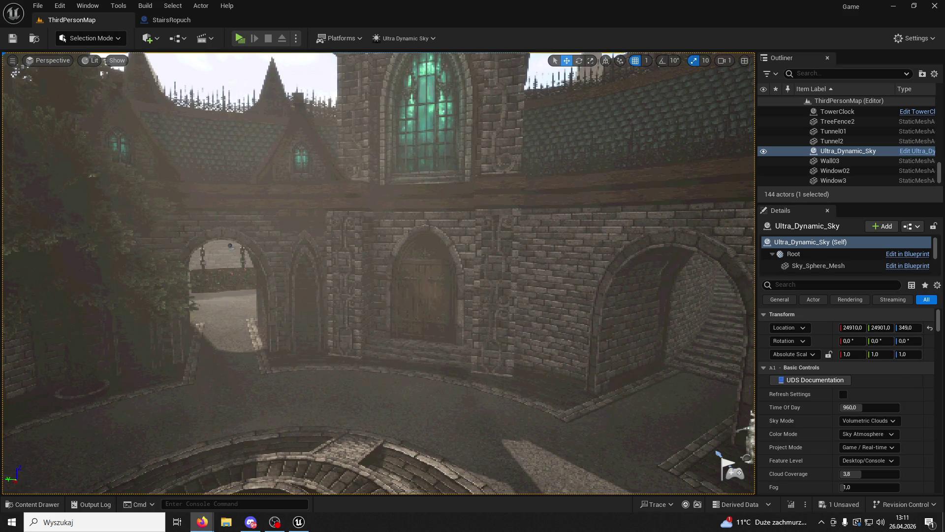
Step: Fly the viewport camera toward the archway and sign, then start Play
mouse_move(578, 292)
mouse_down()
mouse_move(492, 291)
mouse_move(576, 290)
mouse_move(557, 258)
mouse_move(556, 227)
mouse_move(549, 276)
mouse_move(561, 266)
mouse_up()
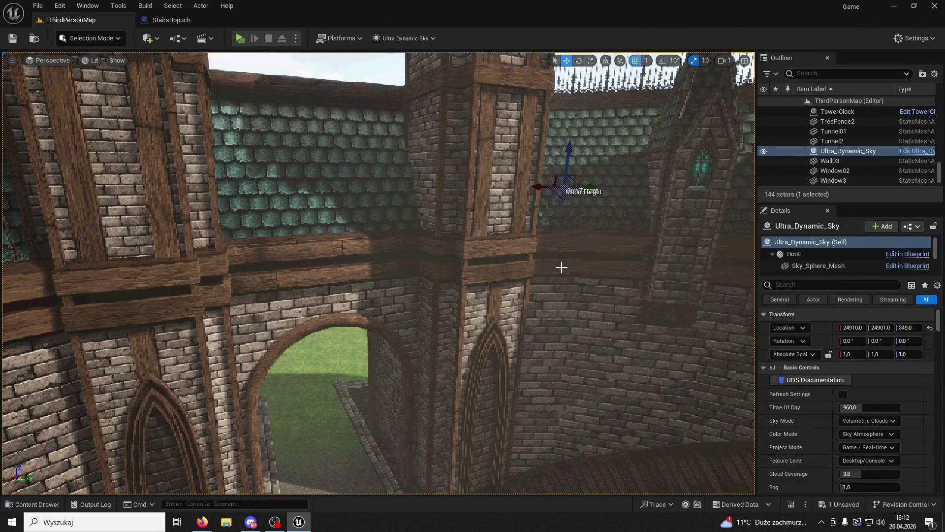
key(alt+Tab)
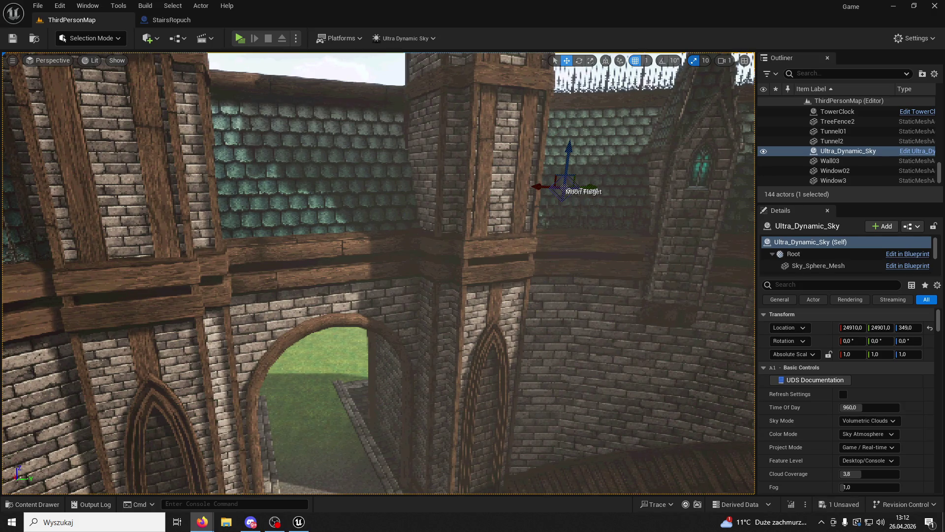
mouse_move(631, 252)
mouse_down()
mouse_move(631, 163)
mouse_move(631, 231)
mouse_move(631, 216)
mouse_up()
mouse_move(500, 352)
mouse_down()
mouse_move(472, 340)
mouse_move(500, 352)
mouse_up()
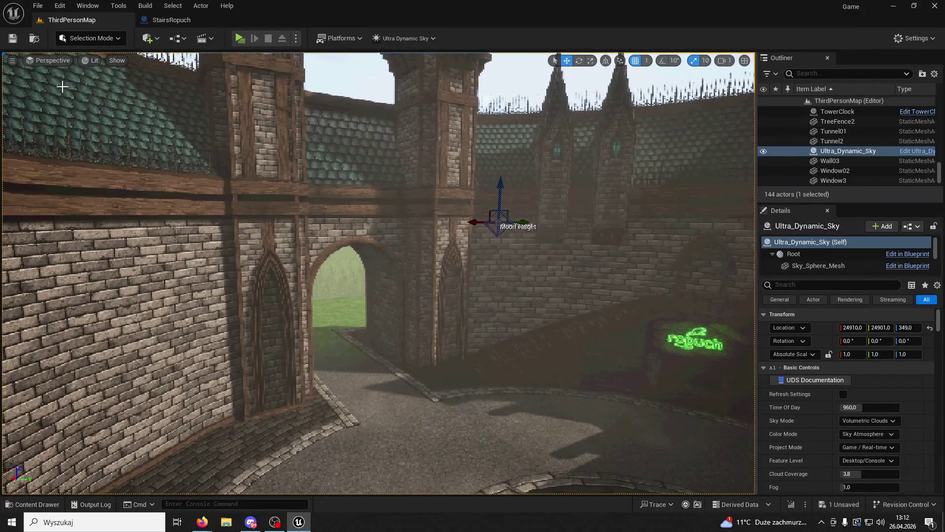
click(240, 38)
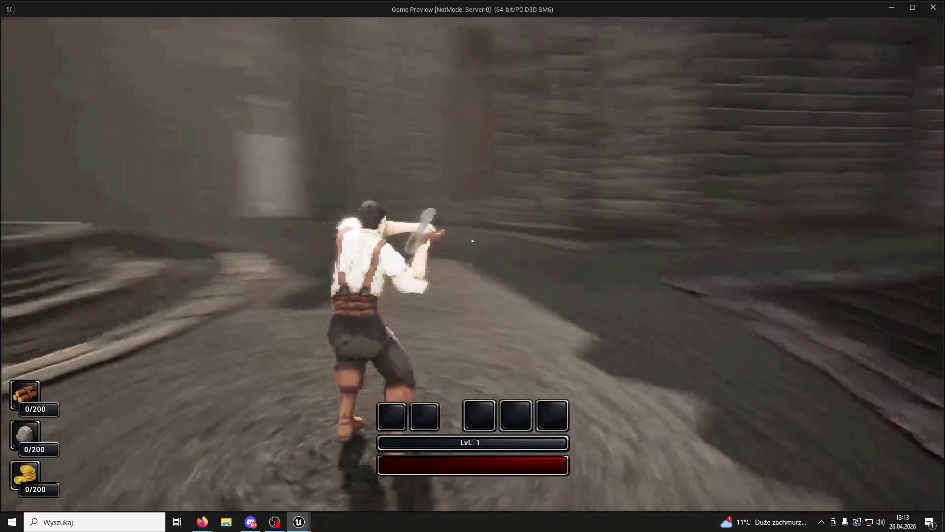
Step: Run toward the wall and towers, then snip the game view to the clipboard
key(w)
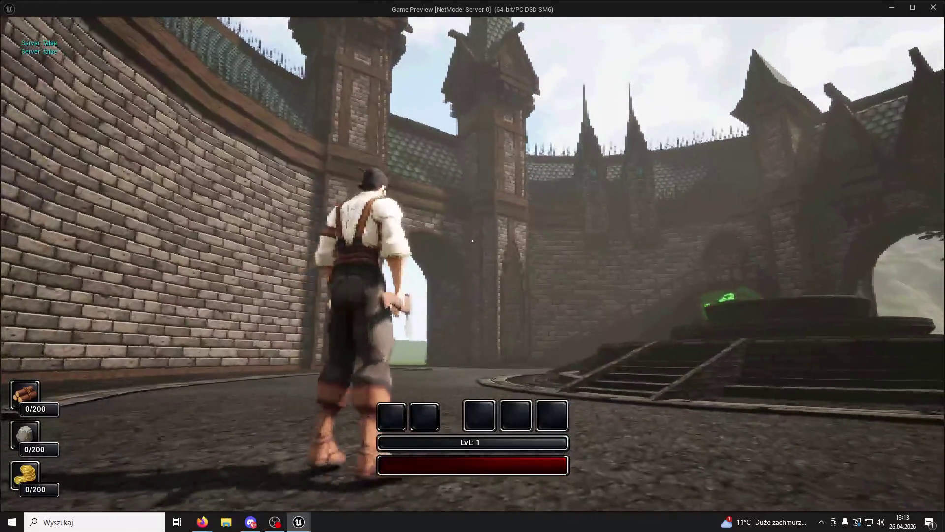
key(w)
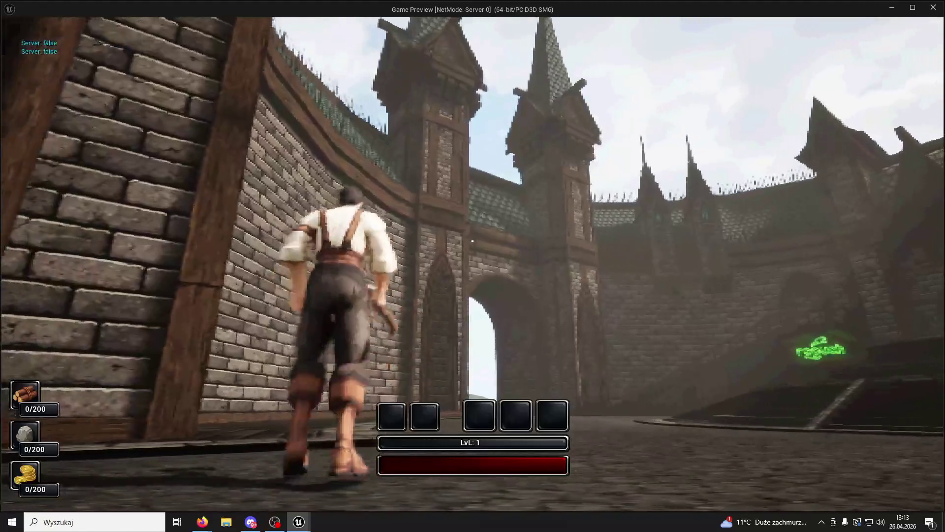
key(shift+super+s)
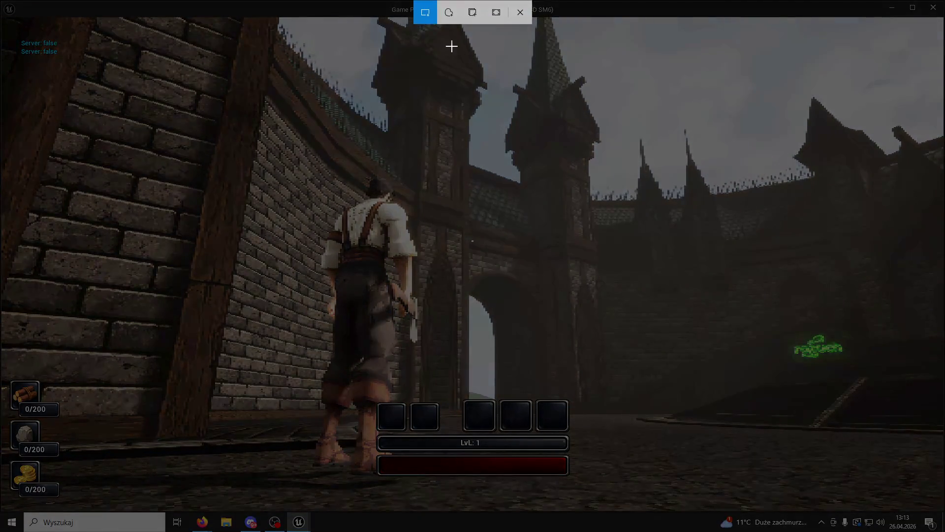
drag(886, 15, 834, 55)
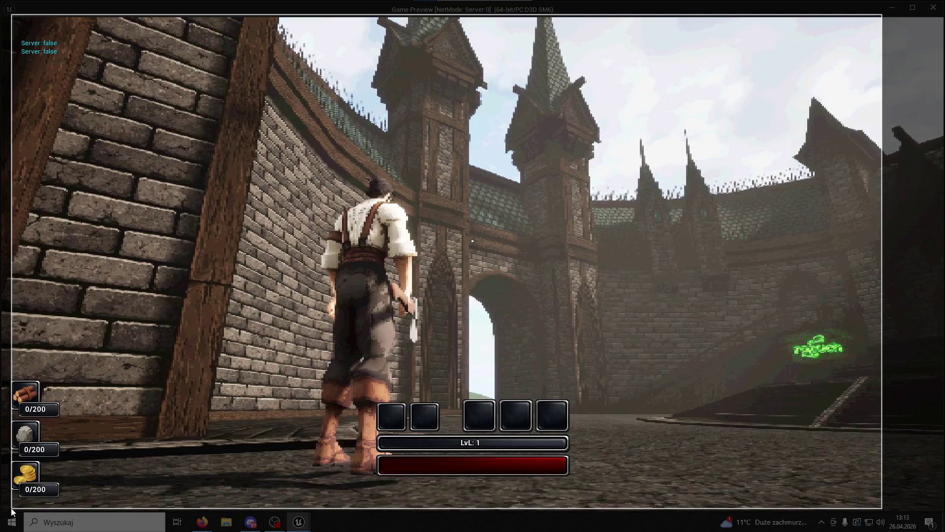
Step: Launch and close Kalkulator from Windows search, then reopen the search box
key(super)
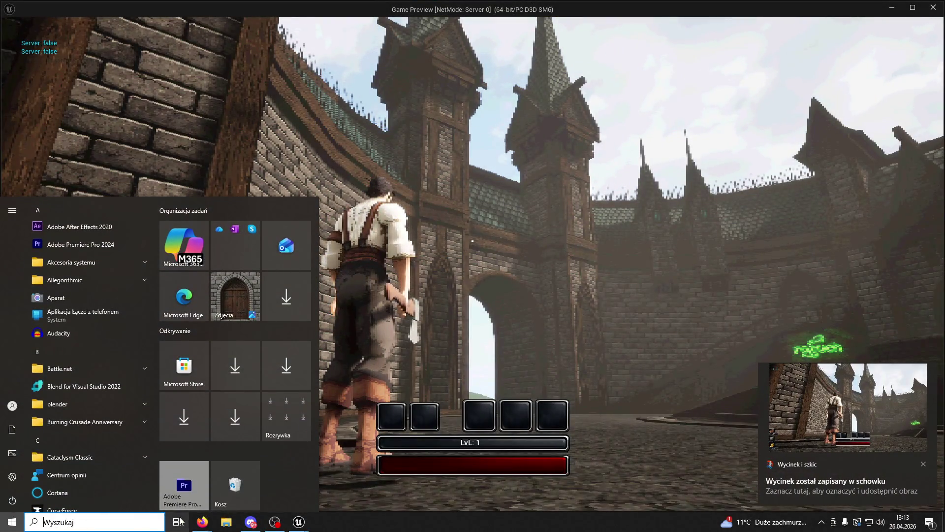
click(139, 523)
text(kalkulator)
key(Return)
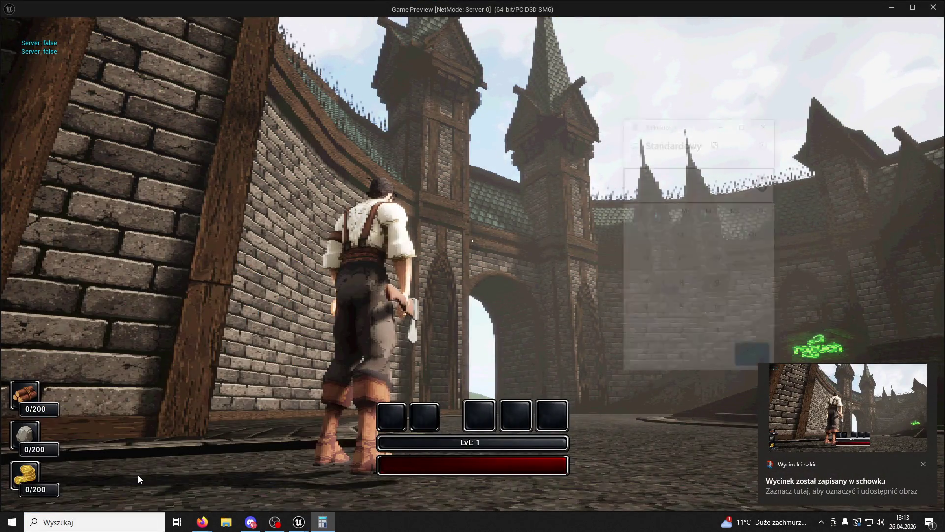
click(767, 122)
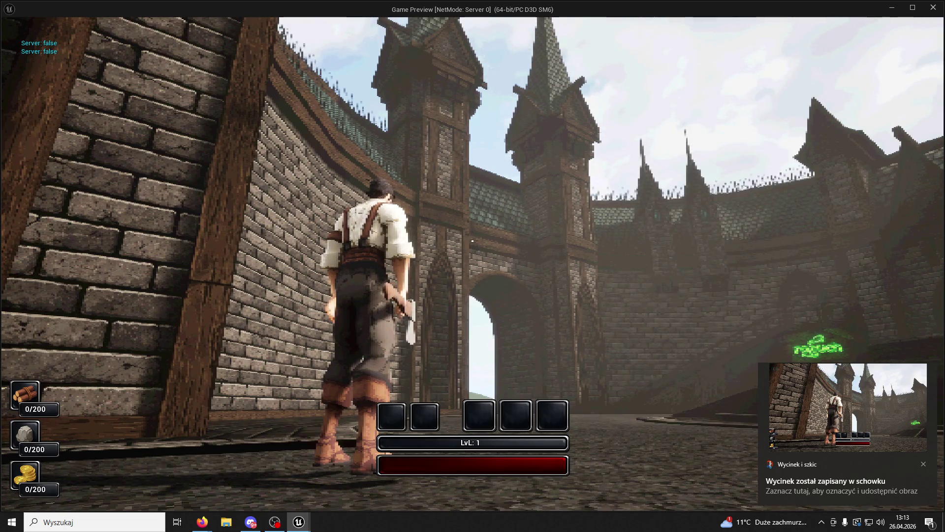
key(super)
click(143, 517)
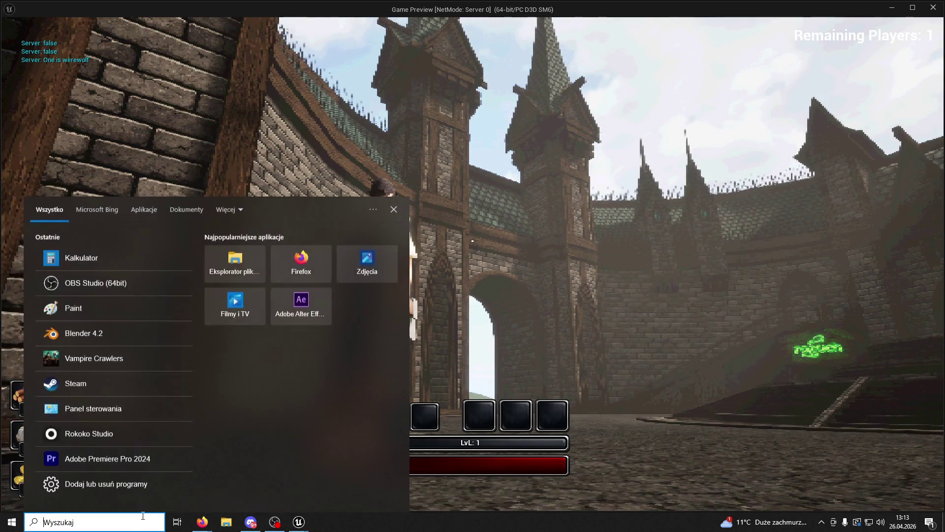
Step: Launch Paint and paste the game screenshot onto the canvas
text(pa)
key(Return)
key(ctrl+v)
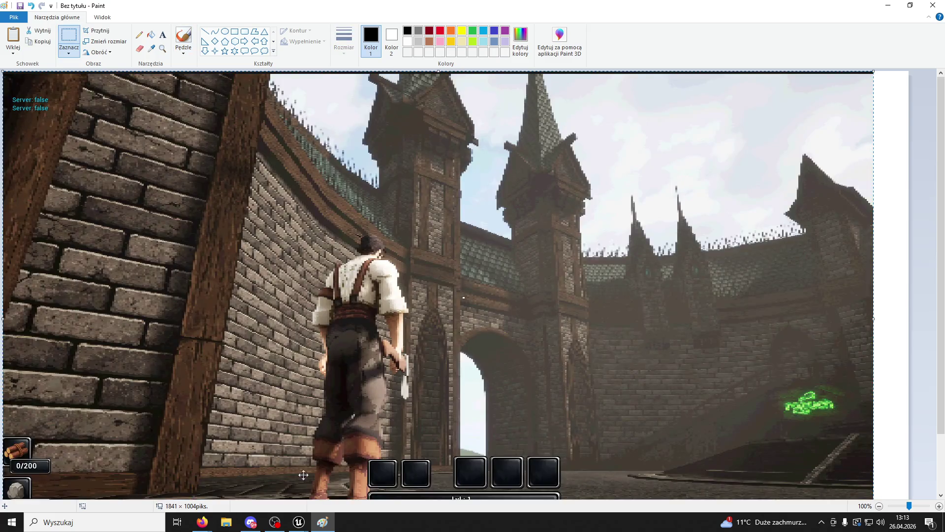
Step: Take a fresh snip of the full game preview view
mouse_move(299, 522)
click(324, 476)
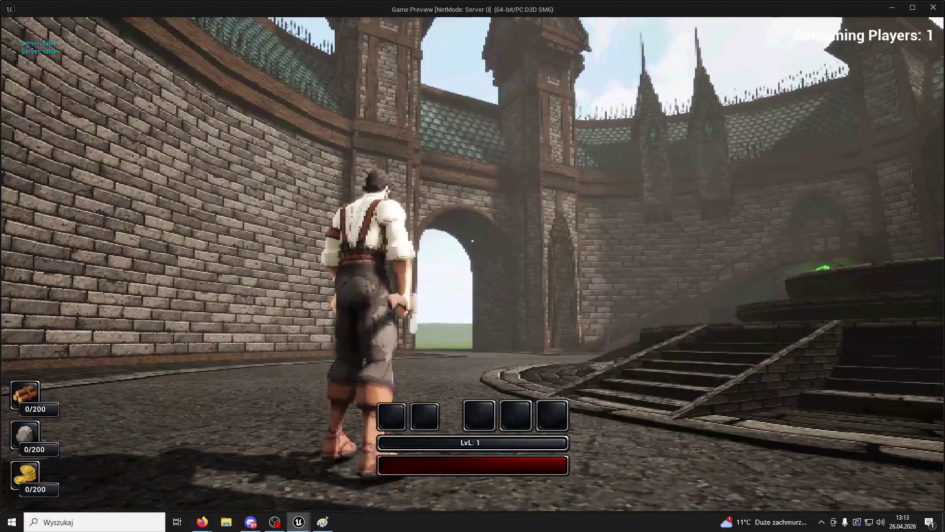
key(super+shift+s)
mouse_move(912, 23)
mouse_down()
mouse_move(159, 412)
mouse_move(31, 462)
mouse_up()
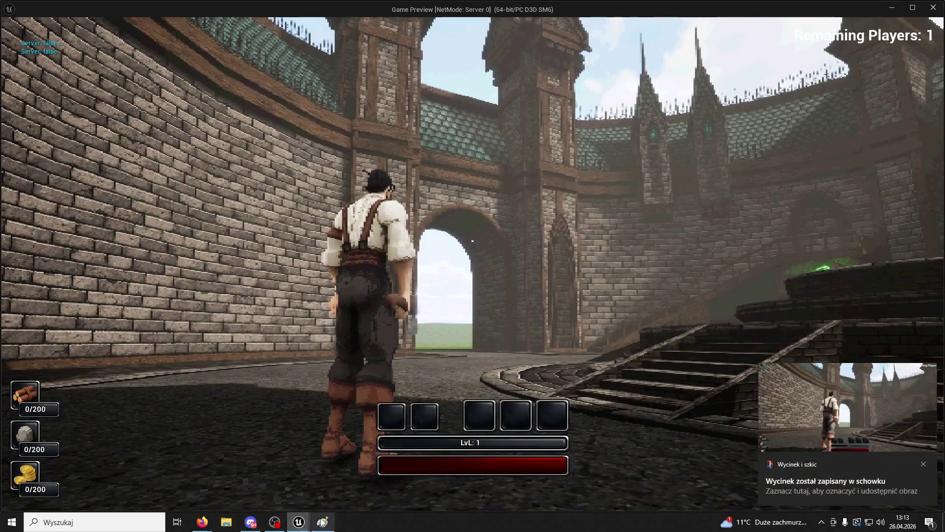
key(alt+Tab)
Step: Replace the old screenshot with the new 1837×932 courtyard snip on a shrunken canvas
key(ctrl+v)
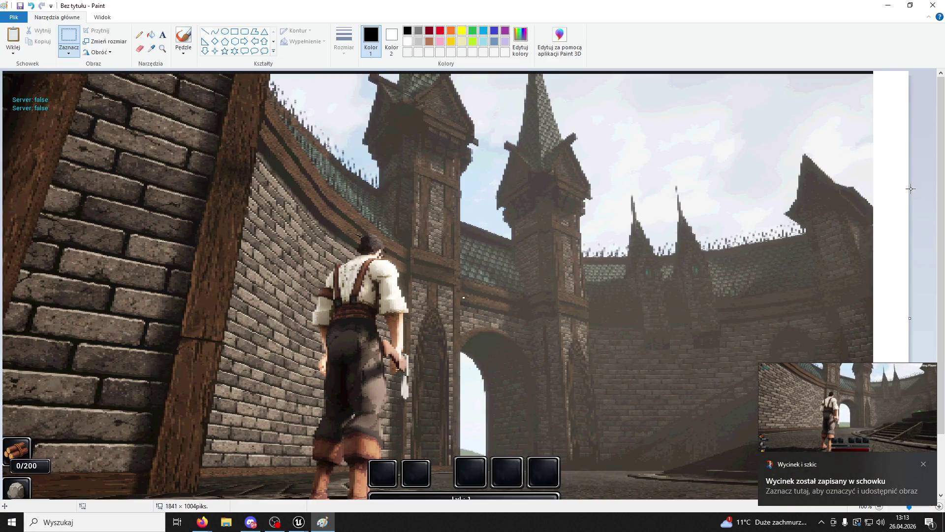
key(Delete)
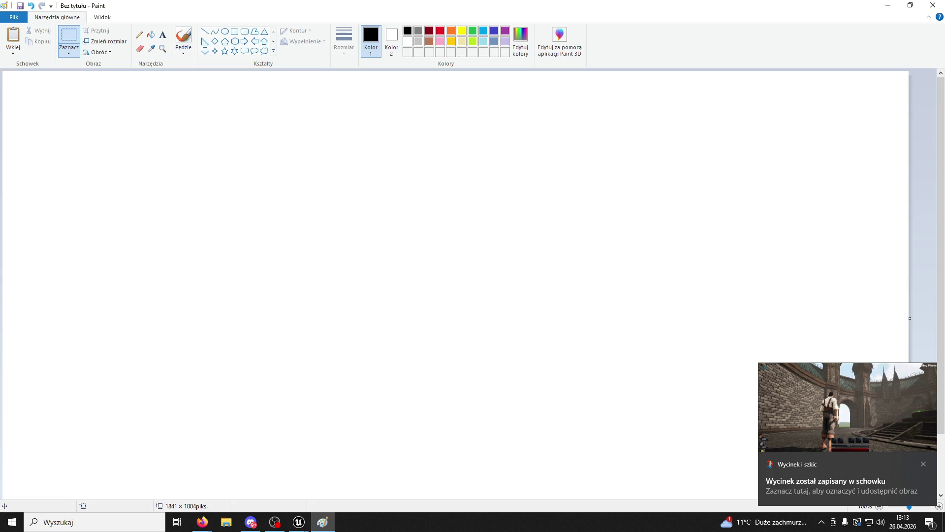
click(924, 464)
scroll(905, 489, down, 2)
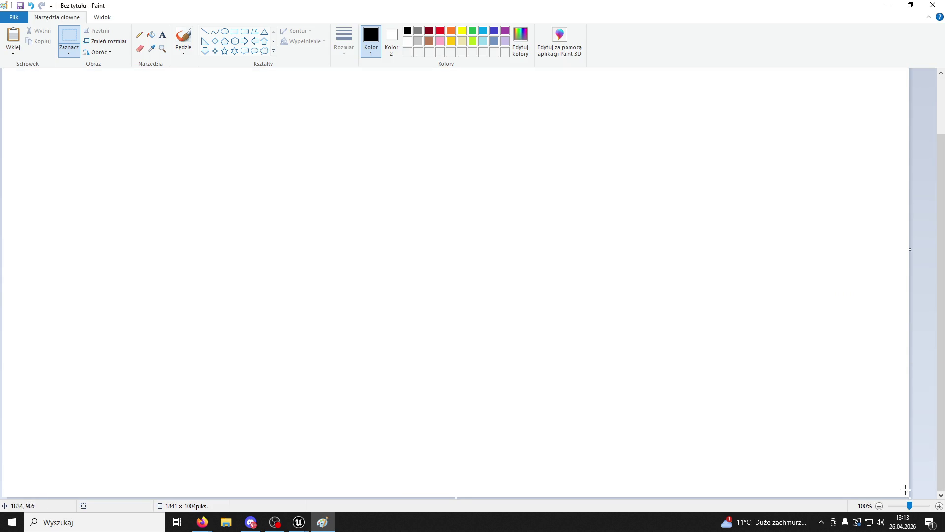
drag(909, 498, 276, 335)
key(ctrl+v)
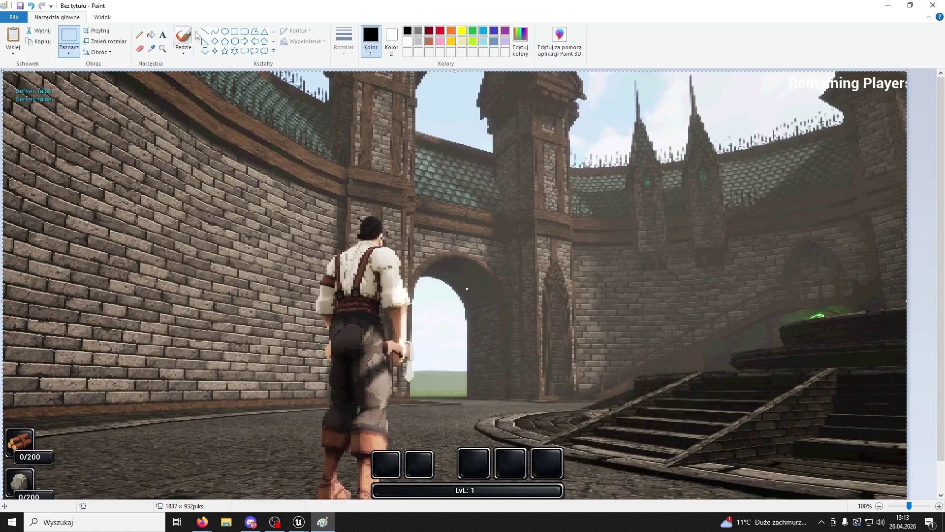
Step: Brush a black loop on the central tower plus a few extra strokes, undoing the last
click(183, 37)
mouse_move(515, 235)
mouse_down()
mouse_move(523, 206)
mouse_move(522, 258)
mouse_up()
drag(514, 219, 521, 259)
click(300, 522)
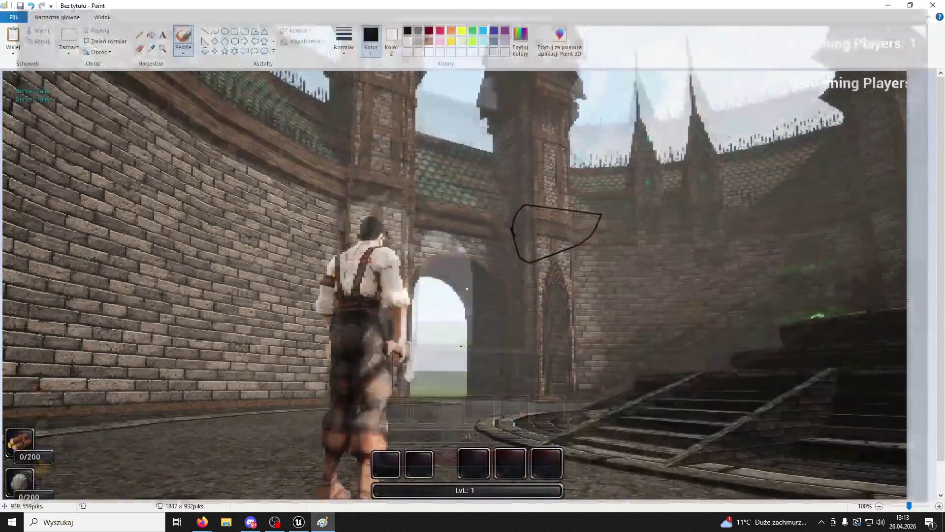
click(317, 522)
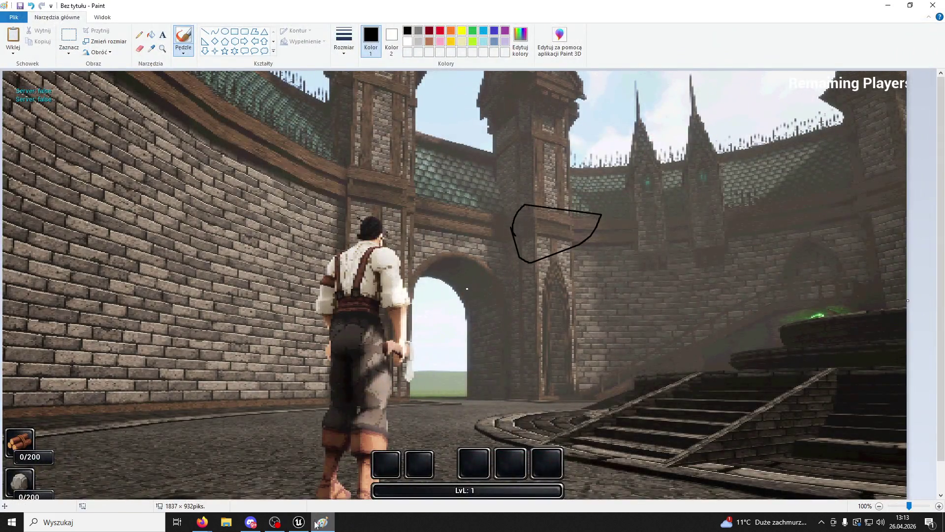
drag(600, 217, 531, 304)
drag(558, 269, 600, 220)
mouse_move(473, 207)
mouse_down()
mouse_move(433, 185)
mouse_move(514, 197)
mouse_up()
key(ctrl+z)
click(299, 522)
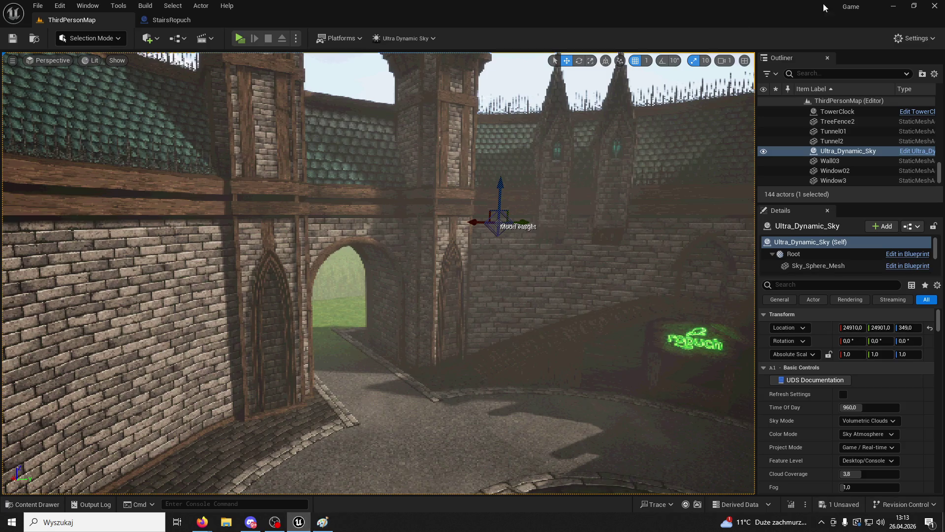
Step: Close Unreal Editor saving the level changes, and undo the recent Paint strokes
click(934, 5)
click(501, 375)
drag(356, 201, 433, 187)
key(ctrl+z)
key(ctrl+z)
key(ctrl+z)
Step: Try circling spots and a curved stroke on the towers, undoing each attempt
mouse_move(551, 256)
mouse_down()
mouse_move(589, 242)
mouse_move(509, 236)
mouse_up()
mouse_move(358, 222)
mouse_down()
mouse_move(375, 225)
mouse_move(336, 225)
mouse_up()
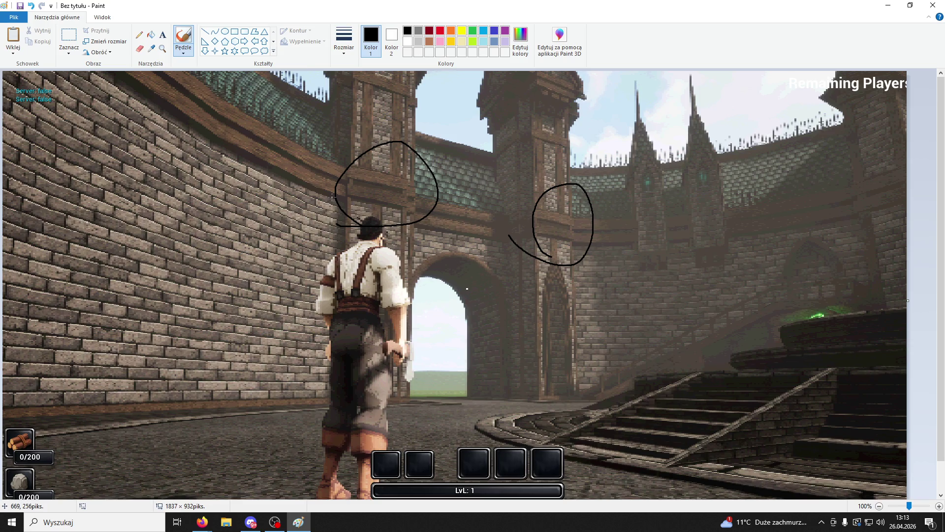
key(ctrl+z)
key(ctrl+z)
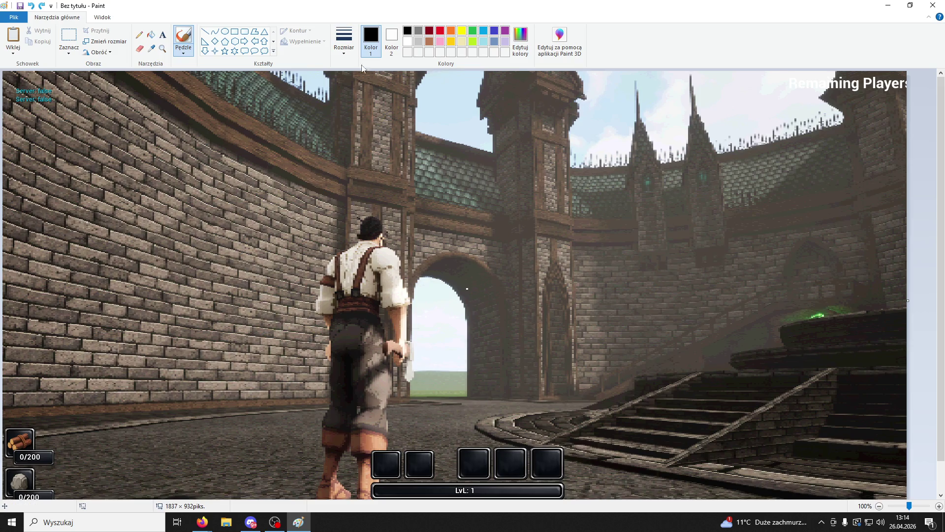
mouse_move(544, 253)
mouse_down()
mouse_move(528, 210)
mouse_move(551, 239)
mouse_move(578, 221)
mouse_move(547, 215)
mouse_move(560, 217)
mouse_move(562, 231)
mouse_move(576, 214)
mouse_move(579, 225)
mouse_move(540, 239)
mouse_move(576, 219)
mouse_move(559, 241)
mouse_up()
key(ctrl+z)
key(ctrl+z)
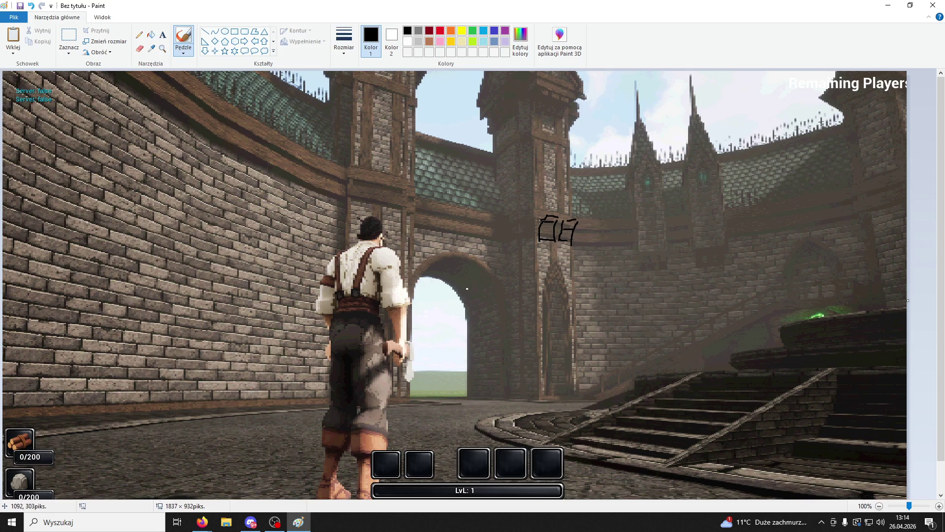
Step: Undo back to three curves and add short vertical and diagonal ledge strokes
key(ctrl+z)
key(ctrl+z)
key(ctrl+z)
key(ctrl+z)
key(ctrl+z)
key(ctrl+z)
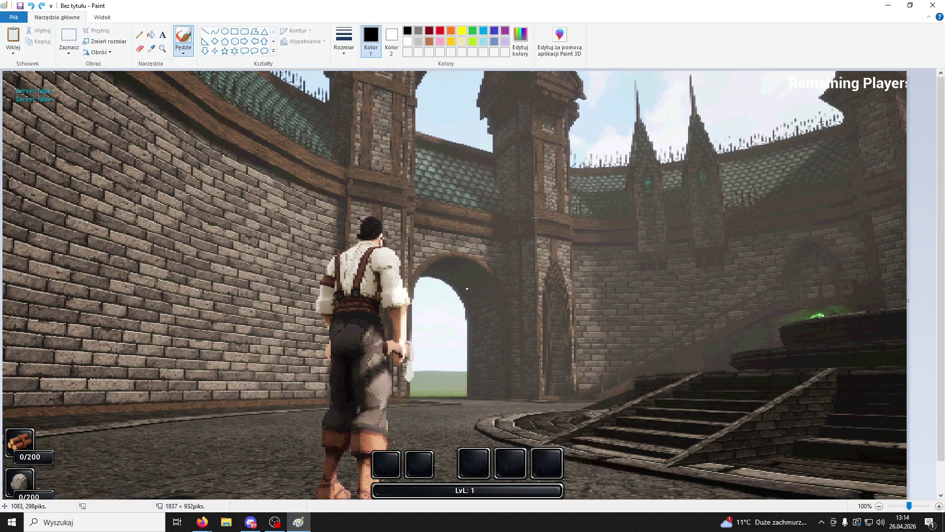
mouse_move(546, 213)
mouse_down()
mouse_move(537, 217)
mouse_move(543, 206)
mouse_move(542, 229)
mouse_move(545, 207)
mouse_up()
key(ctrl+z)
key(ctrl+z)
mouse_move(544, 207)
mouse_down()
mouse_move(555, 212)
mouse_move(548, 234)
mouse_up()
mouse_move(560, 238)
mouse_down()
mouse_move(580, 232)
mouse_move(569, 231)
mouse_move(575, 241)
mouse_move(573, 231)
mouse_up()
key(ctrl+z)
key(ctrl+z)
key(ctrl+z)
Step: Add a top line joining both ledge blocks, removing a trial head scribble
mouse_move(566, 236)
mouse_down()
mouse_move(570, 221)
mouse_move(579, 231)
mouse_move(571, 209)
mouse_move(587, 208)
mouse_move(574, 219)
mouse_move(574, 208)
mouse_move(555, 206)
mouse_move(565, 230)
mouse_move(565, 216)
mouse_move(540, 208)
mouse_up()
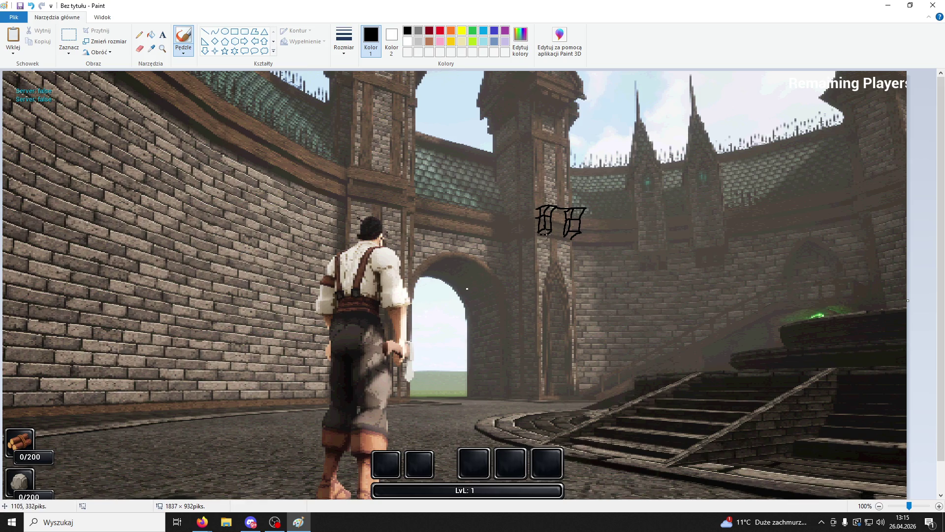
drag(550, 202, 585, 212)
mouse_move(553, 188)
mouse_down()
mouse_move(562, 184)
mouse_move(553, 179)
mouse_up()
key(ctrl+z)
key(ctrl+z)
key(ctrl+z)
click(563, 213)
key(ctrl+z)
click(552, 213)
Step: Minimize the Paint window so the Windows desktop shows
scroll(354, 335, down, 1)
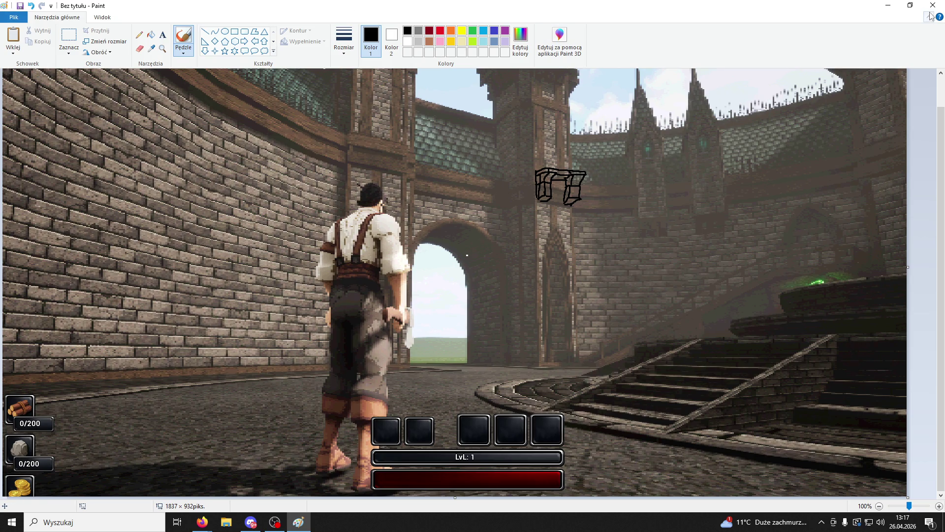
click(897, 10)
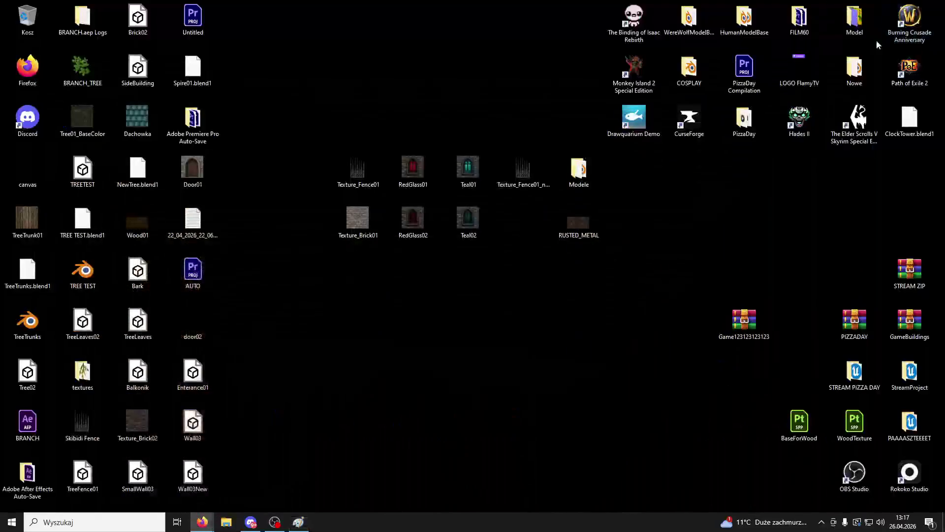
Step: Relaunch Game.uproject from the PAAAASZTEEEET folder, then return to the Sketchfab gargoyle search
click(910, 430)
double_click(910, 430)
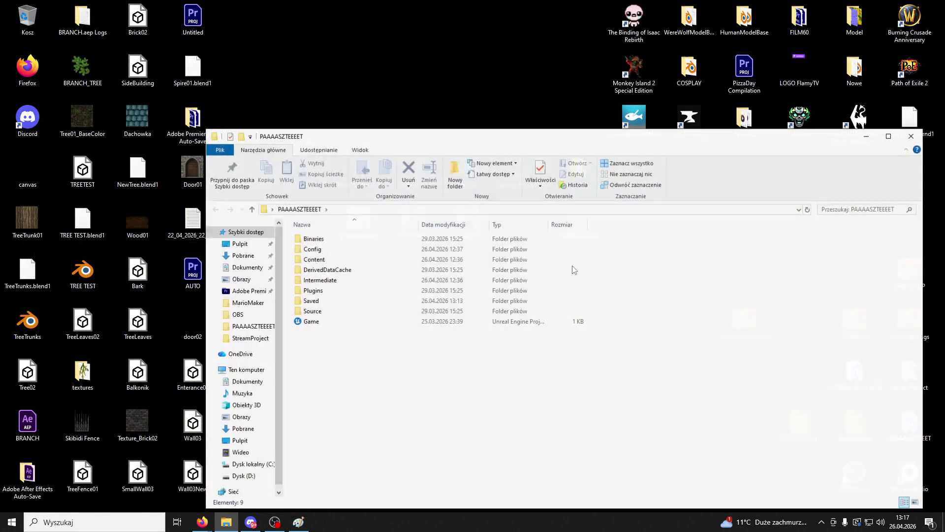
double_click(315, 321)
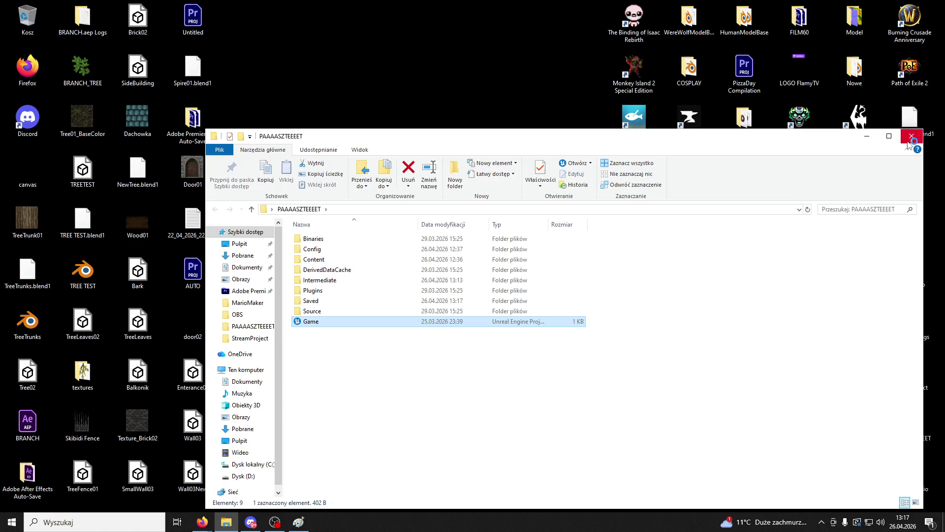
click(911, 136)
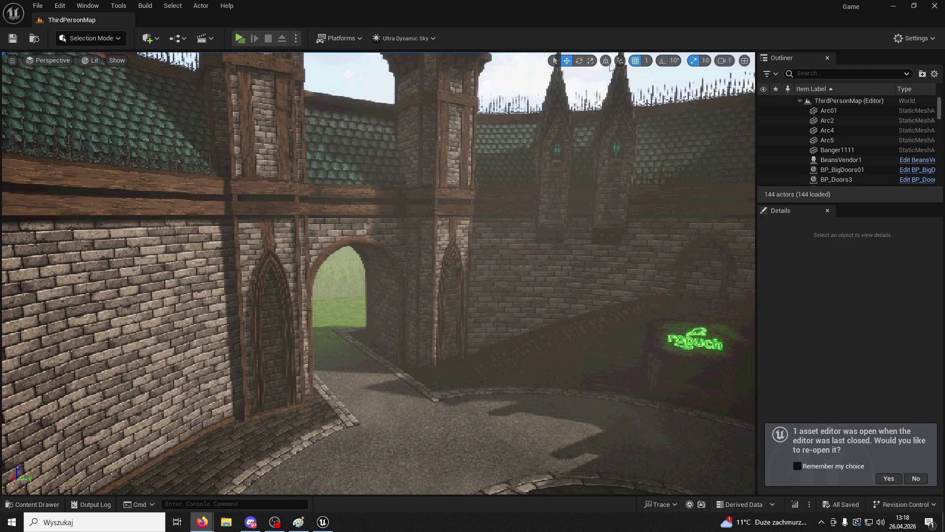
key(alt+Tab)
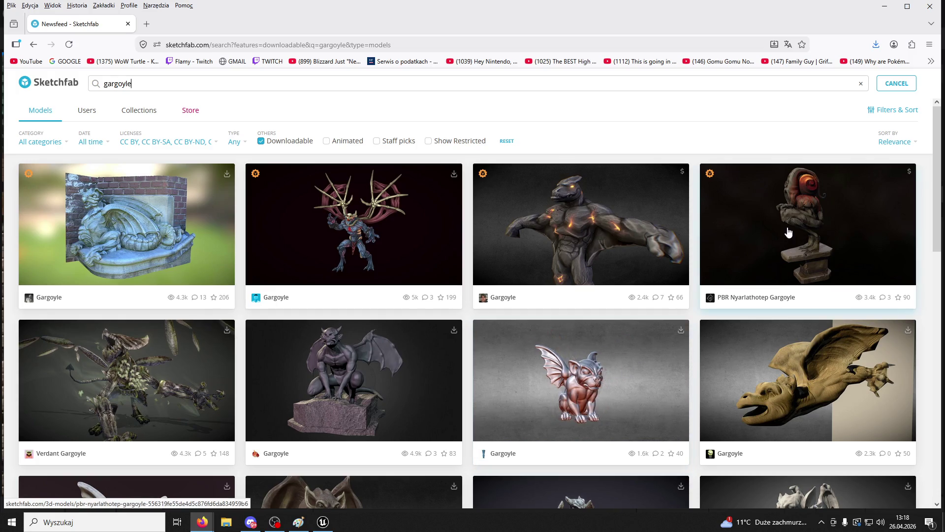
Step: Browse further down the Sketchfab gargoyle results, then bring the Unreal castle level forward
scroll(842, 233, down, 4)
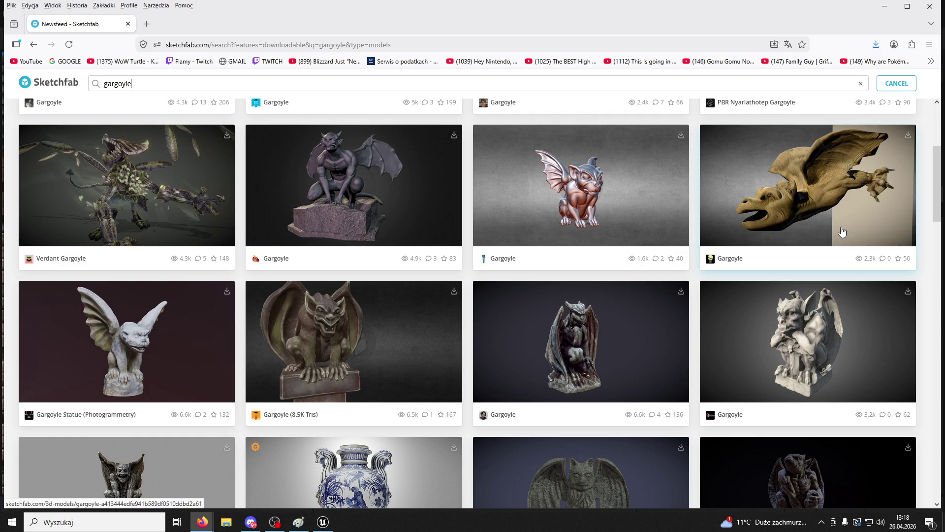
scroll(842, 231, down, 3)
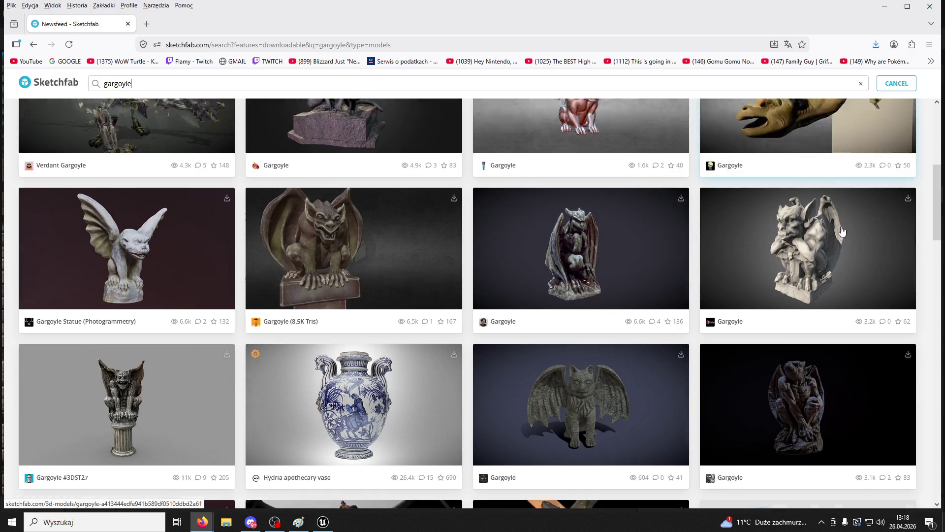
scroll(842, 232, down, 3)
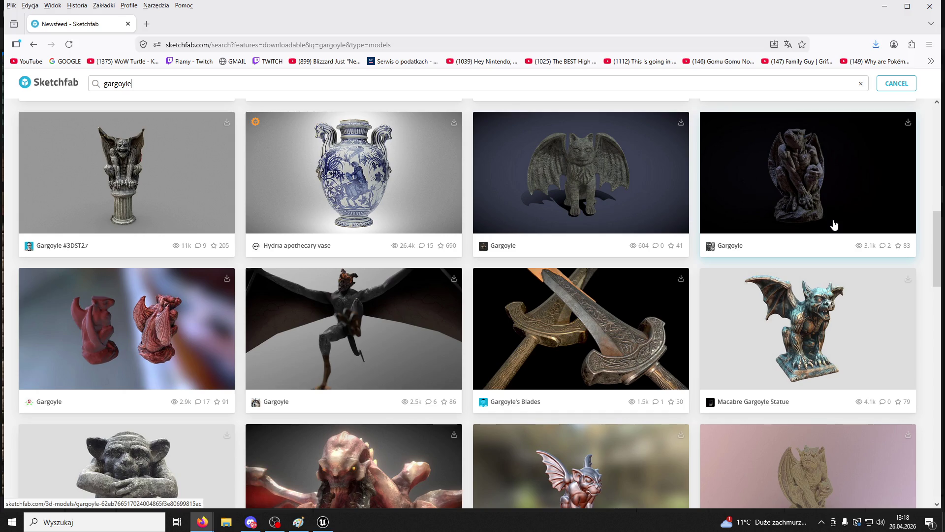
scroll(834, 225, down, 4)
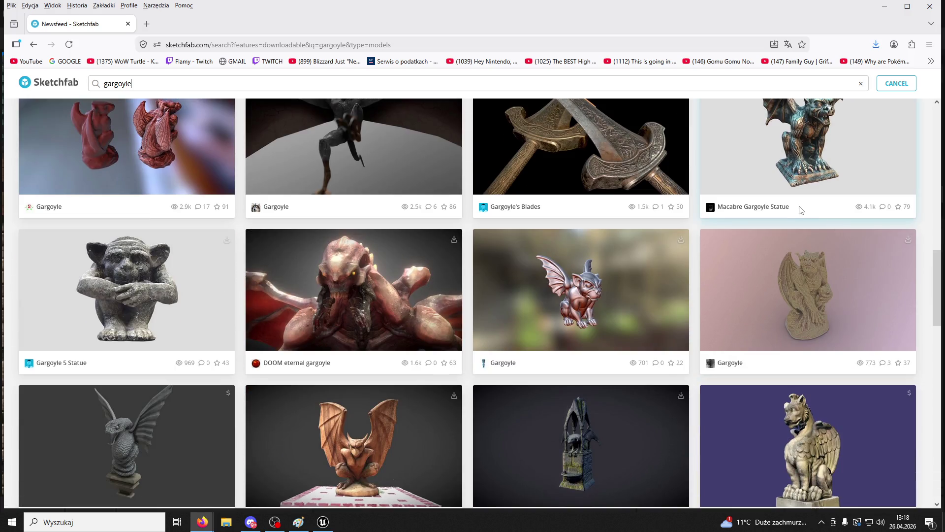
click(323, 522)
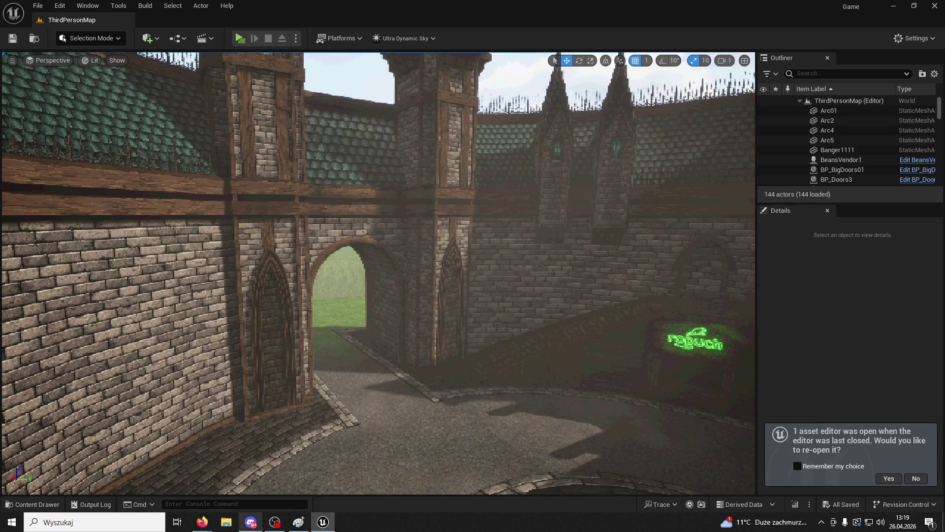
click(299, 522)
drag(550, 170, 541, 126)
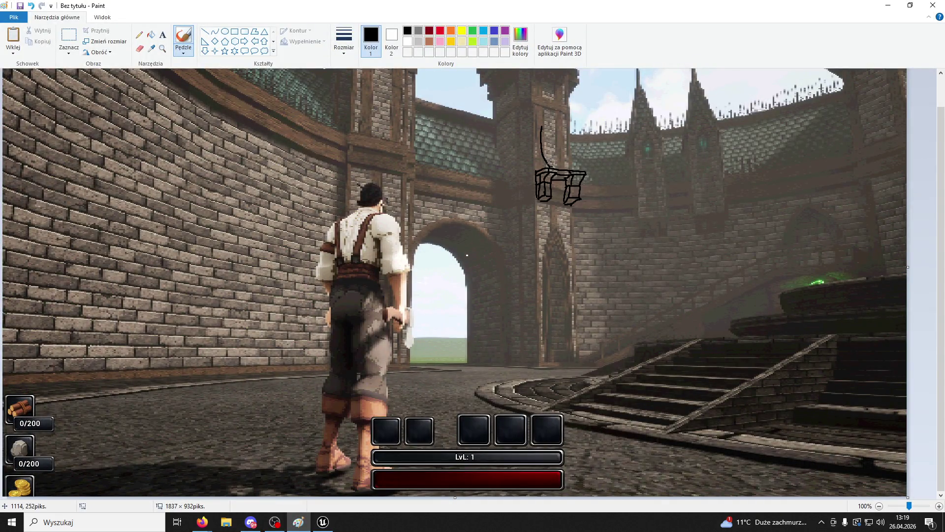
key(ctrl+z)
mouse_move(552, 165)
mouse_down()
mouse_move(547, 135)
mouse_move(578, 137)
mouse_move(567, 169)
mouse_up()
mouse_move(555, 134)
mouse_down()
mouse_move(559, 166)
mouse_move(561, 141)
mouse_move(569, 151)
mouse_move(571, 137)
mouse_move(563, 158)
mouse_move(575, 150)
mouse_move(568, 98)
mouse_move(578, 134)
mouse_up()
key(ctrl+z)
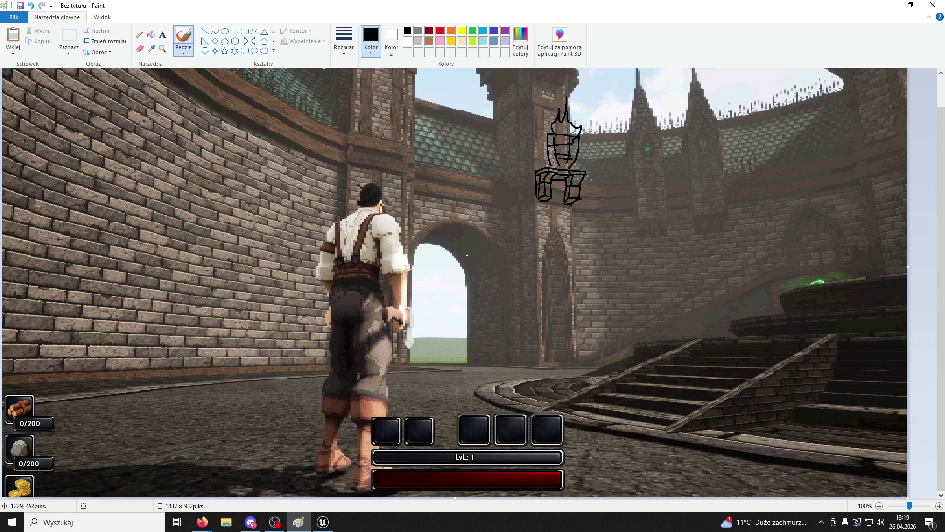
key(ctrl+z)
key(ctrl+z)
key(ctrl+z)
key(ctrl+z)
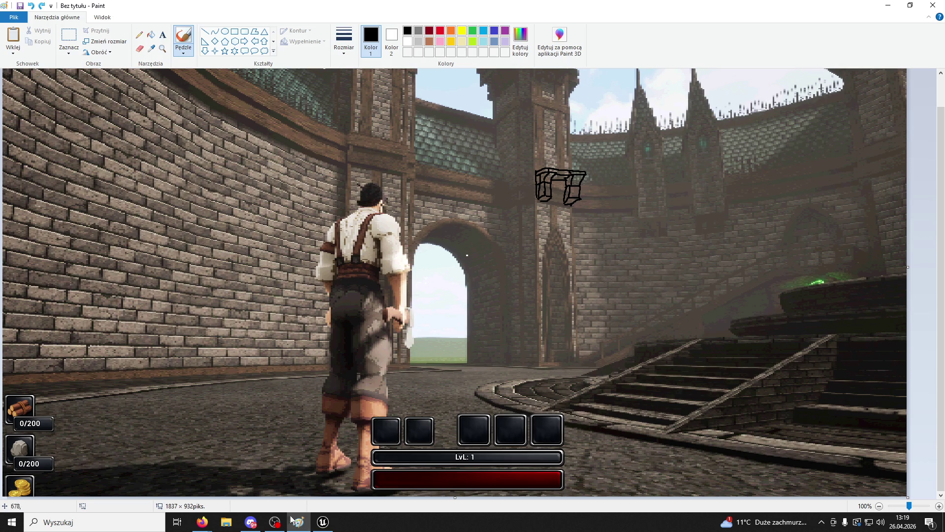
click(325, 524)
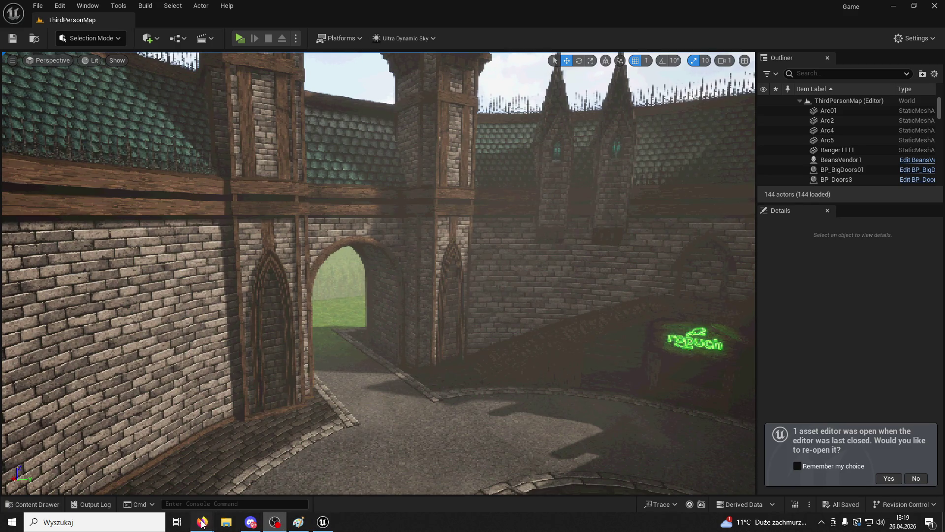
Step: Glance over the gargoyle search results again, then return to the courtyard sketch in Paint
mouse_move(202, 523)
click(325, 480)
scroll(426, 288, down, 5)
scroll(425, 288, up, 2)
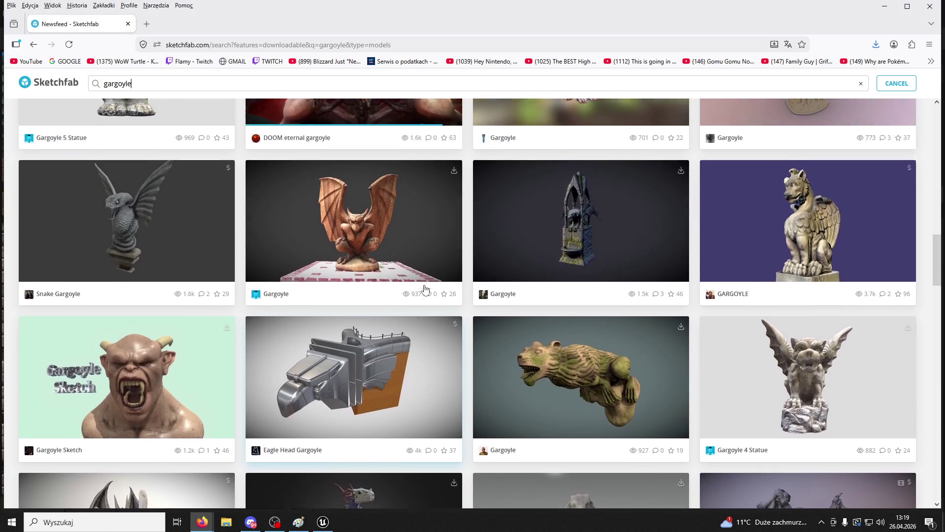
scroll(593, 221, up, 1)
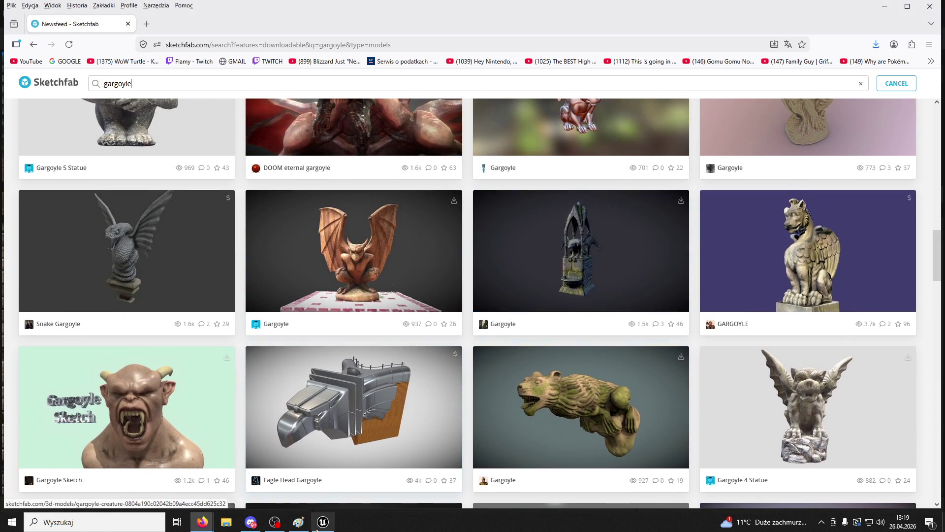
click(323, 522)
click(299, 521)
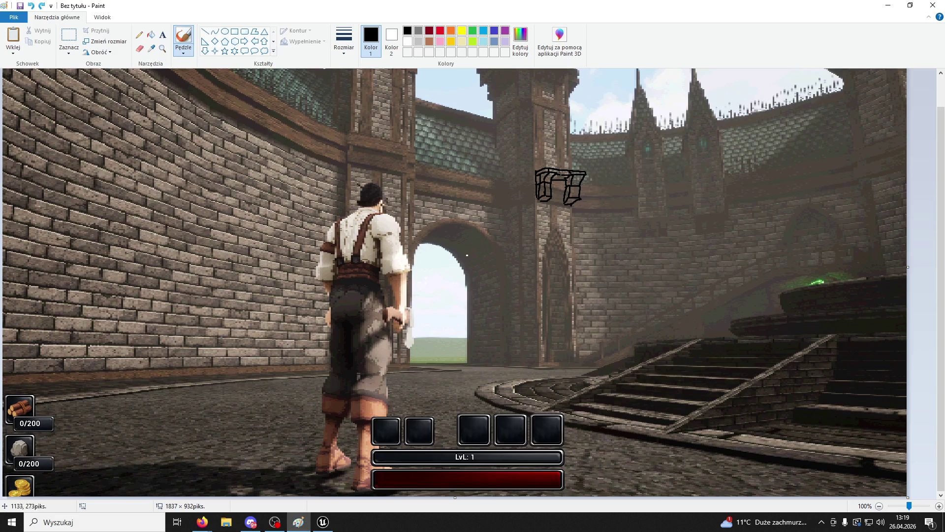
Step: Sketch a pointed arch niche with inner detail lines above the ledge
mouse_move(544, 167)
mouse_down()
mouse_move(555, 124)
mouse_move(572, 165)
mouse_up()
mouse_move(559, 121)
mouse_down()
mouse_move(574, 162)
mouse_move(557, 122)
mouse_move(542, 161)
mouse_move(557, 124)
mouse_up()
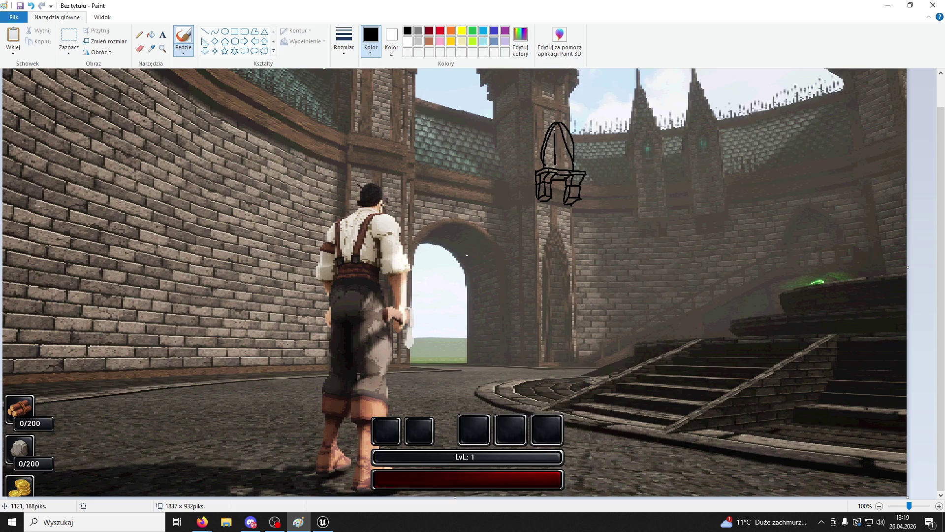
mouse_move(561, 163)
mouse_down()
mouse_move(565, 150)
mouse_move(552, 146)
mouse_move(549, 169)
mouse_up()
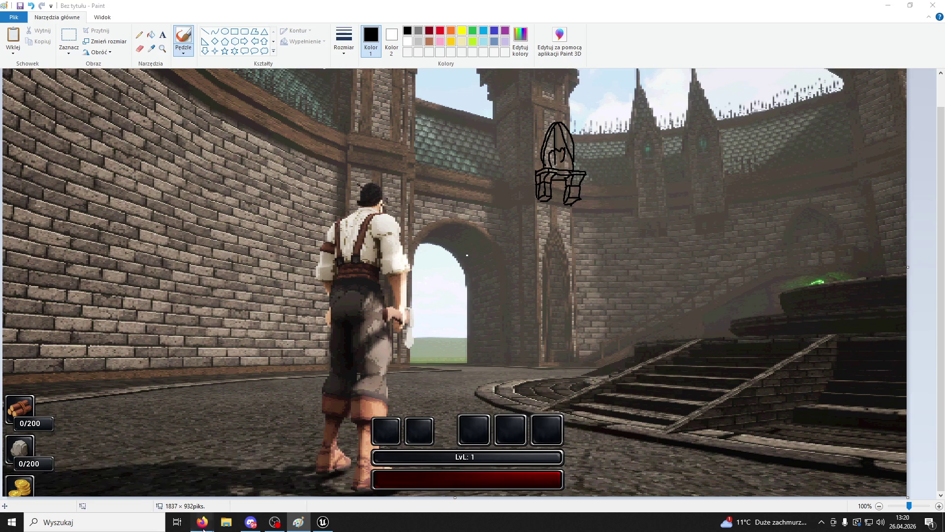
Step: Open the arched Gargoyle fountain model from the Sketchfab search results
mouse_move(202, 522)
click(309, 474)
click(577, 220)
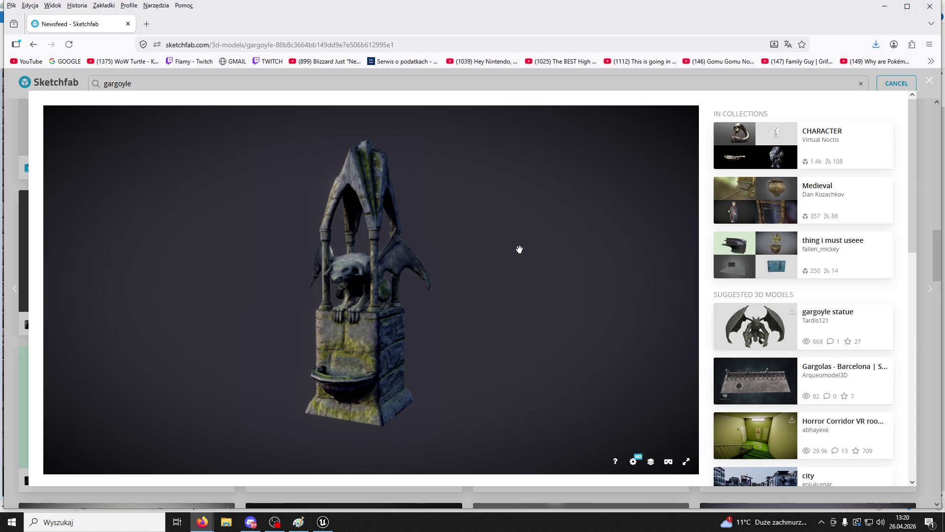
Step: Orbit the arched gargoyle model to view its other sides, then close the viewer
mouse_move(483, 268)
mouse_down()
mouse_move(416, 268)
mouse_move(541, 234)
mouse_move(123, 171)
mouse_up()
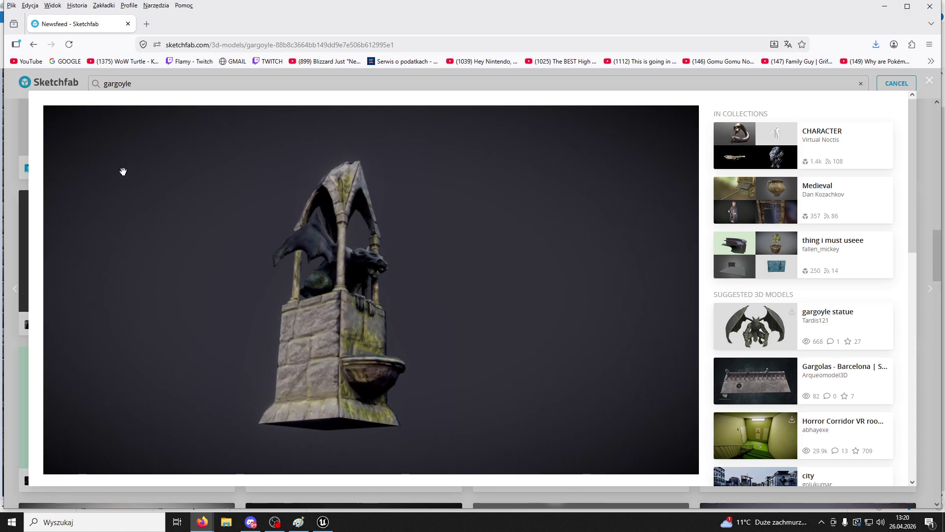
click(23, 136)
click(323, 522)
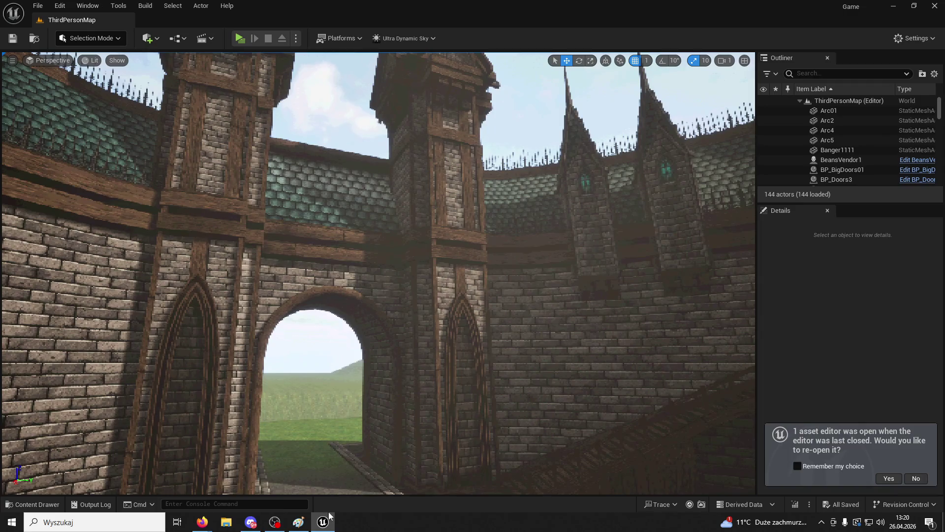
click(300, 523)
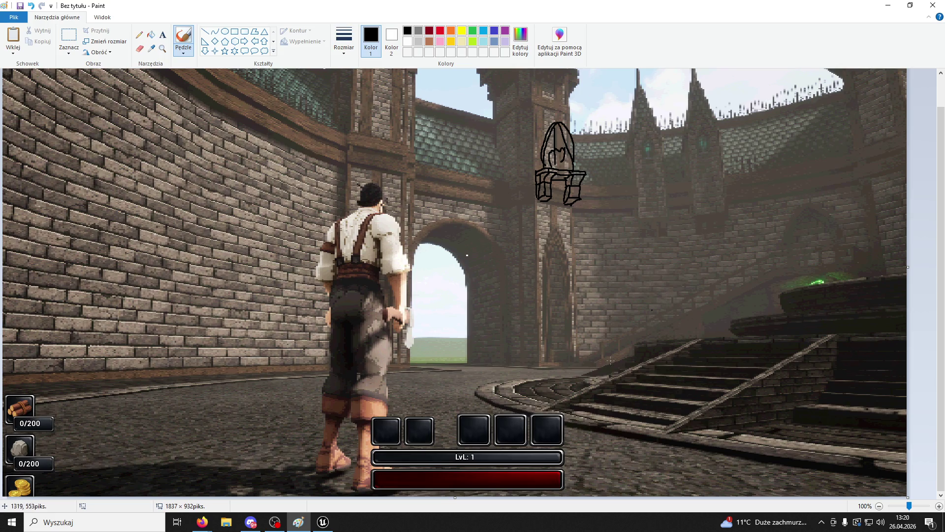
mouse_move(201, 522)
click(300, 481)
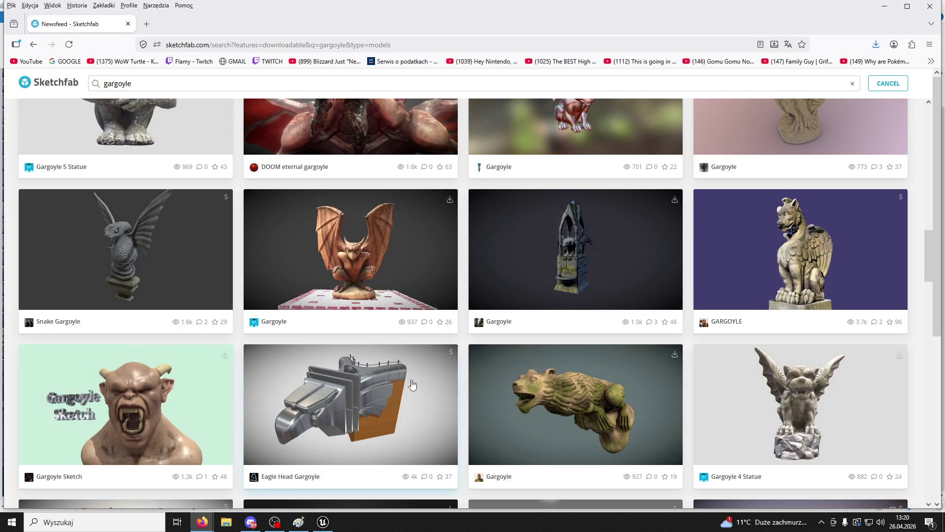
Step: Scroll far down the results to models like Waterspout Gargoyle "Spriggan" and Statue of Gargoyle#3
scroll(593, 285, down, 5)
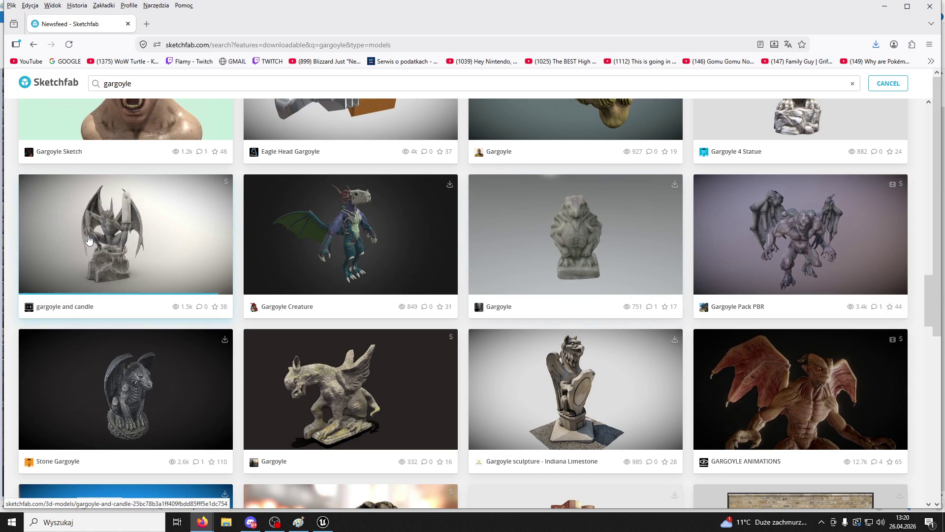
scroll(243, 279, down, 4)
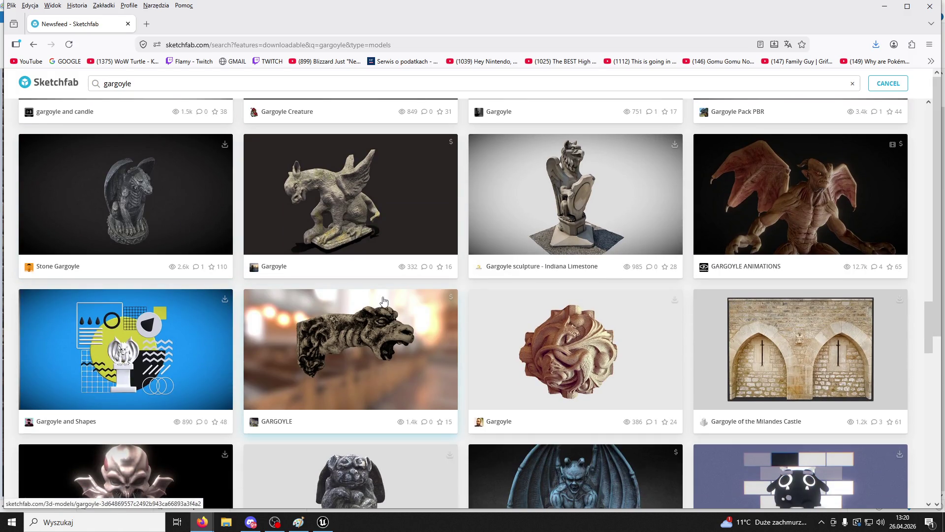
scroll(386, 298, down, 4)
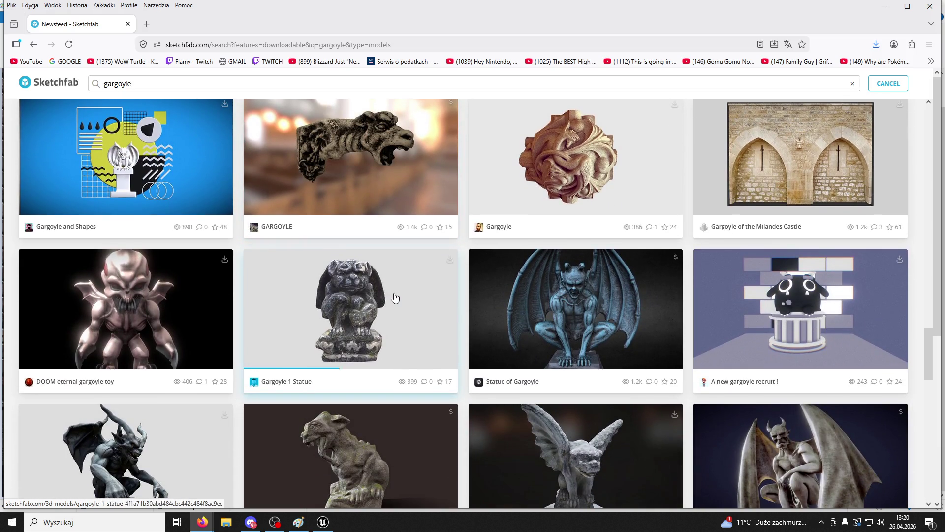
scroll(401, 297, down, 4)
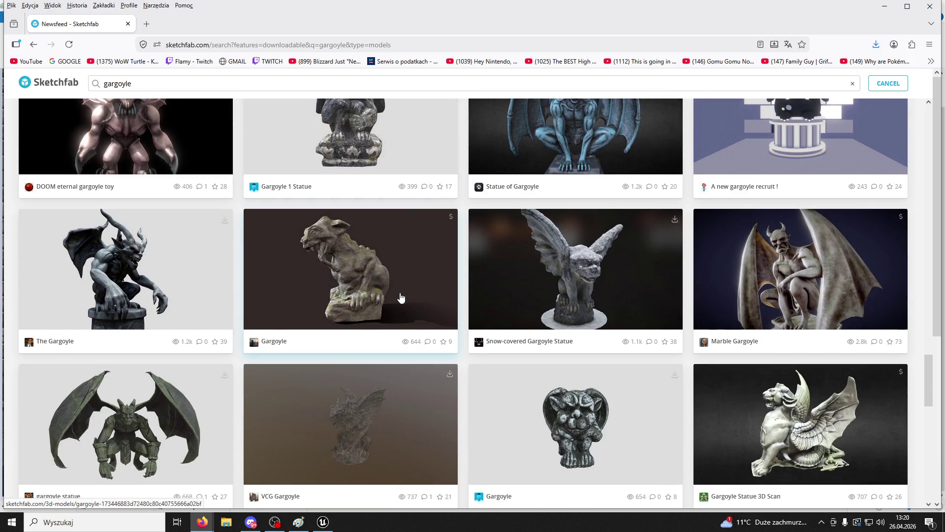
scroll(401, 297, down, 9)
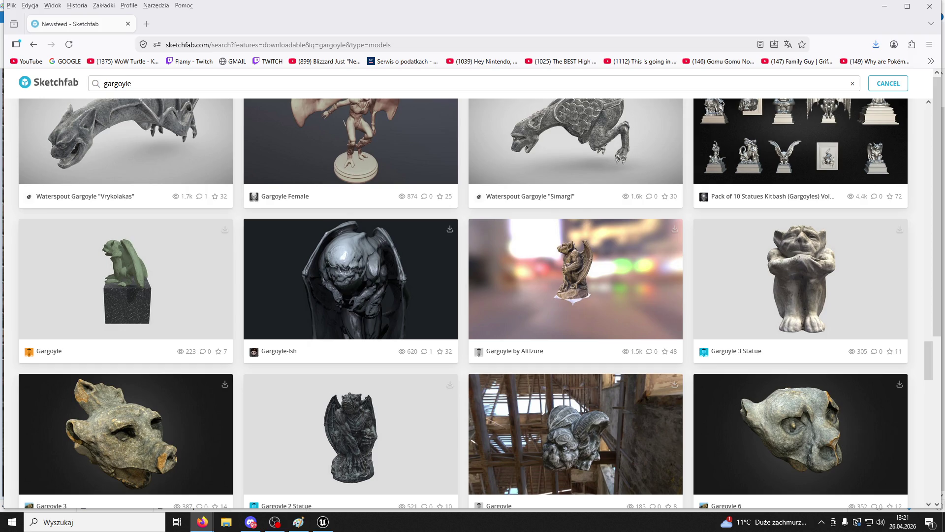
scroll(546, 273, down, 6)
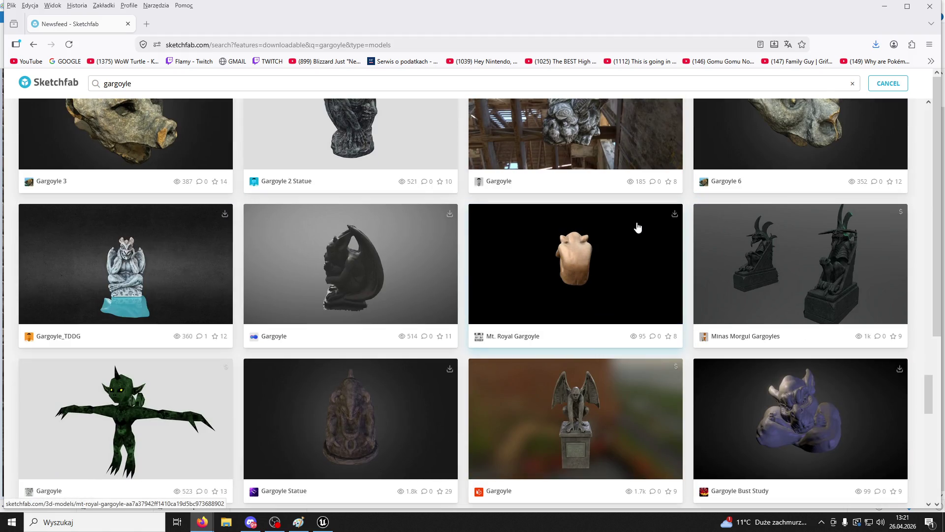
scroll(638, 227, down, 4)
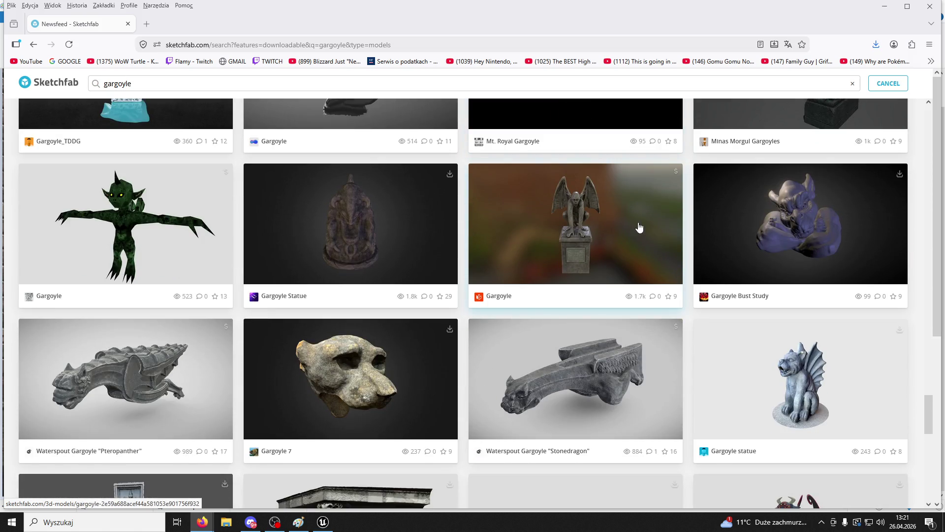
scroll(639, 228, down, 4)
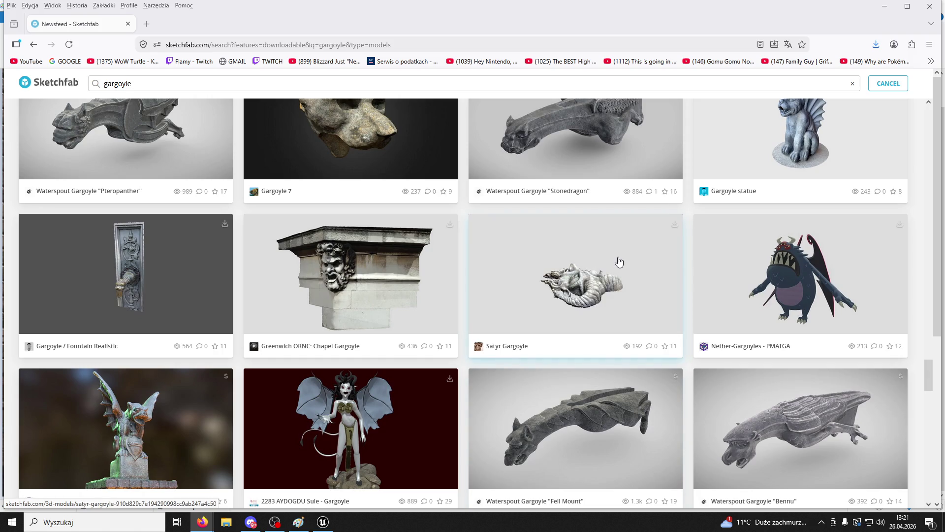
scroll(611, 254, down, 4)
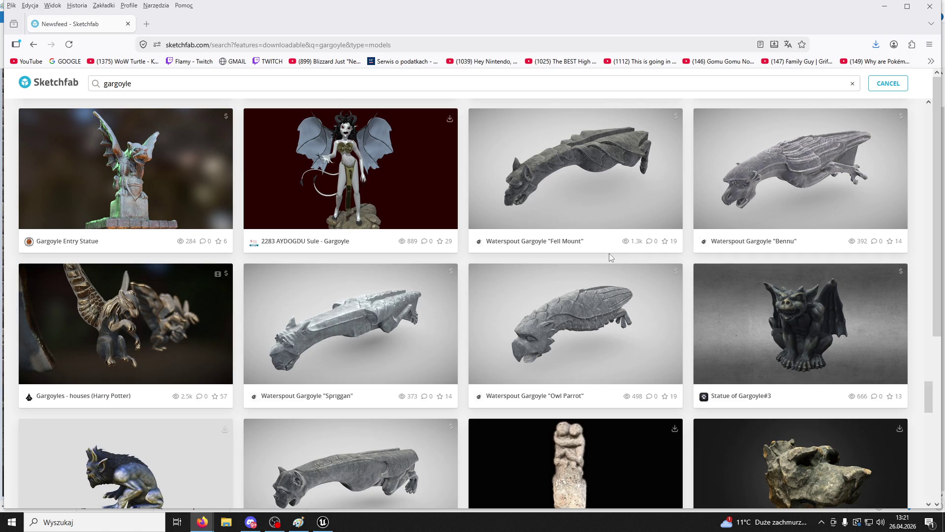
click(323, 522)
Step: Fly the viewport camera past the wooden door to the brick archway, then return to Paint
mouse_move(684, 282)
mouse_down()
mouse_move(566, 291)
mouse_move(582, 276)
mouse_move(555, 283)
mouse_up()
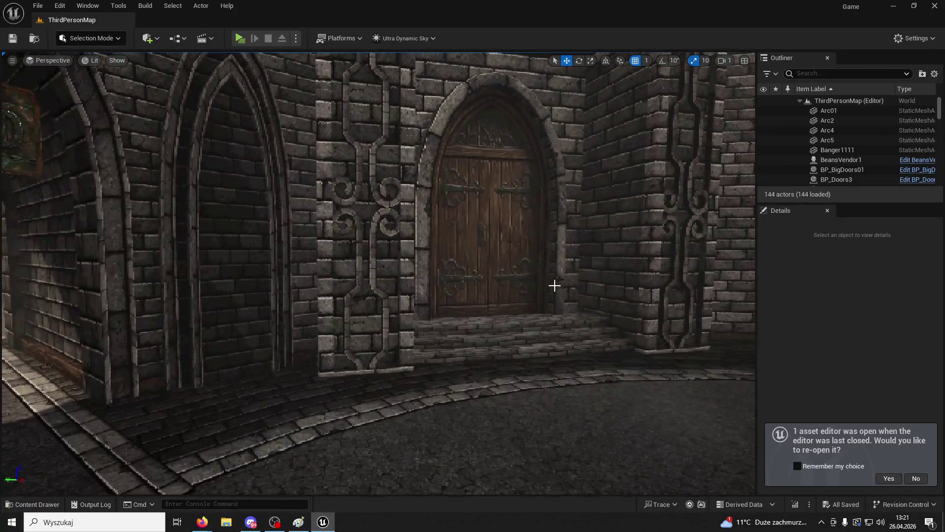
mouse_move(449, 312)
mouse_down()
mouse_move(418, 318)
mouse_move(361, 359)
mouse_move(361, 335)
mouse_move(344, 460)
mouse_up()
click(299, 521)
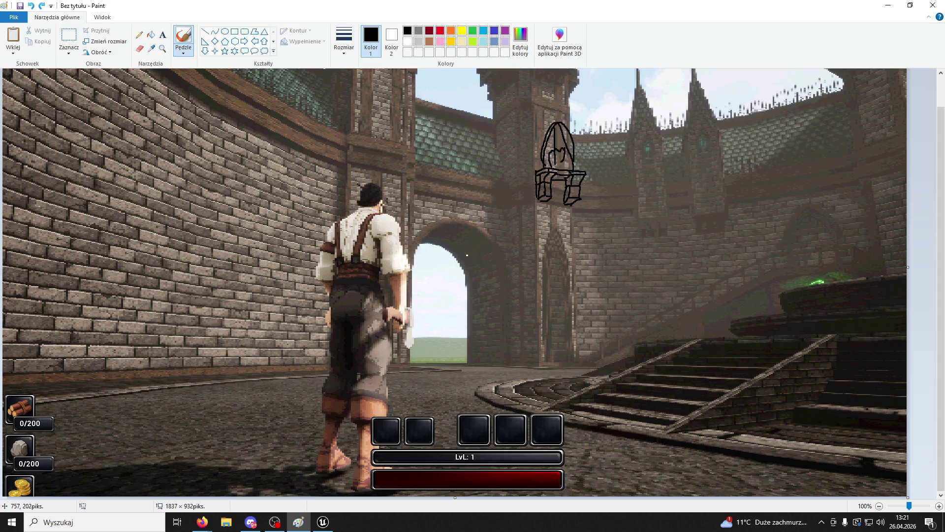
Step: Draw an angled bracket arm on the left tower wall with a sign hanging from it
mouse_move(376, 137)
mouse_down()
mouse_move(389, 116)
mouse_move(422, 105)
mouse_up()
mouse_move(388, 141)
mouse_down()
mouse_move(422, 111)
mouse_move(433, 170)
mouse_move(418, 157)
mouse_move(427, 164)
mouse_move(422, 116)
mouse_move(437, 104)
mouse_move(409, 121)
mouse_move(419, 116)
mouse_up()
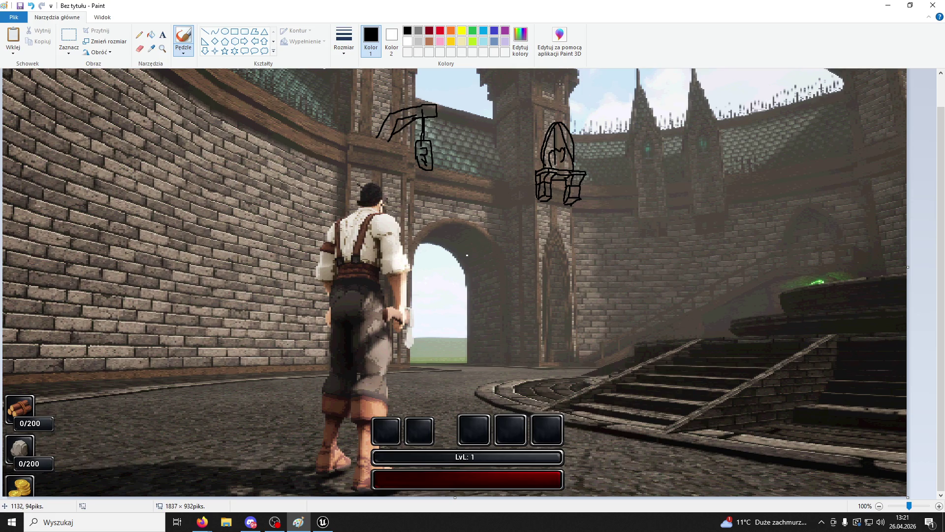
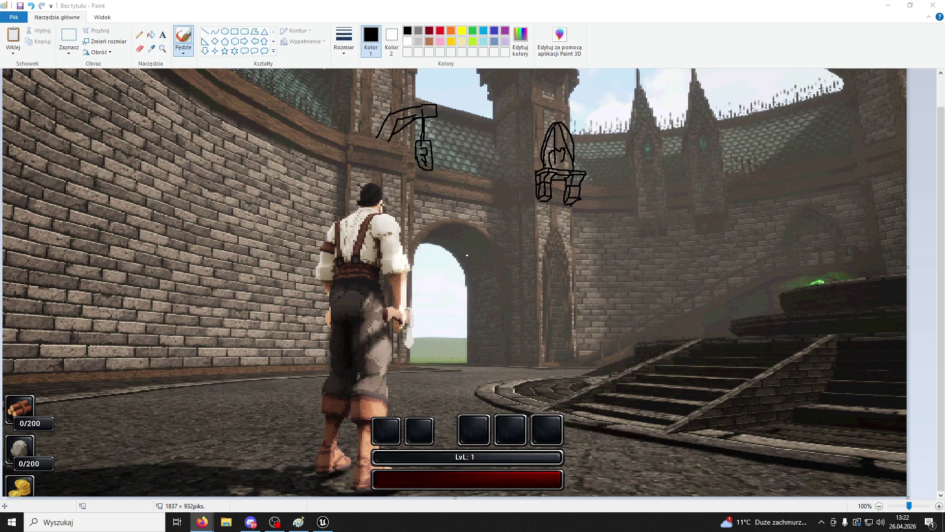
Step: Switch from the annotated Paint screenshot back to the Unreal Engine level editor
click(323, 522)
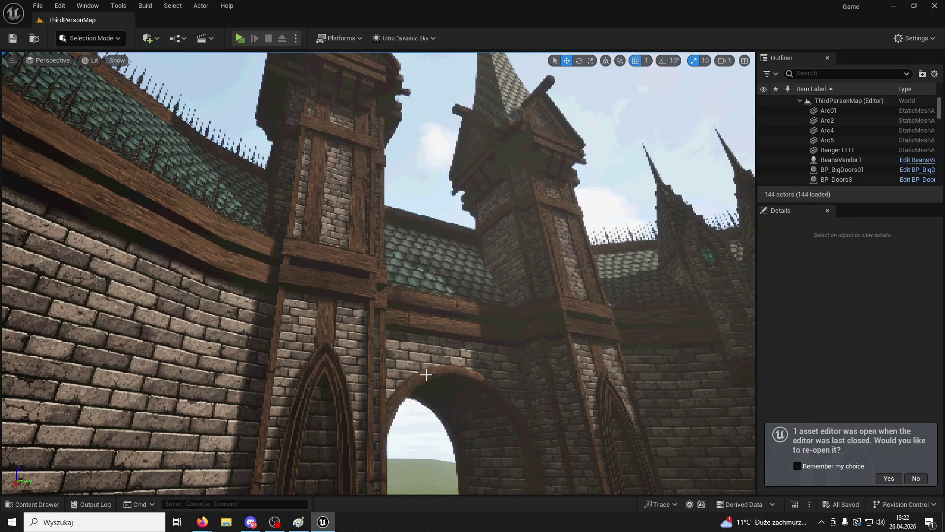
Step: Select the SM_Tower07 tower in the level and locate its mesh asset in the Content Browser
click(368, 356)
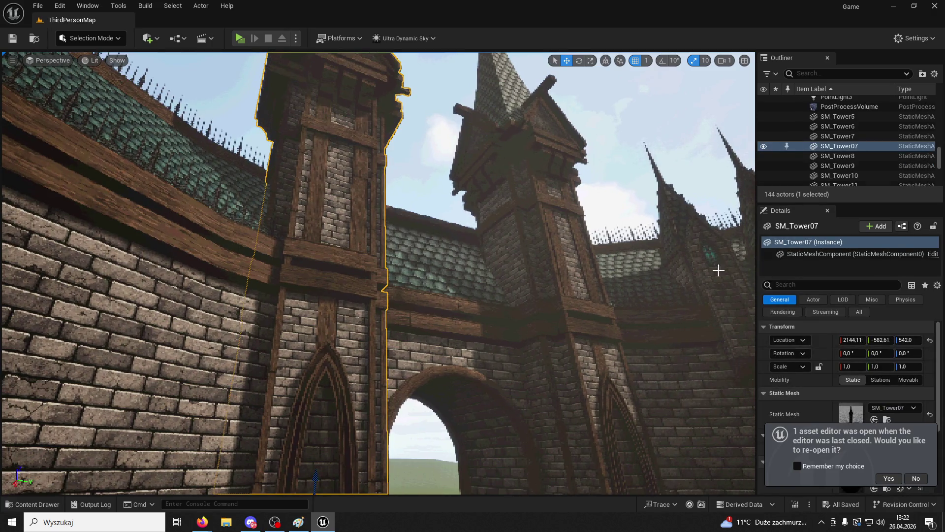
right_click(851, 146)
click(780, 170)
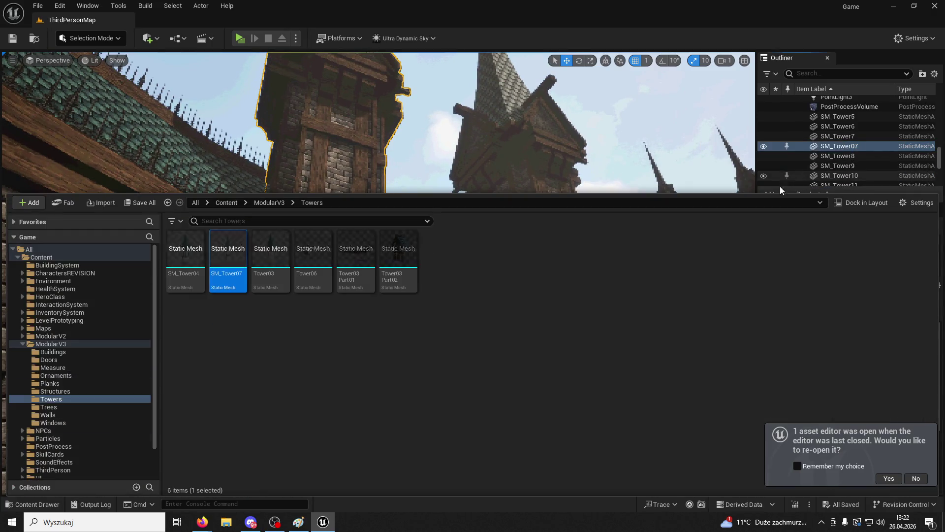
Step: Export the SM_Tower07 asset as an FBX file to the Desktop with default options
right_click(229, 250)
mouse_move(270, 355)
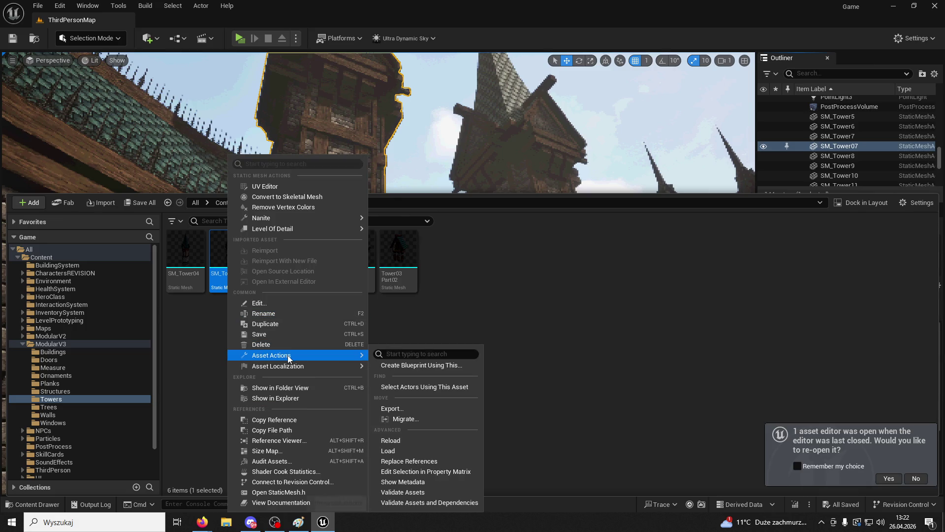
click(392, 408)
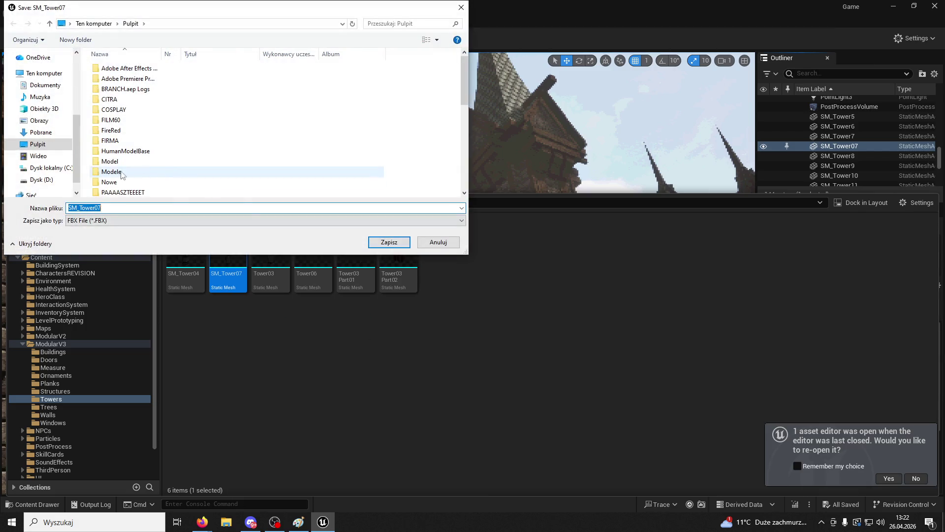
click(398, 242)
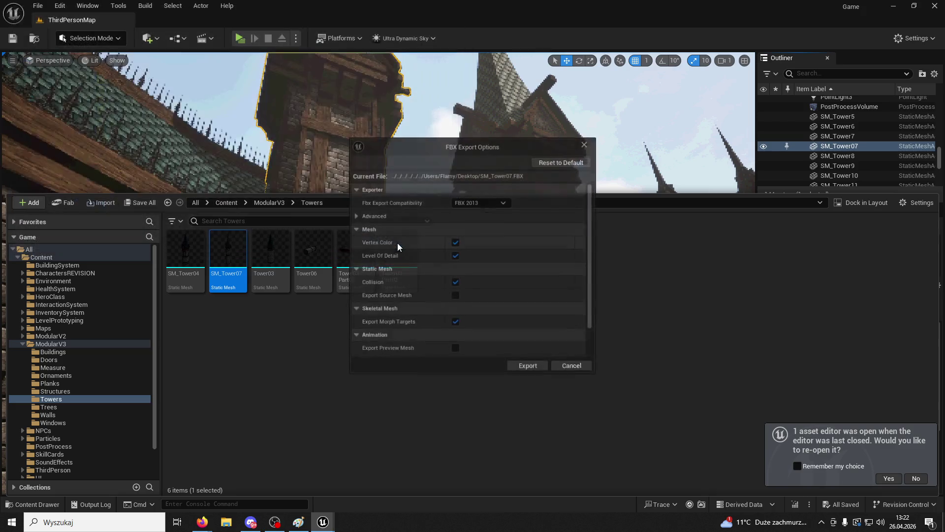
click(525, 365)
Step: Frame the tower in the viewport, glance at the Paint screenshot, and minimize Paint
key(f)
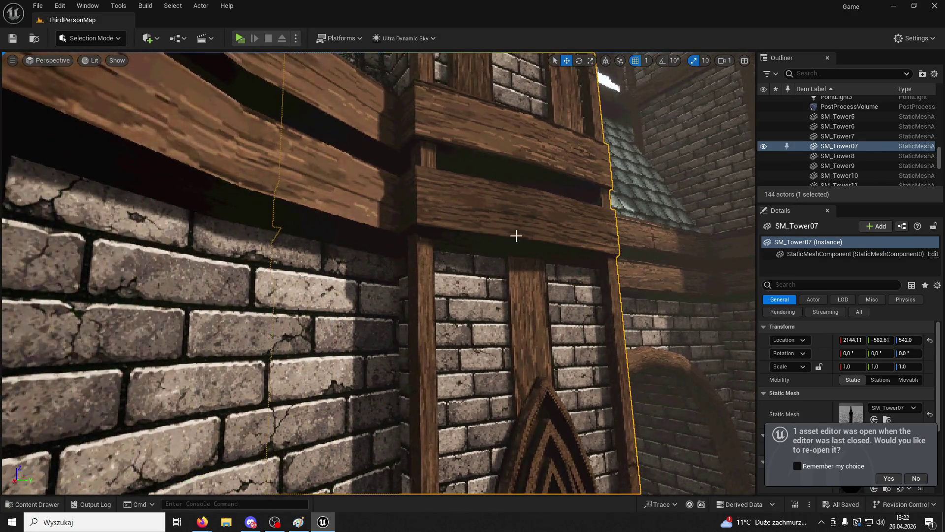
key(alt+Tab)
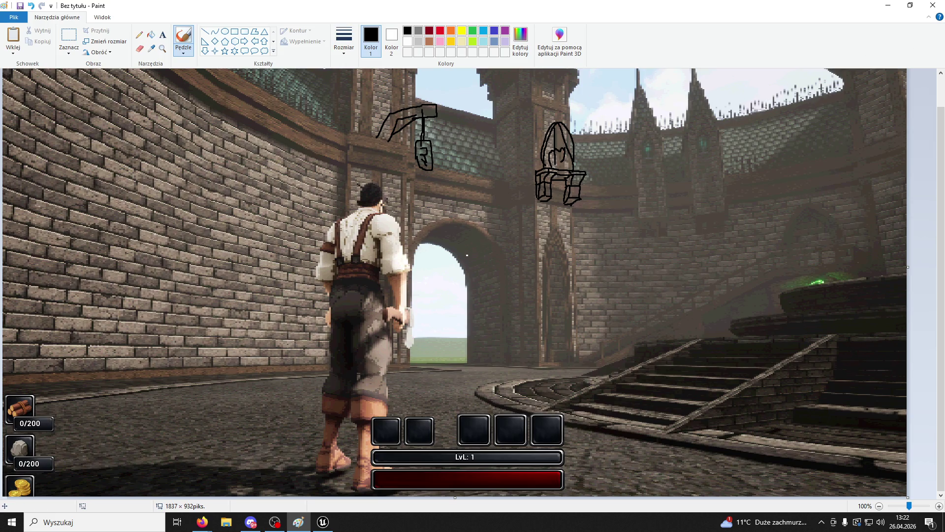
click(889, 6)
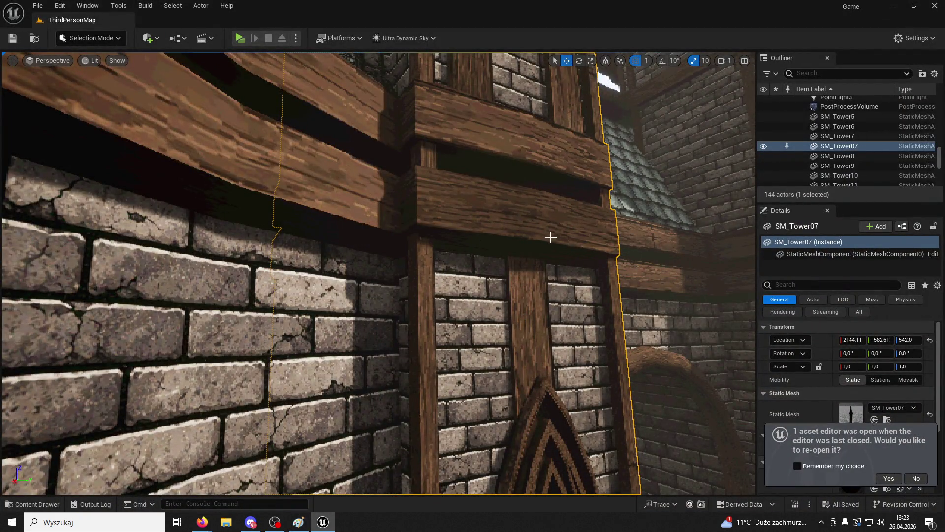
Step: Close the Unreal Editor and launch Blender 4.2 from the Windows app list
click(934, 6)
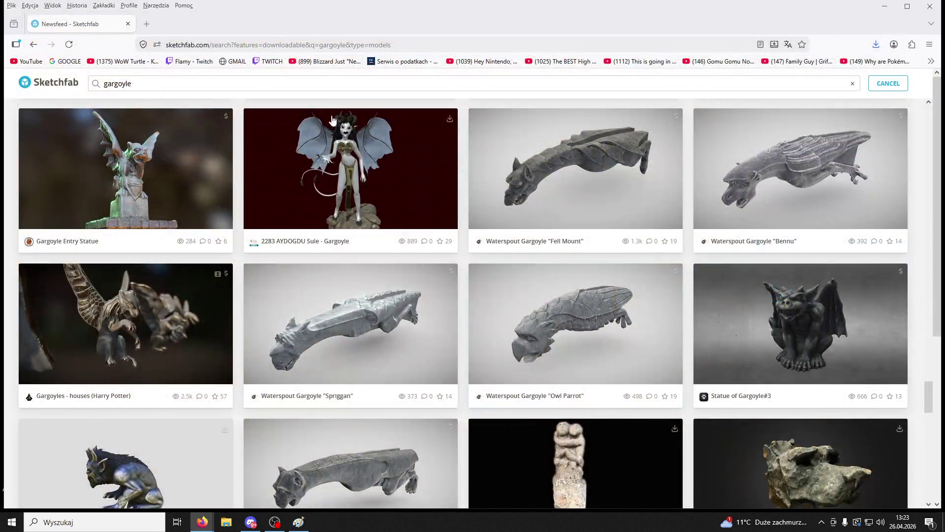
click(93, 522)
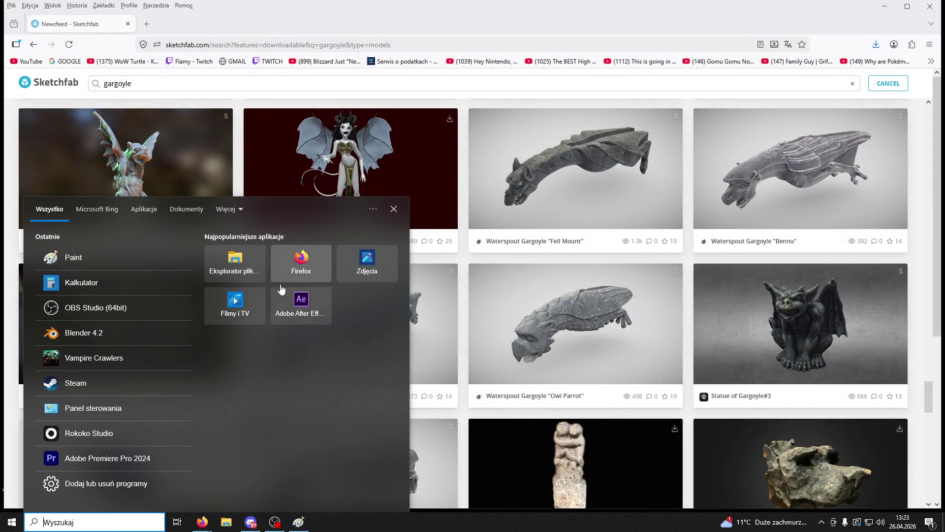
click(108, 333)
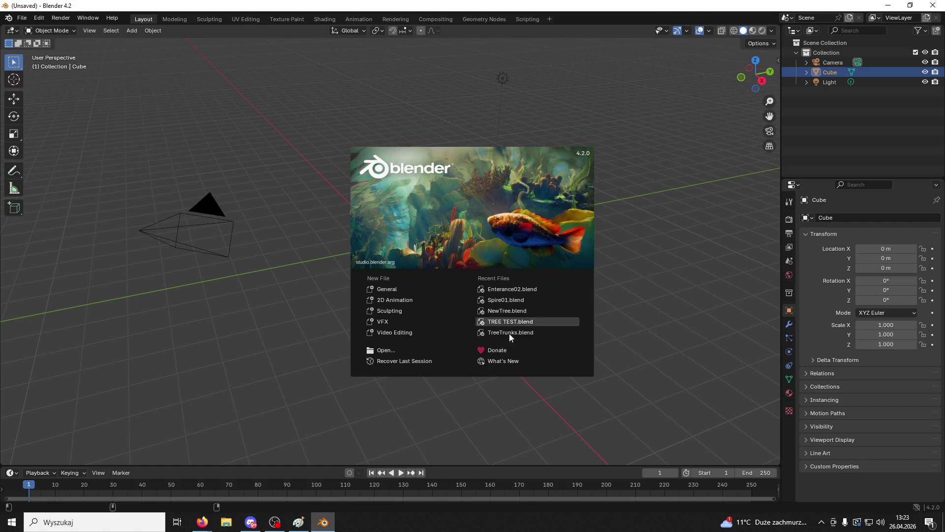
Step: Dismiss the splash screen and delete the default Camera and Light
click(270, 267)
click(186, 214)
key(Delete)
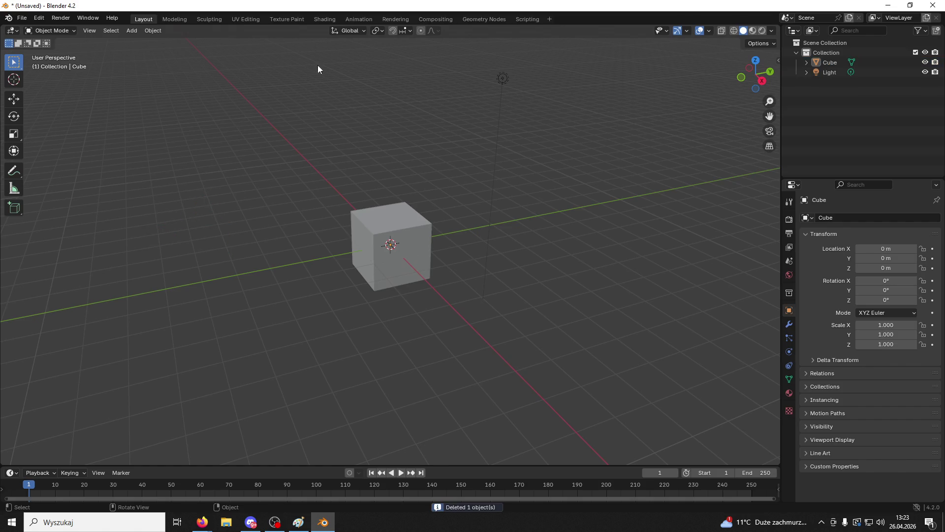
click(496, 80)
key(Delete)
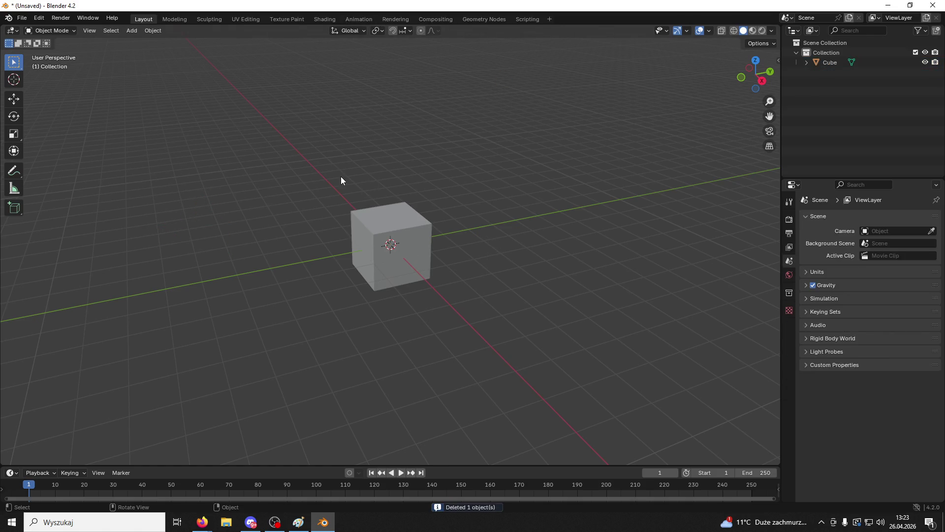
Step: Start an FBX import and browse the Documents folder for the model
click(22, 18)
mouse_move(69, 159)
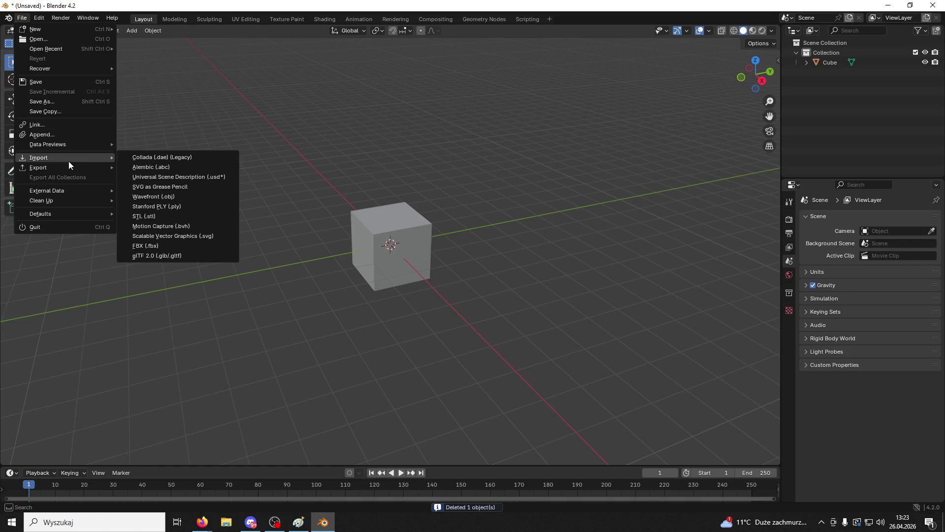
click(148, 245)
scroll(440, 377, down, 1)
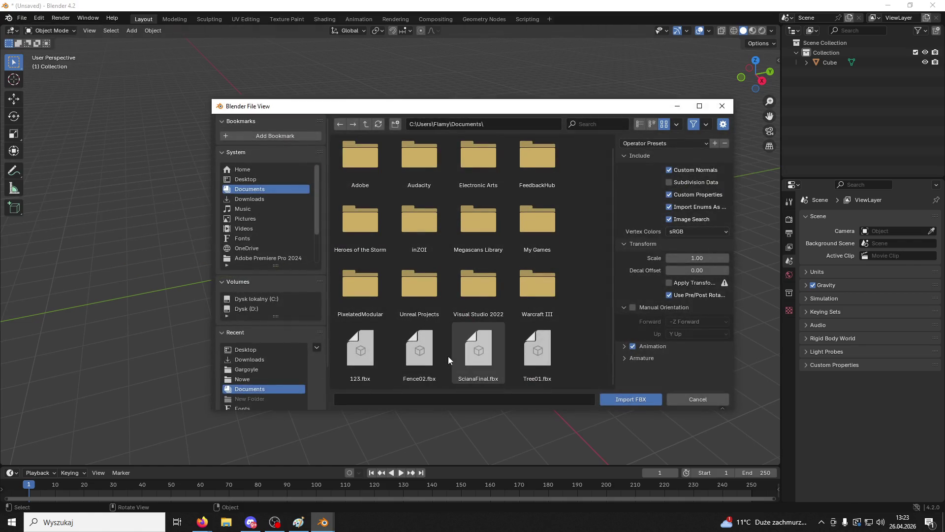
click(357, 345)
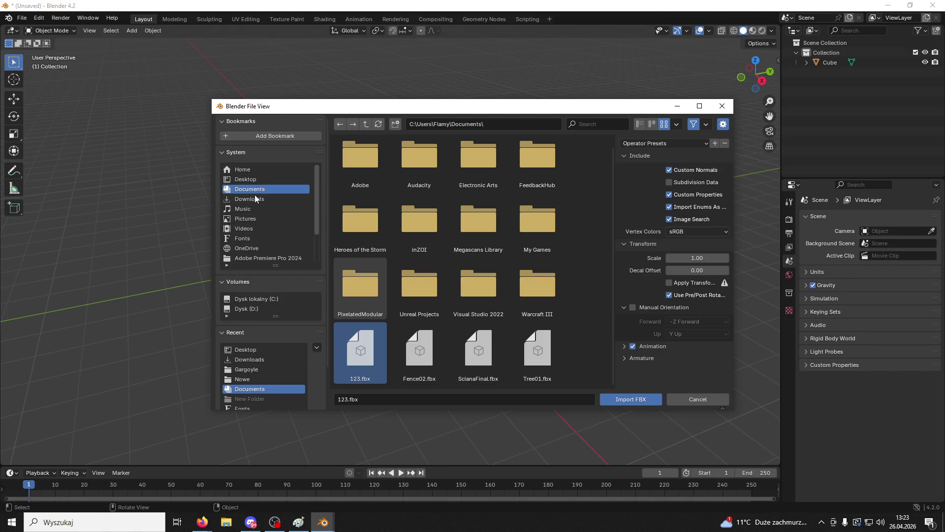
scroll(257, 219, down, 4)
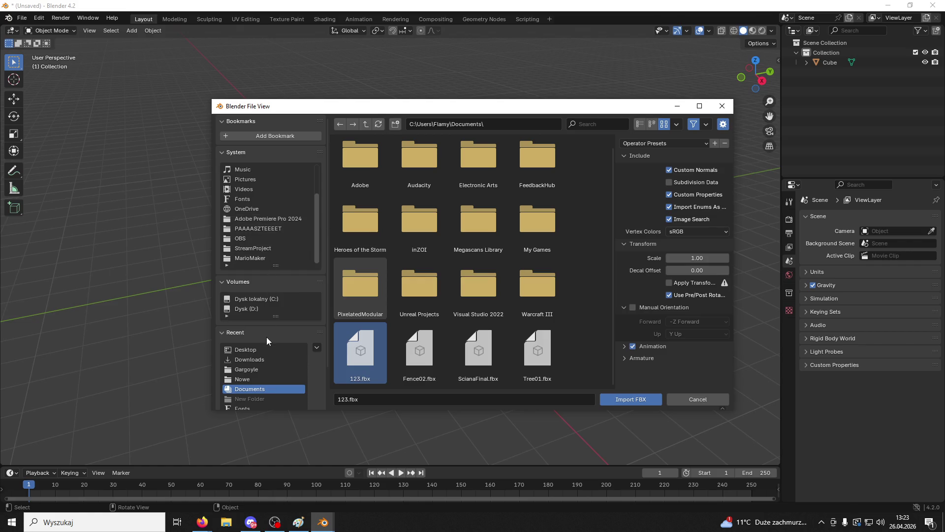
click(255, 388)
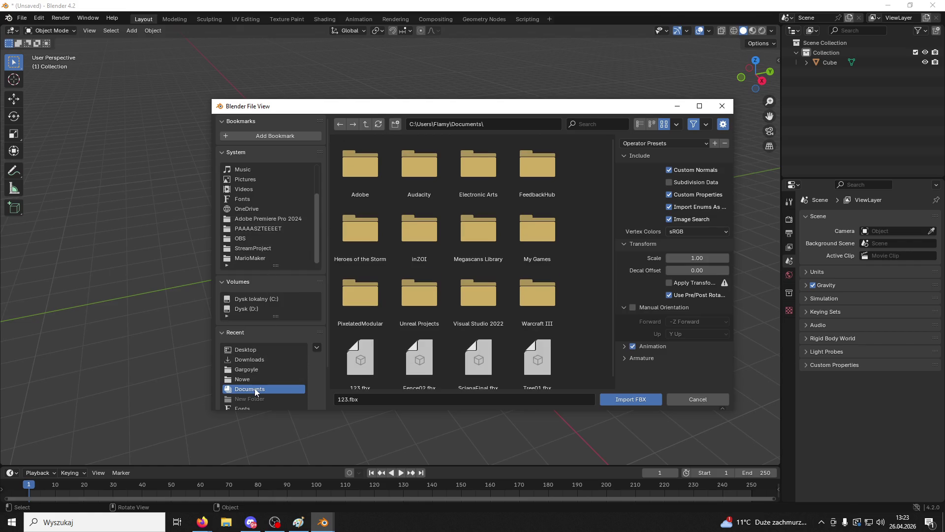
Step: Import SM_Tower07.FBX from the Desktop folder
scroll(252, 178, up, 4)
click(255, 178)
scroll(475, 247, down, 2)
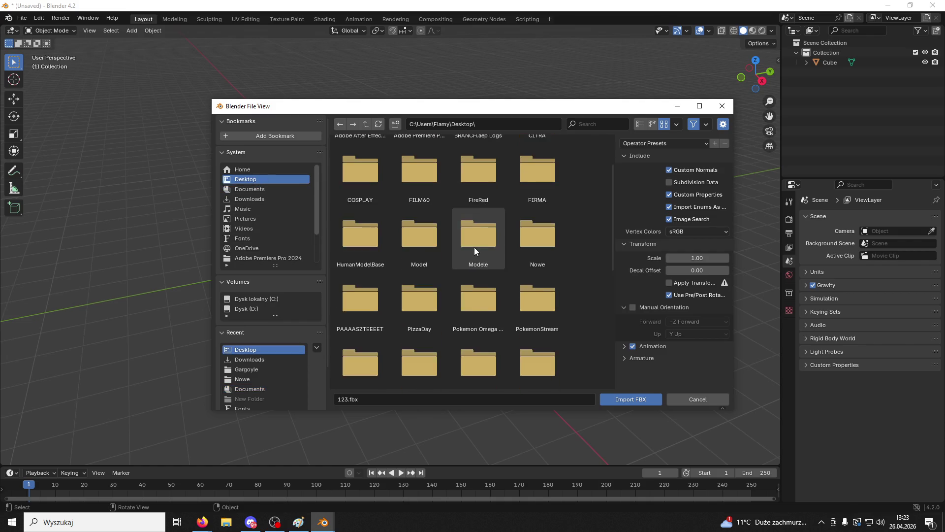
scroll(475, 253, down, 8)
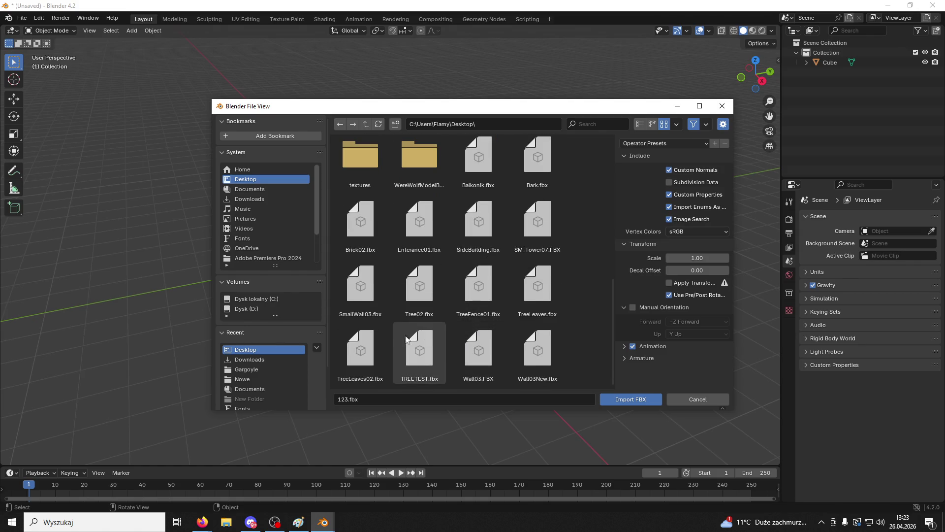
click(531, 224)
click(626, 397)
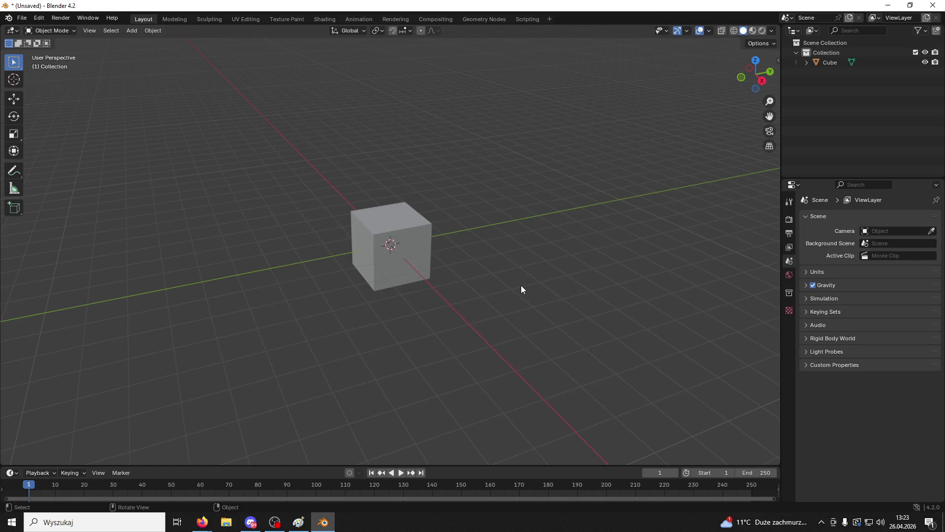
Step: Expand SM_Tower07 in the Outliner to reveal its mesh and seven materials
drag(511, 288, 533, 285)
click(814, 118)
click(807, 72)
click(816, 83)
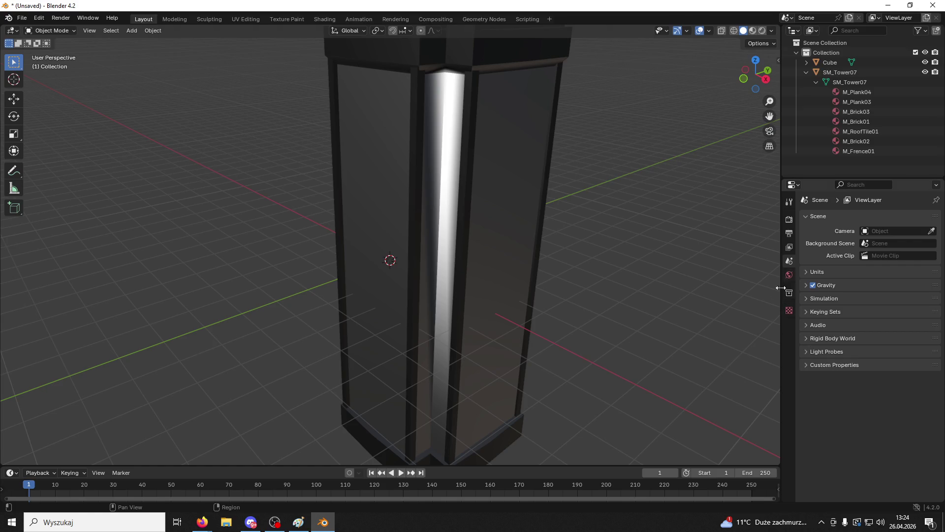
Step: Select the tower and remove all its material slots, leaving it plain grey
click(533, 225)
click(790, 393)
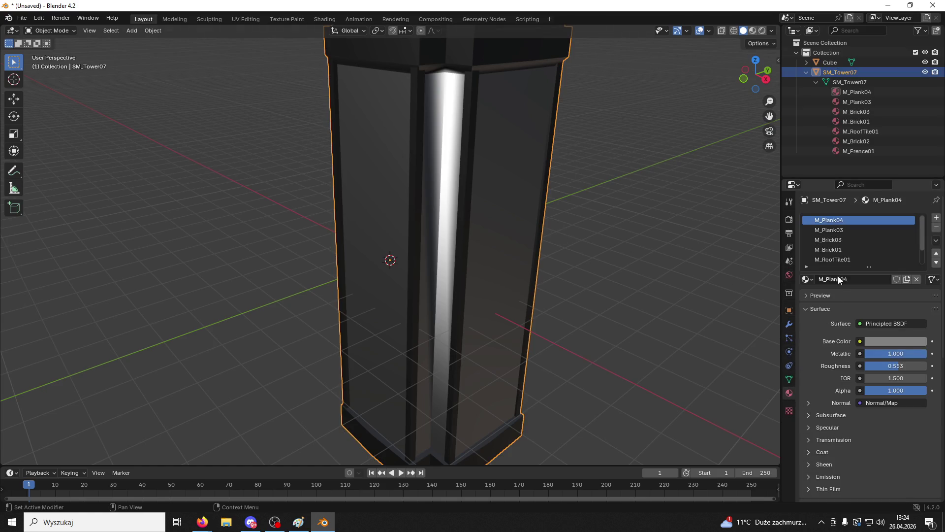
click(937, 228)
click(936, 227)
click(936, 227)
click(937, 227)
click(937, 228)
click(936, 227)
click(937, 228)
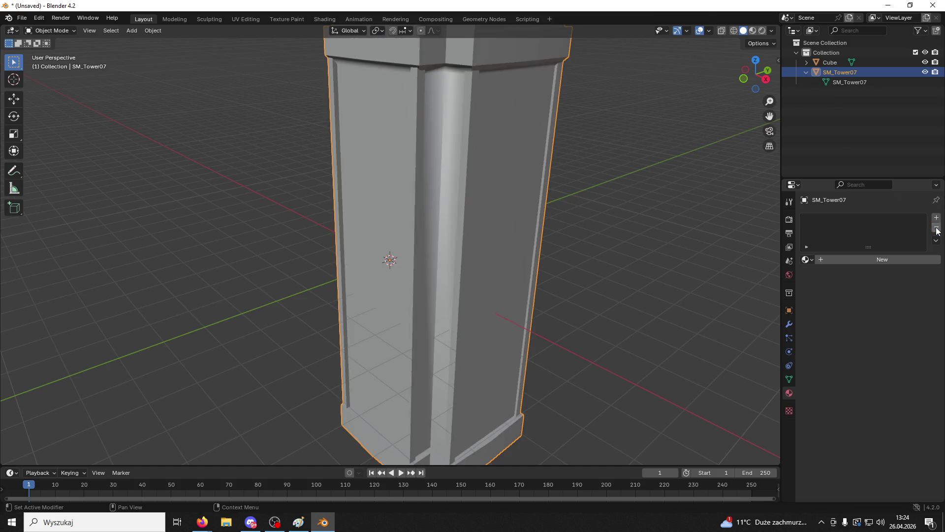
mouse_move(686, 262)
mouse_down()
mouse_move(756, 250)
mouse_move(50, 254)
mouse_move(149, 255)
mouse_up()
mouse_move(390, 259)
mouse_down()
mouse_move(713, 271)
mouse_move(734, 243)
mouse_move(546, 253)
mouse_move(449, 238)
mouse_move(534, 215)
mouse_move(595, 235)
mouse_move(612, 312)
mouse_move(633, 323)
mouse_move(663, 275)
mouse_up()
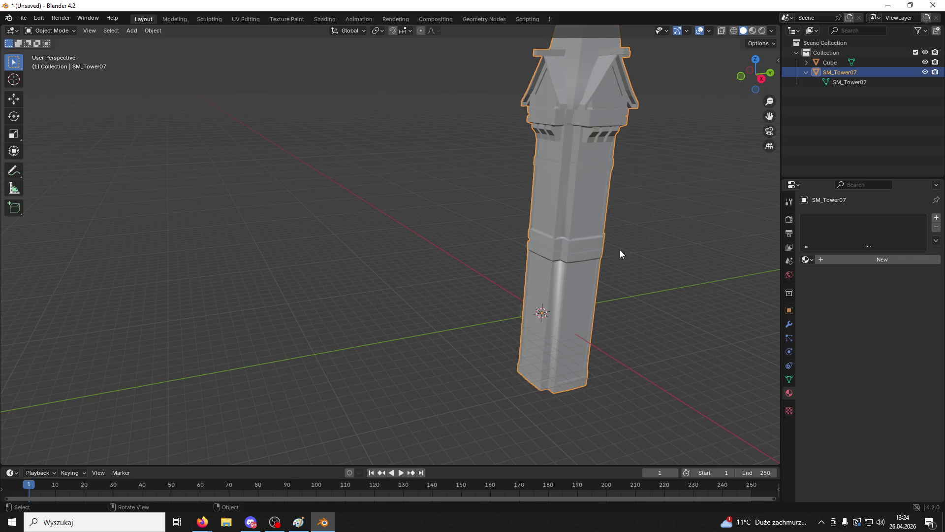
click(789, 310)
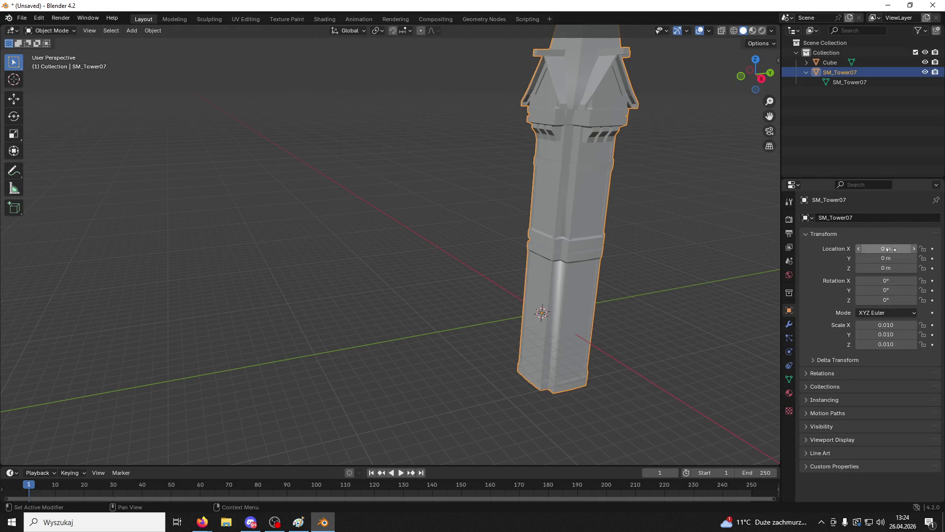
Step: Try a tilt and a -280° Z rotation on the tower, then undo them
mouse_move(892, 281)
mouse_down()
mouse_move(930, 281)
mouse_move(881, 300)
mouse_move(906, 299)
mouse_move(813, 300)
mouse_up()
key(Escape)
click(904, 298)
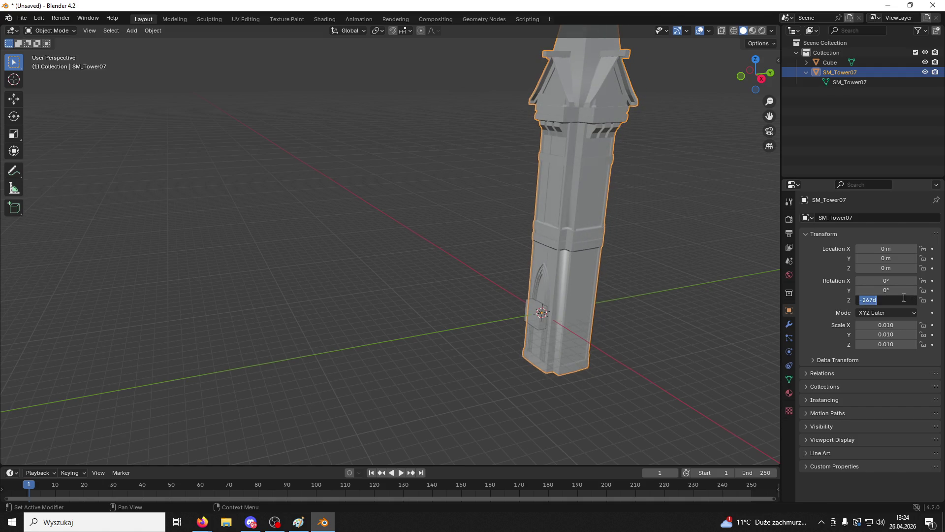
text(-280)
key(Return)
mouse_move(723, 299)
mouse_down()
mouse_move(633, 377)
mouse_move(586, 378)
mouse_up()
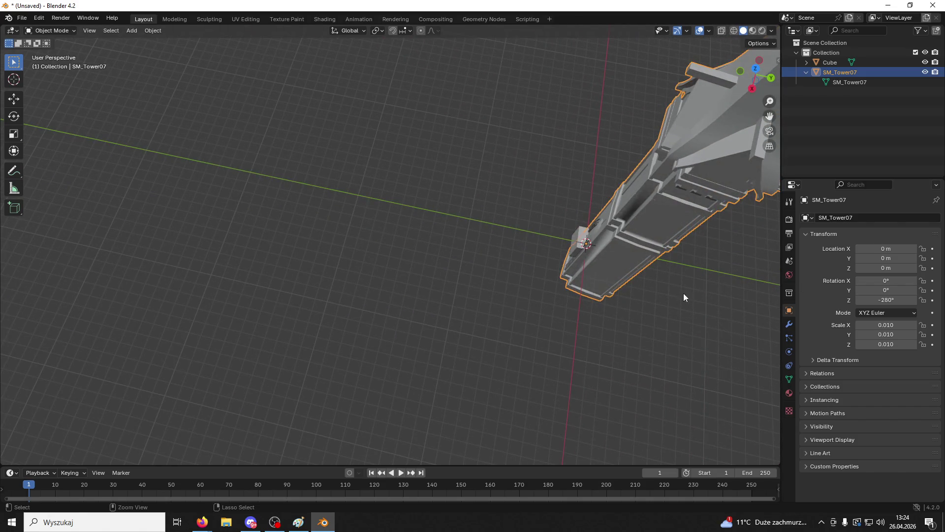
key(ctrl+z)
Step: Set the tower's Z rotation to 180°, then 270°, and orbit to inspect it
click(881, 300)
text(180)
key(Return)
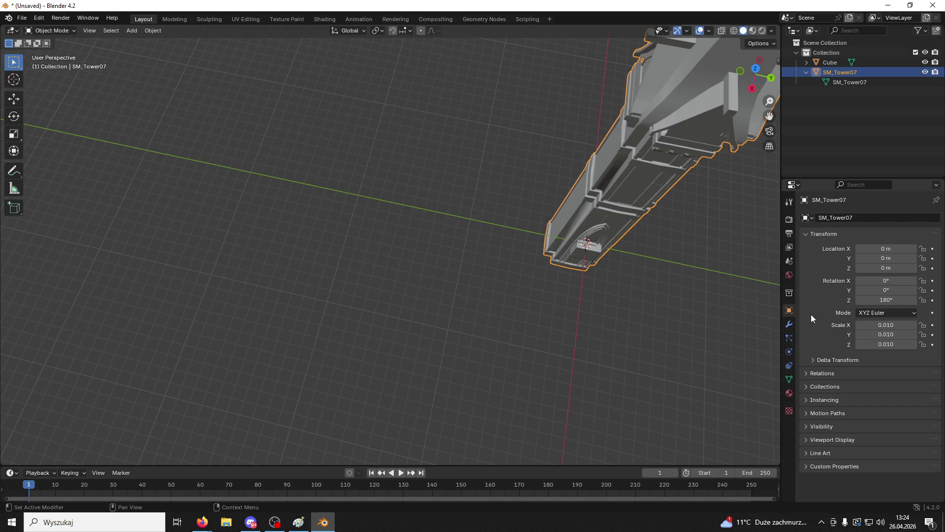
click(886, 301)
text(270)
key(Return)
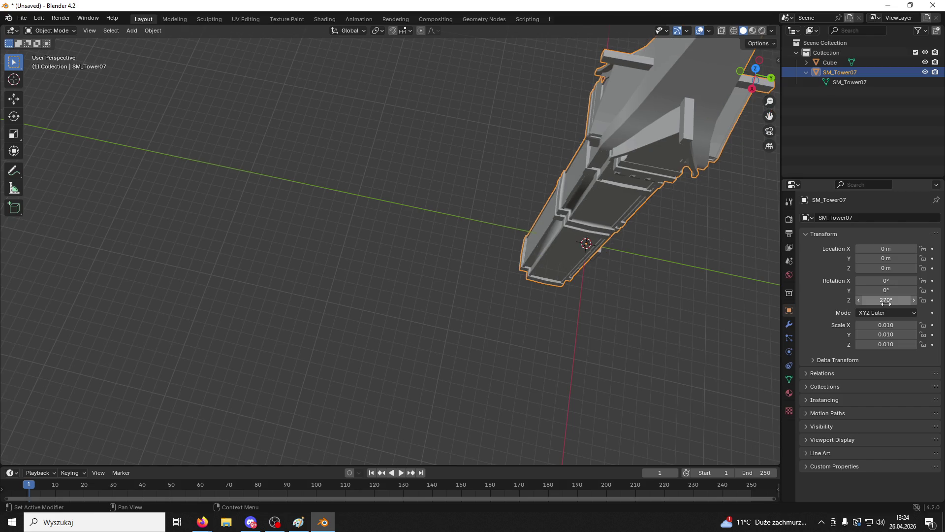
mouse_move(496, 280)
mouse_down()
mouse_move(656, 242)
mouse_move(764, 199)
mouse_move(49, 211)
mouse_move(773, 211)
mouse_move(665, 295)
mouse_move(524, 279)
mouse_up()
click(524, 279)
scroll(538, 288, up, 2)
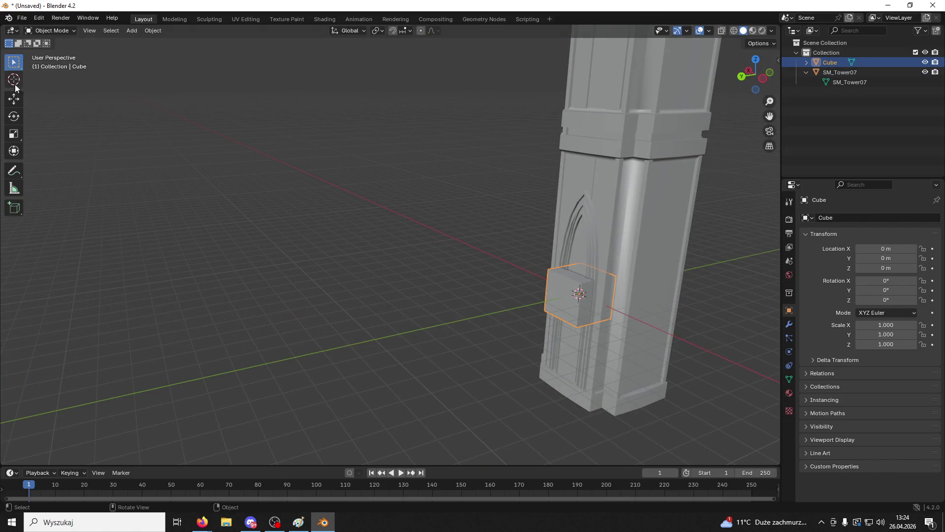
Step: Move the Cube with the gizmo toward the tower and up its side
click(17, 101)
click(806, 72)
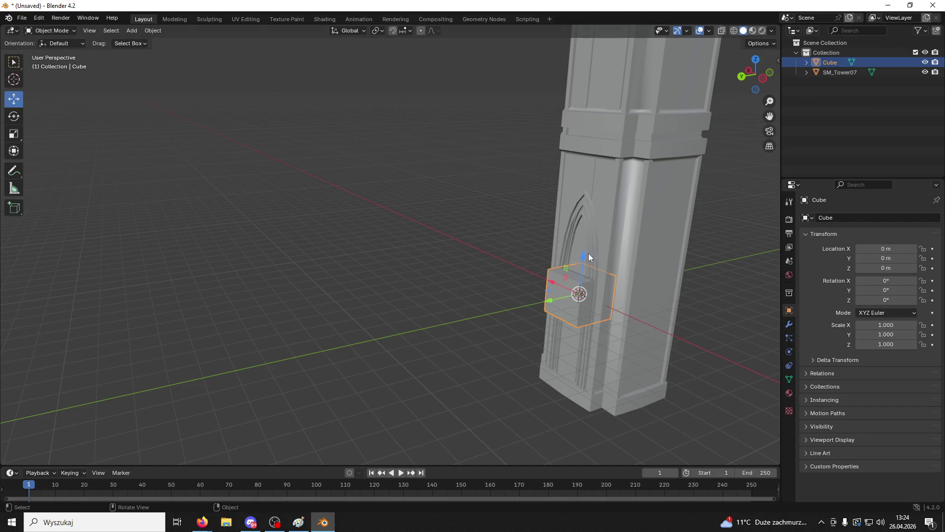
drag(554, 306, 534, 312)
mouse_move(634, 302)
mouse_down()
mouse_move(662, 126)
mouse_move(670, 129)
mouse_up()
mouse_move(604, 320)
mouse_down()
mouse_move(637, 291)
mouse_move(528, 409)
mouse_move(585, 401)
mouse_up()
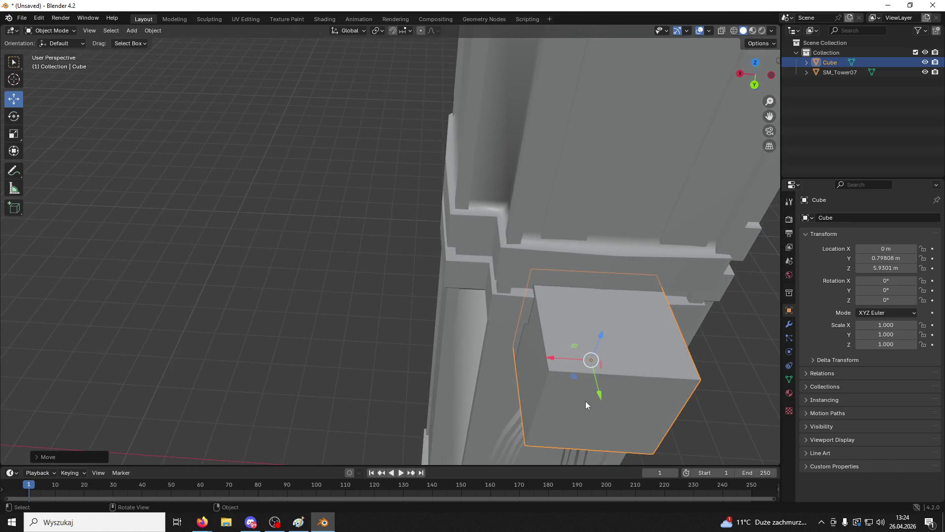
drag(701, 331, 528, 300)
Step: Give SM_Tower07 Auto Smooth shading after briefly applying flat shading
click(527, 299)
right_click(524, 285)
click(509, 301)
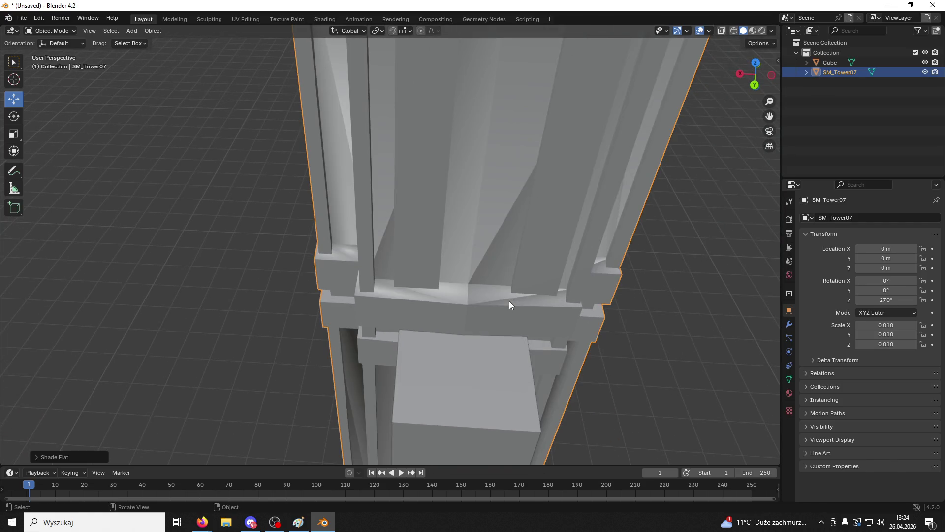
right_click(515, 276)
click(498, 265)
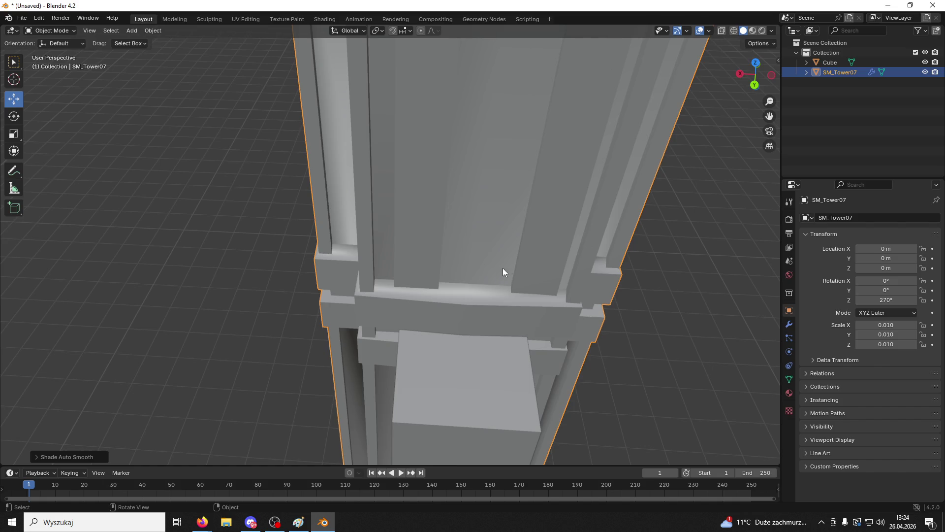
drag(503, 267, 545, 261)
Step: Scale the Cube taller along Z and wider along X
click(539, 427)
key(KP_Decimal)
key(s)
key(z)
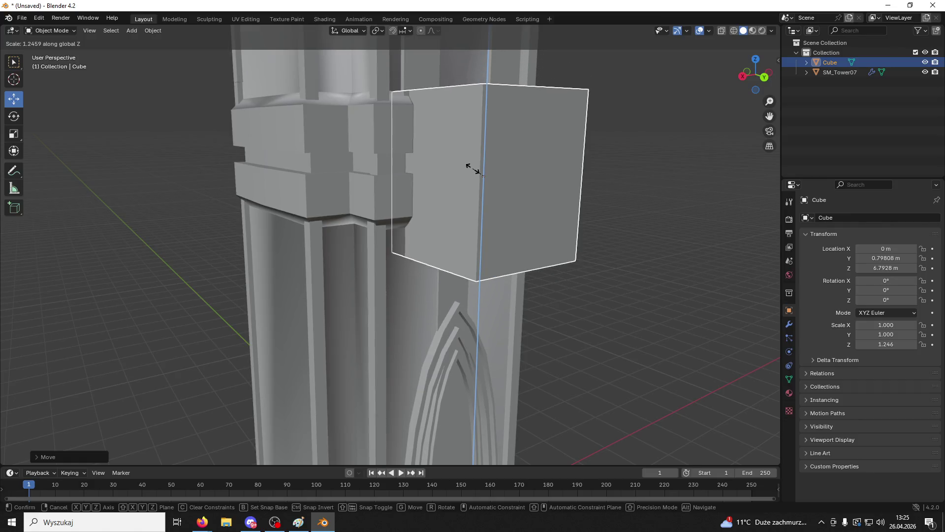
click(465, 170)
mouse_move(465, 170)
mouse_down()
mouse_move(457, 176)
mouse_move(492, 173)
mouse_up()
key(s)
key(x)
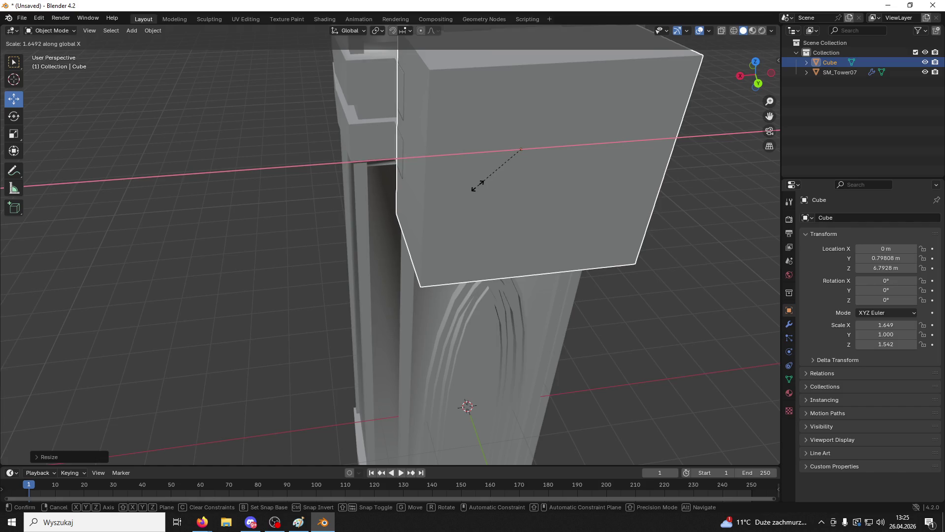
click(477, 185)
mouse_move(478, 185)
mouse_down()
mouse_move(483, 156)
mouse_move(525, 191)
mouse_move(620, 233)
mouse_move(531, 200)
mouse_up()
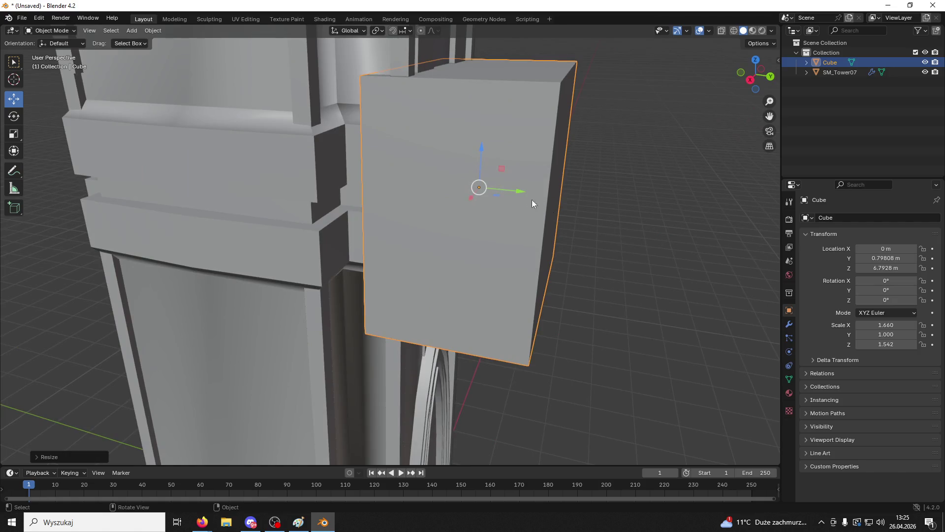
Step: Slide the Cube along Y until it sits against the tower
key(g)
key(y)
click(443, 197)
mouse_move(443, 197)
mouse_down()
mouse_move(419, 196)
mouse_move(368, 220)
mouse_move(581, 174)
mouse_move(606, 217)
mouse_move(575, 210)
mouse_move(588, 211)
mouse_up()
scroll(611, 180, down, 2)
Step: Adjust the Cube's X scale to a width of 1.574
key(s)
key(x)
click(597, 211)
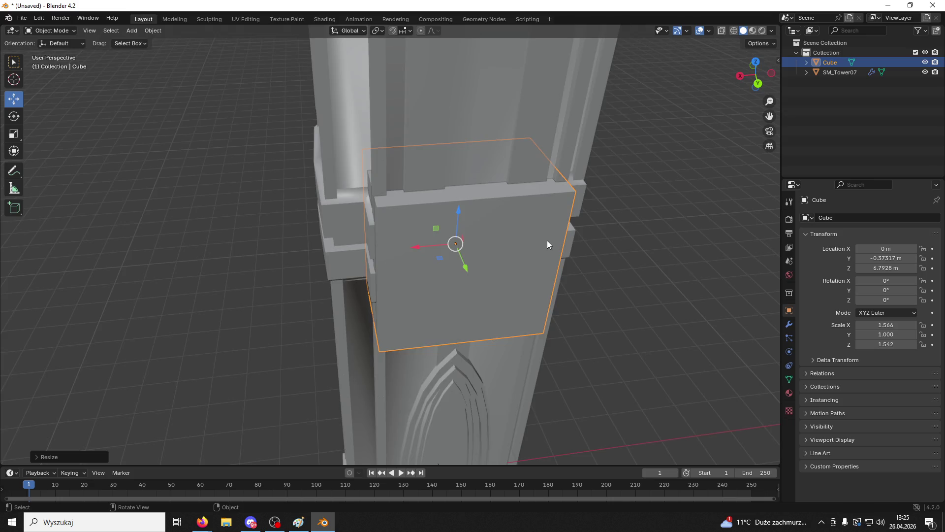
scroll(549, 241, up, 2)
drag(553, 241, 574, 231)
key(s)
key(x)
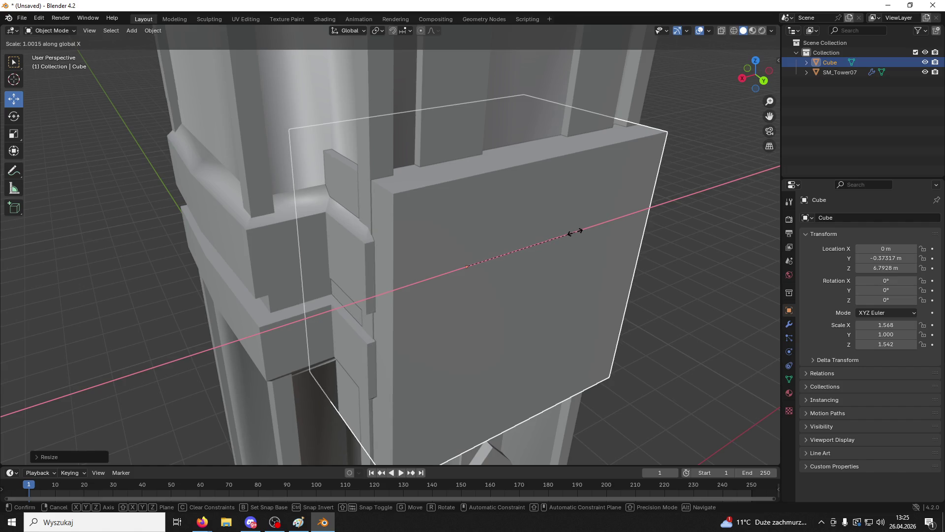
click(576, 232)
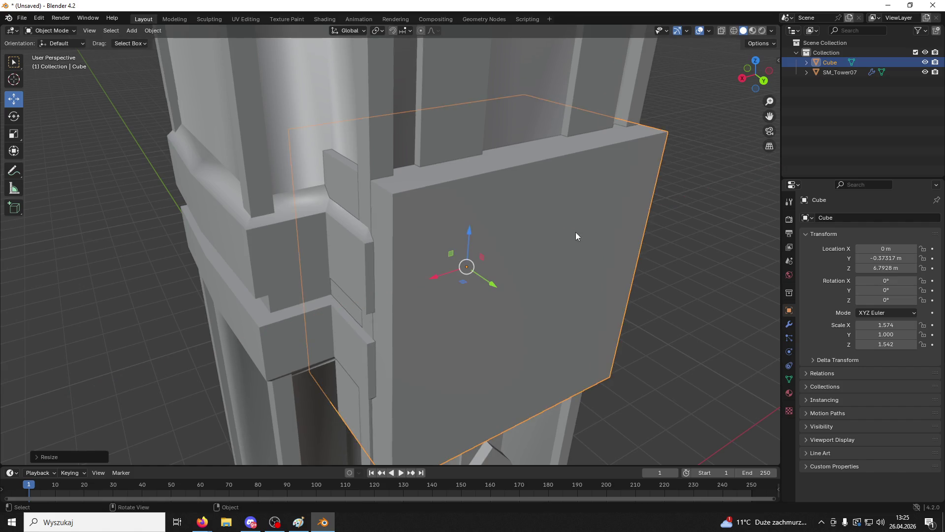
scroll(542, 156, down, 3)
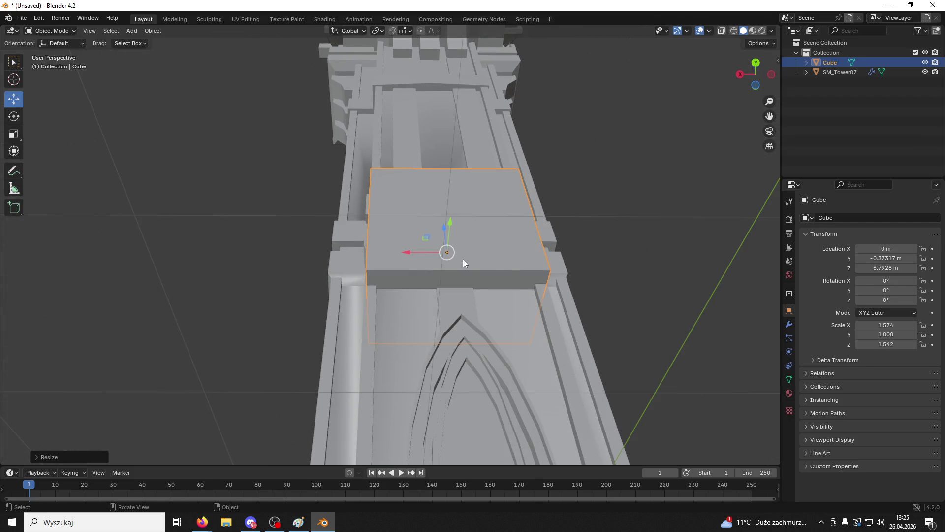
Step: Enter Edit Mode on the block and preview a two-cut loop
drag(631, 249, 546, 289)
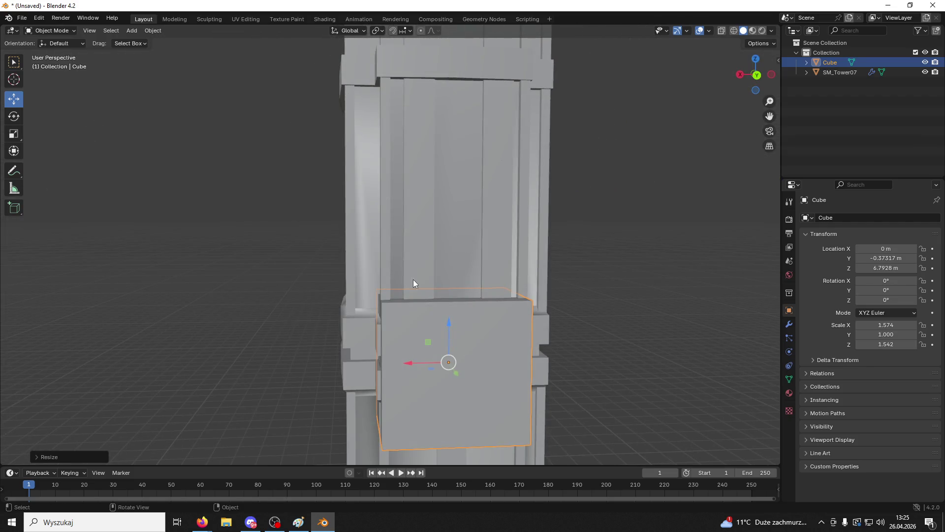
click(49, 30)
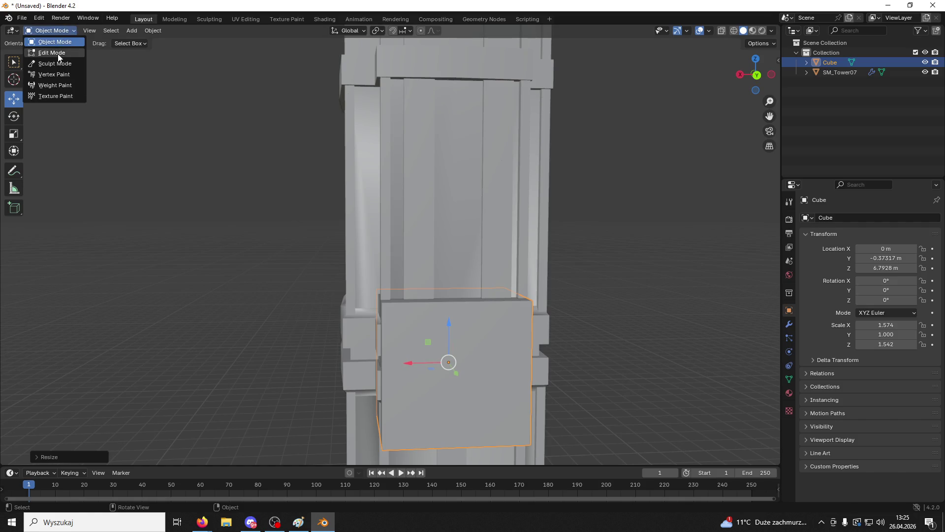
click(50, 50)
key(ctrl+r)
Step: Place two centred vertical edge loops on the Cube and scale the middle strip wider along X
scroll(438, 298, up, 4)
scroll(438, 298, down, 3)
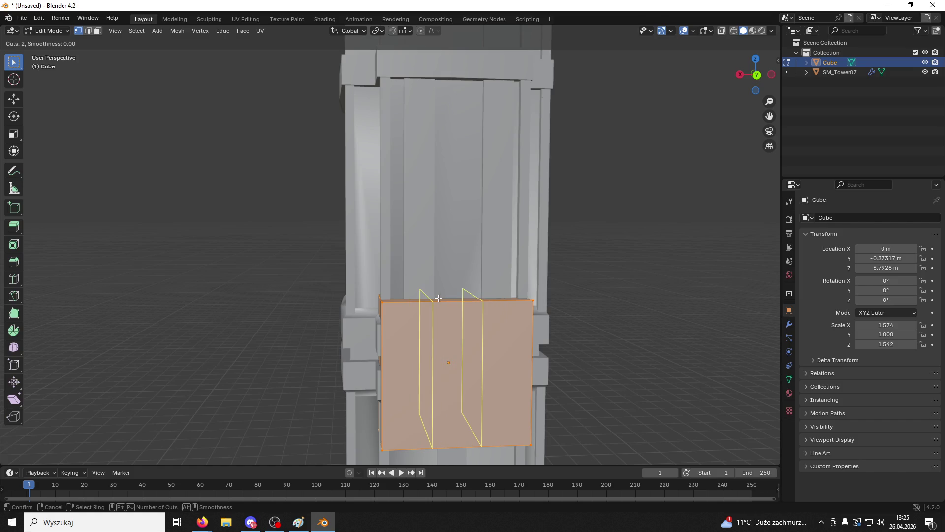
click(438, 297)
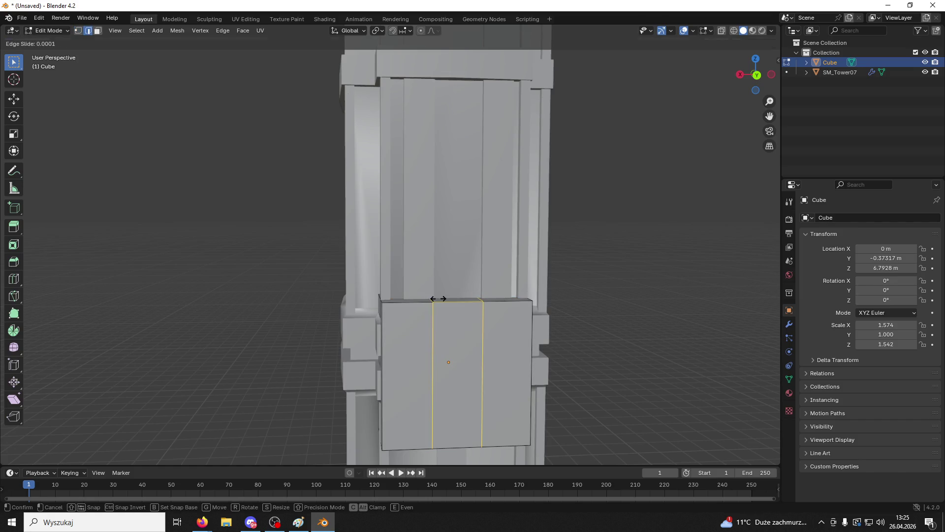
right_click(438, 298)
key(s)
key(x)
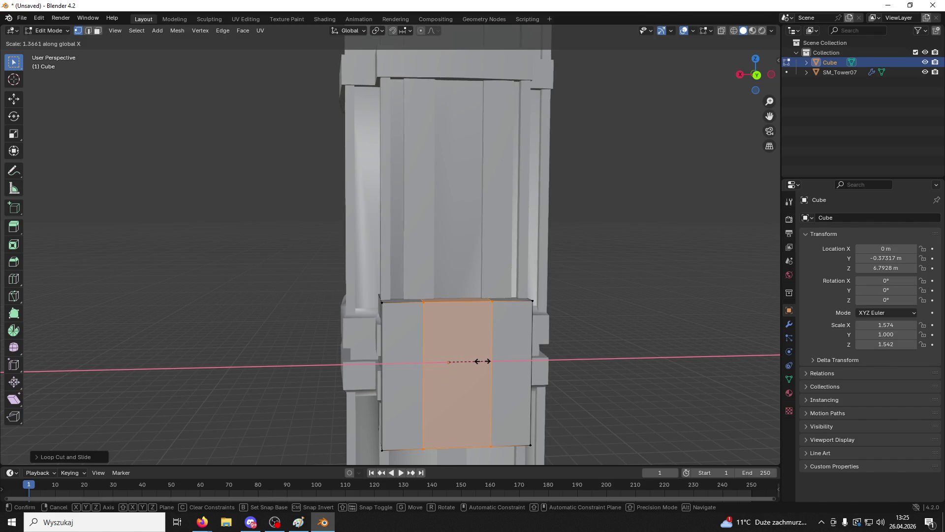
click(483, 361)
mouse_move(482, 361)
mouse_down()
mouse_move(483, 397)
mouse_move(518, 390)
mouse_move(601, 432)
mouse_move(521, 223)
mouse_move(527, 186)
mouse_move(530, 239)
mouse_up()
click(536, 316)
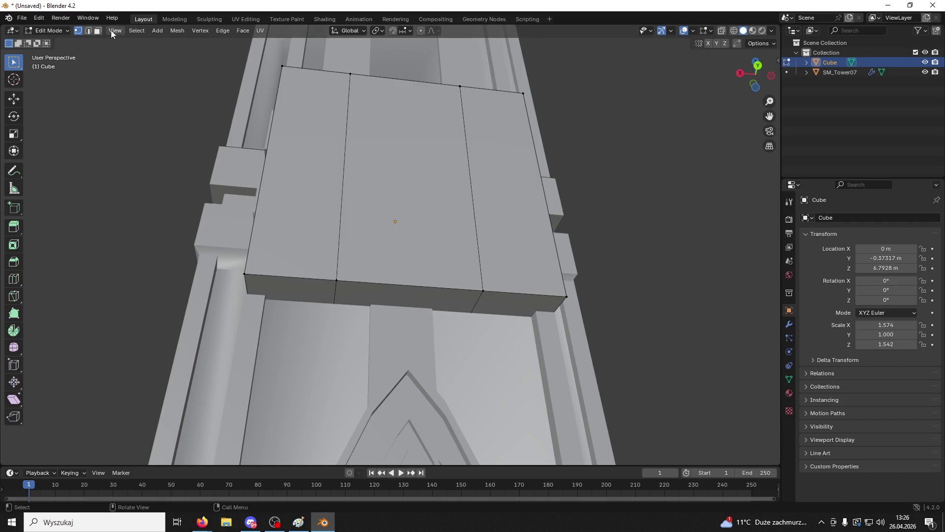
Step: Extrude the two outer bottom-front faces downward into bracket legs
click(489, 305)
shift+click(312, 287)
drag(312, 287, 408, 281)
key(e)
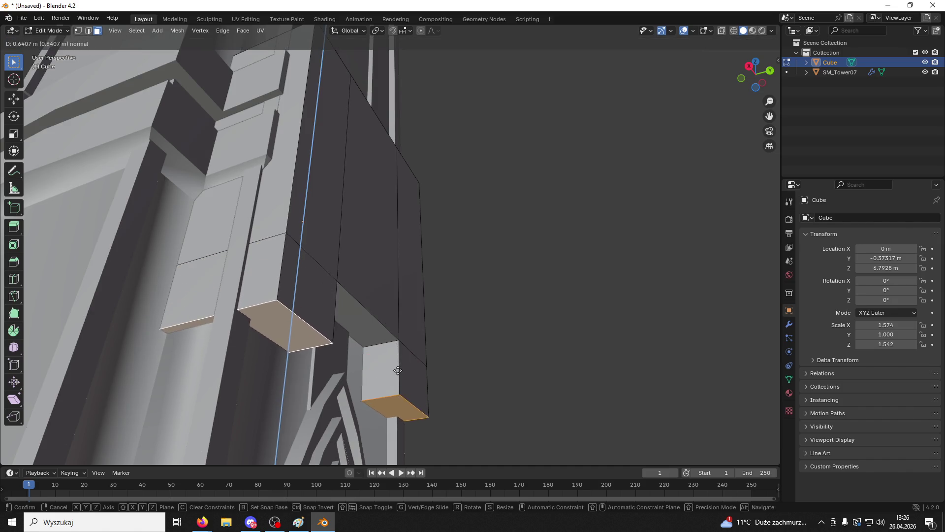
click(402, 381)
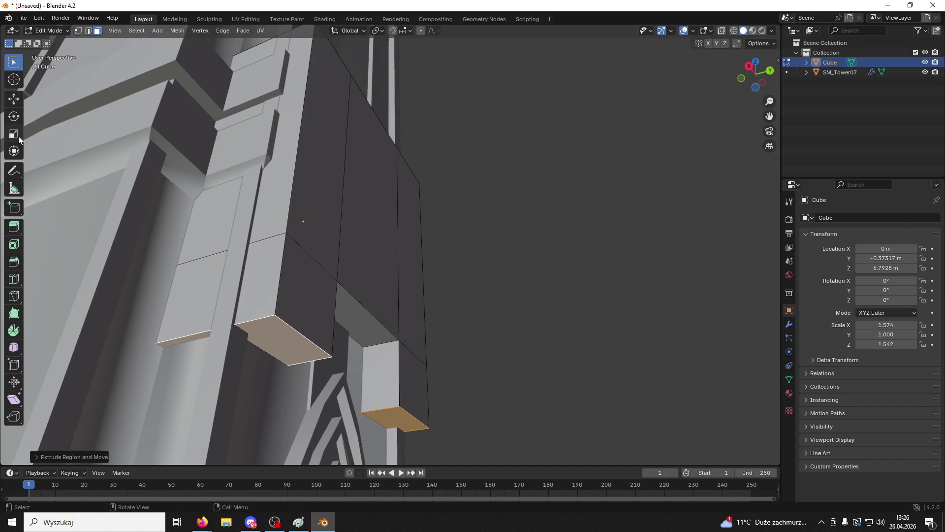
click(14, 99)
drag(315, 354, 326, 349)
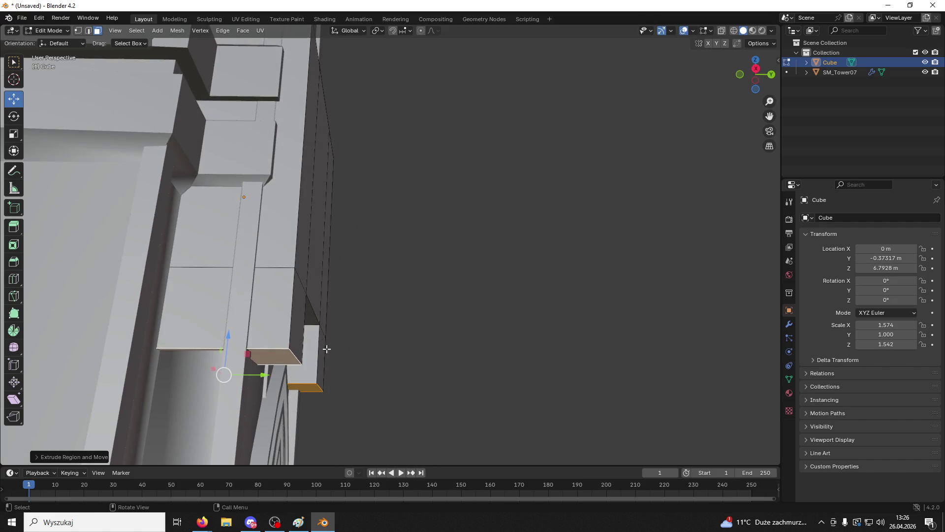
Step: In Edge select, preview a five-segment bevel of about 0.565 m on the lower edges
click(87, 31)
scroll(292, 355, up, 3)
drag(302, 355, 310, 359)
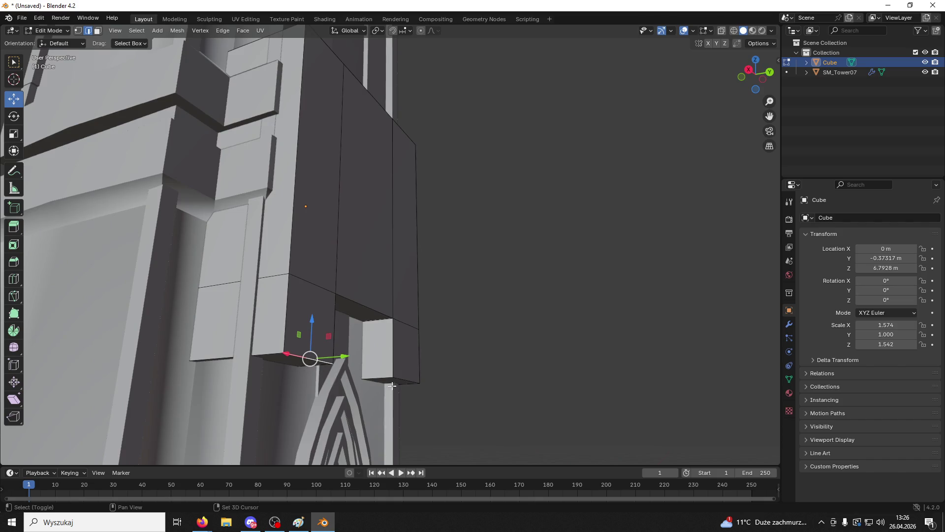
key(ctrl+b)
scroll(327, 253, up, 2)
scroll(331, 251, up, 2)
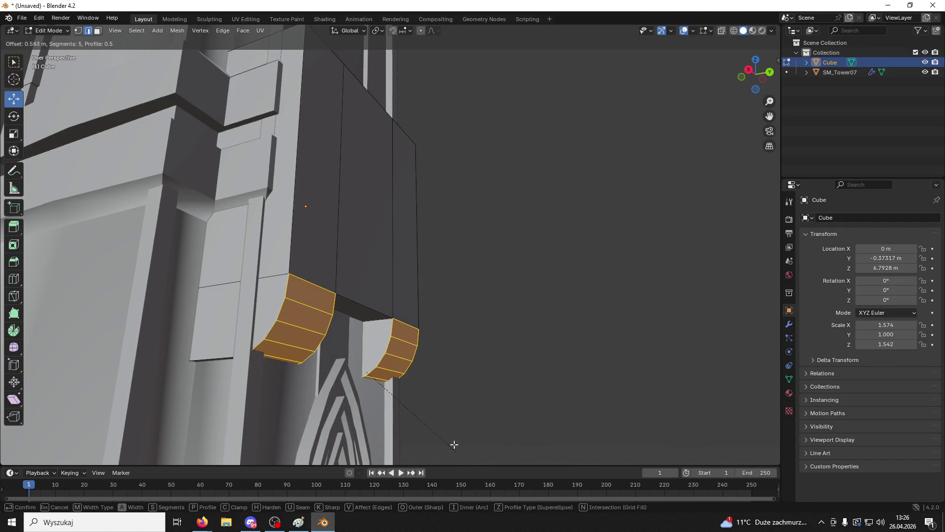
Step: Redo the five-segment bevel, lower its profile, move the faces down, then undo
key(Escape)
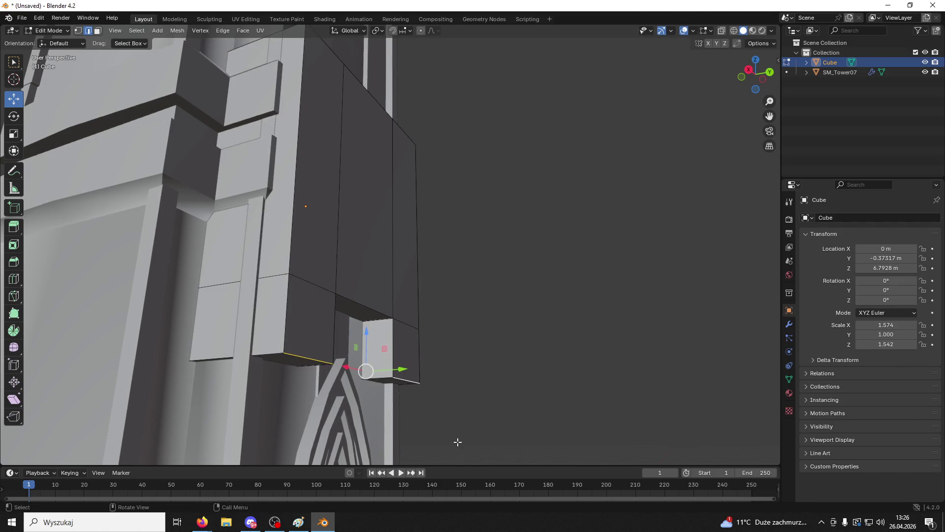
key(ctrl+b)
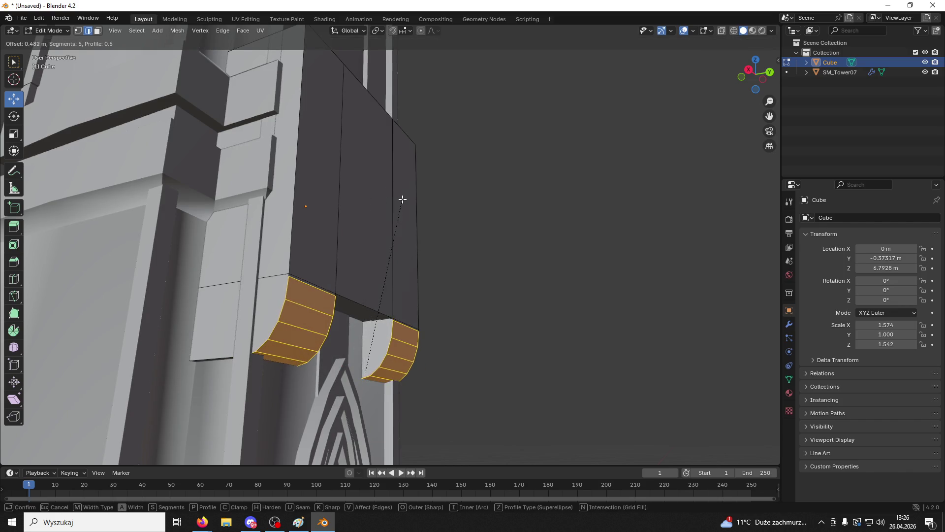
click(401, 199)
click(38, 457)
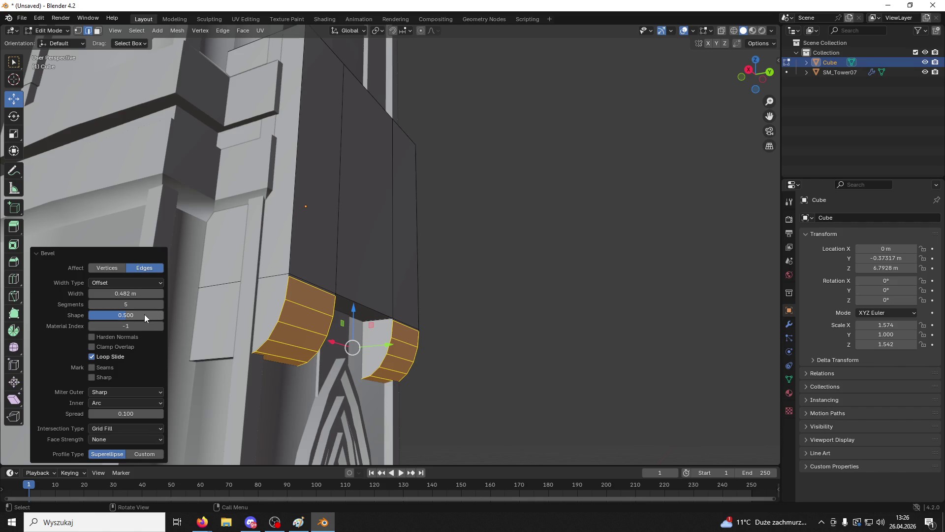
mouse_move(132, 317)
mouse_down()
mouse_move(95, 317)
mouse_move(106, 317)
mouse_up()
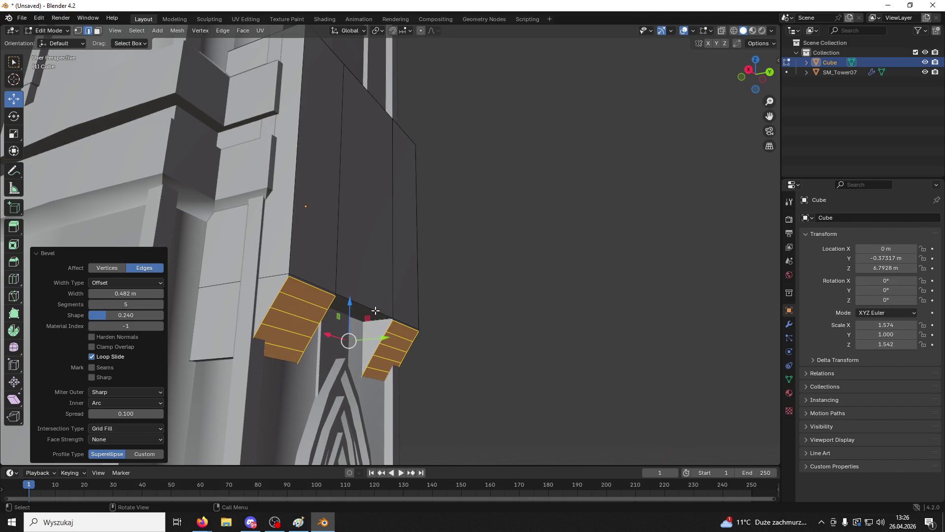
drag(350, 302, 350, 317)
key(ctrl+z)
key(ctrl+z)
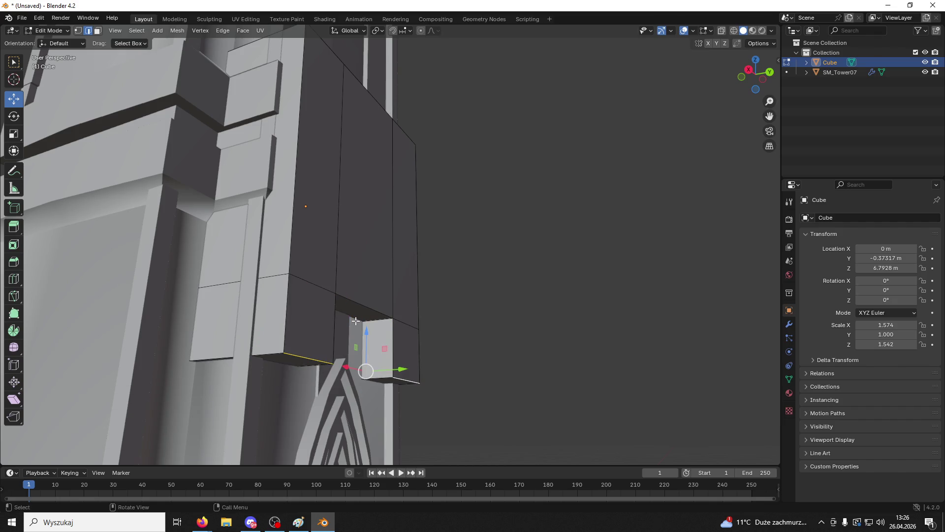
Step: Try a 0.408 m bevel on the two edges, undo it, and return to Face select
key(ctrl+b)
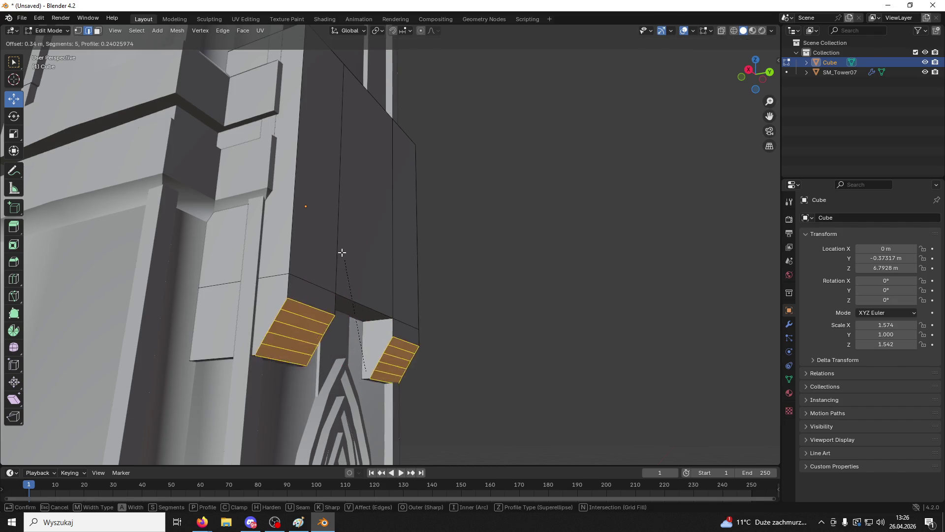
click(347, 255)
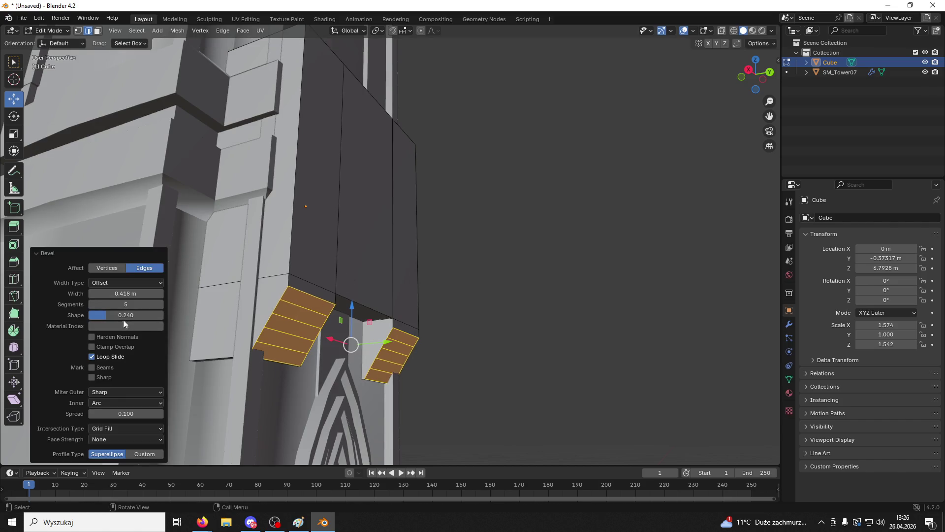
mouse_move(126, 293)
mouse_down()
mouse_move(115, 293)
mouse_move(133, 293)
mouse_move(120, 314)
mouse_up()
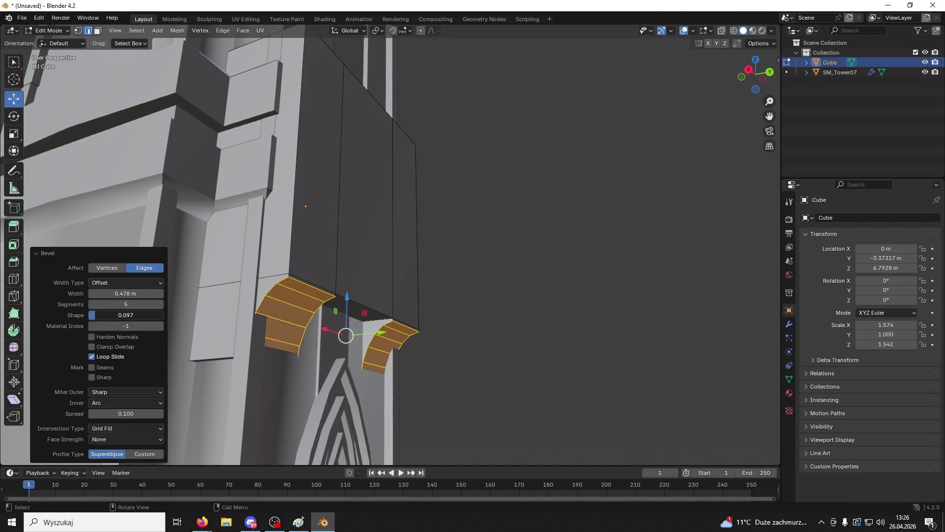
scroll(279, 317, right, 3)
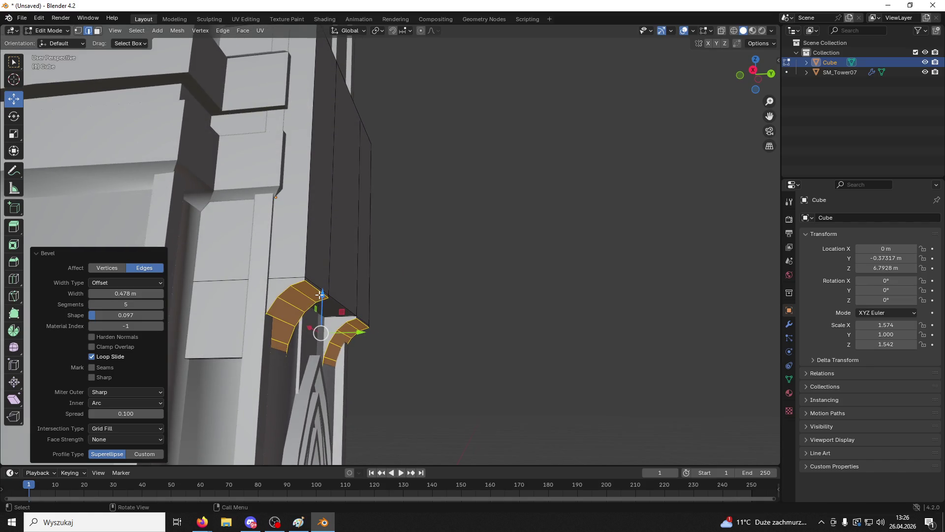
key(ctrl+z)
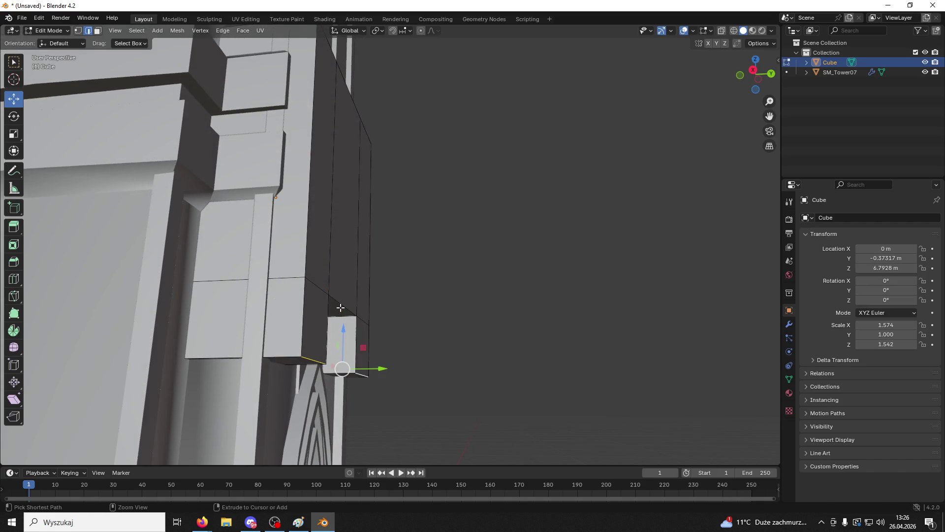
click(98, 32)
scroll(296, 295, up, 2)
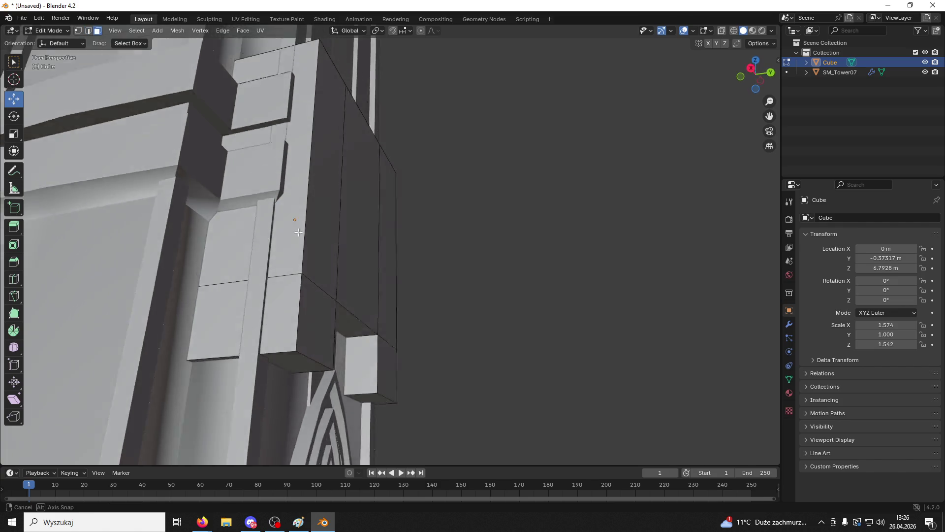
Step: Select the two bottom faces of the block and lower them by about 0.29 m
click(296, 357)
shift+click(394, 446)
drag(288, 393, 295, 434)
scroll(344, 408, up, 2)
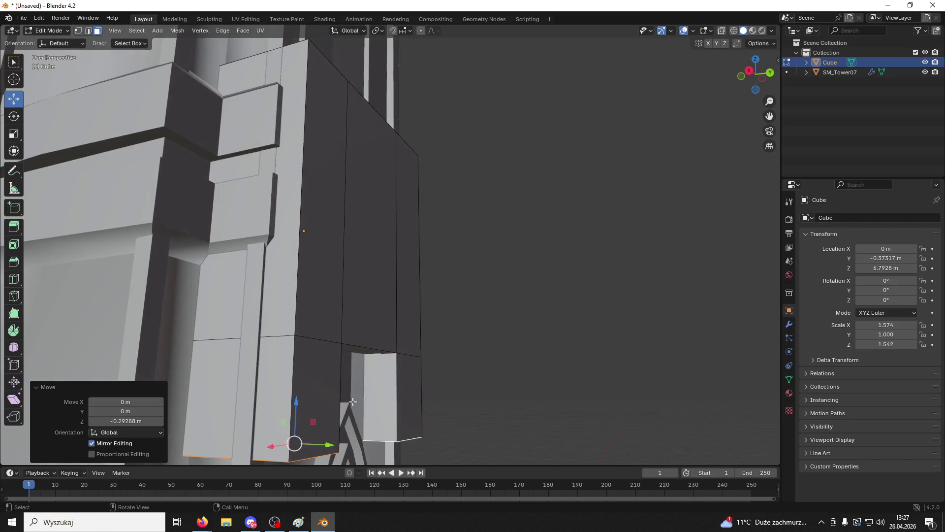
Step: Select the lower edges of the block and bevel them into a curved five-segment bevel
click(88, 31)
scroll(348, 208, up, 2)
click(389, 323)
click(380, 360)
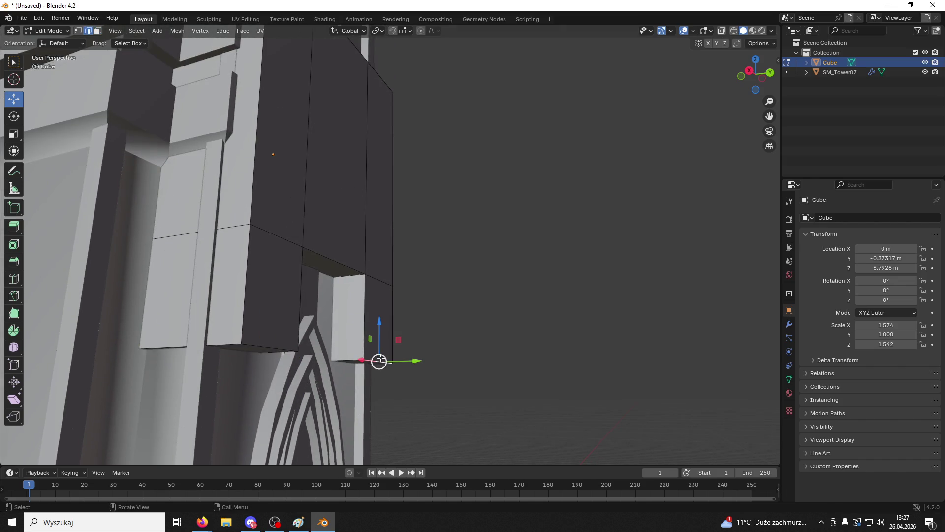
shift+click(277, 346)
key(ctrl+b)
scroll(288, 276, up, 4)
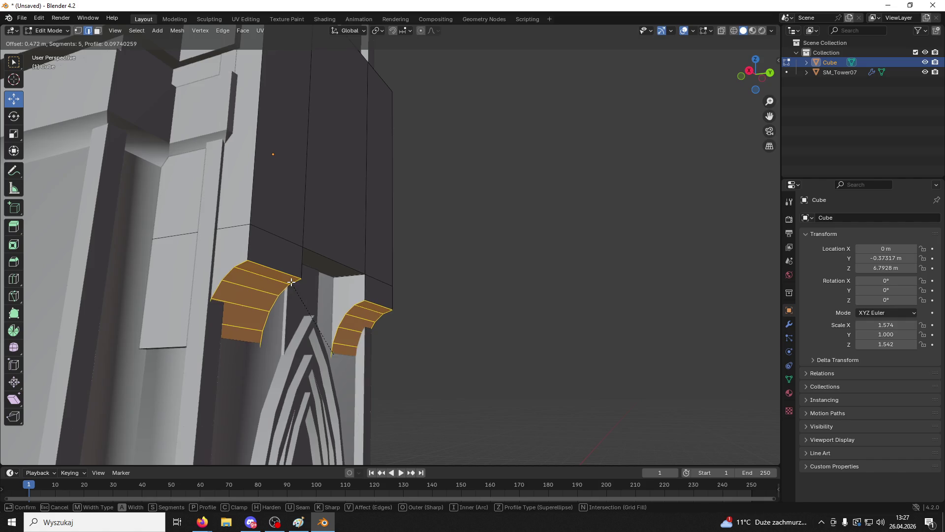
click(288, 268)
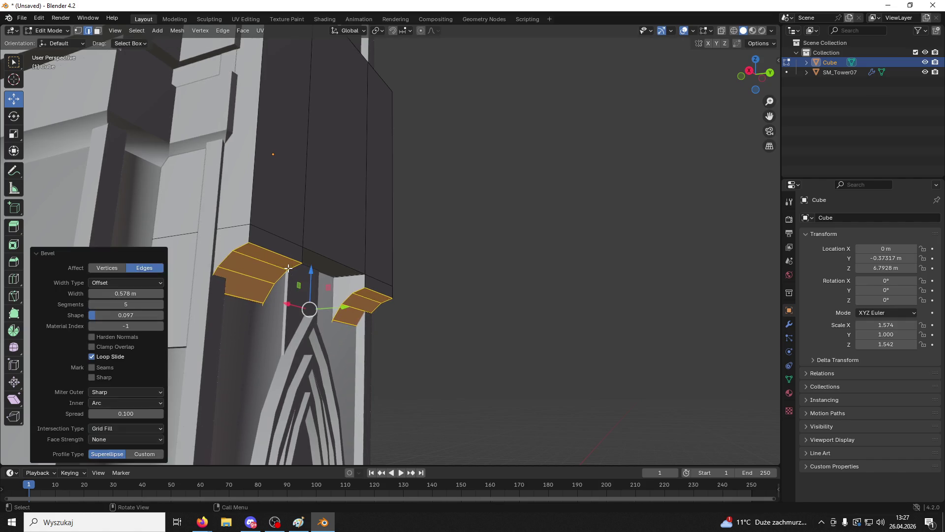
Step: Undo an accidental edge move, then retry the bevel and cancel it
mouse_move(290, 269)
mouse_down()
mouse_move(344, 270)
mouse_move(342, 260)
mouse_move(317, 302)
mouse_move(365, 306)
mouse_move(379, 319)
mouse_move(358, 321)
mouse_move(370, 322)
mouse_up()
key(ctrl+z)
scroll(369, 321, up, 5)
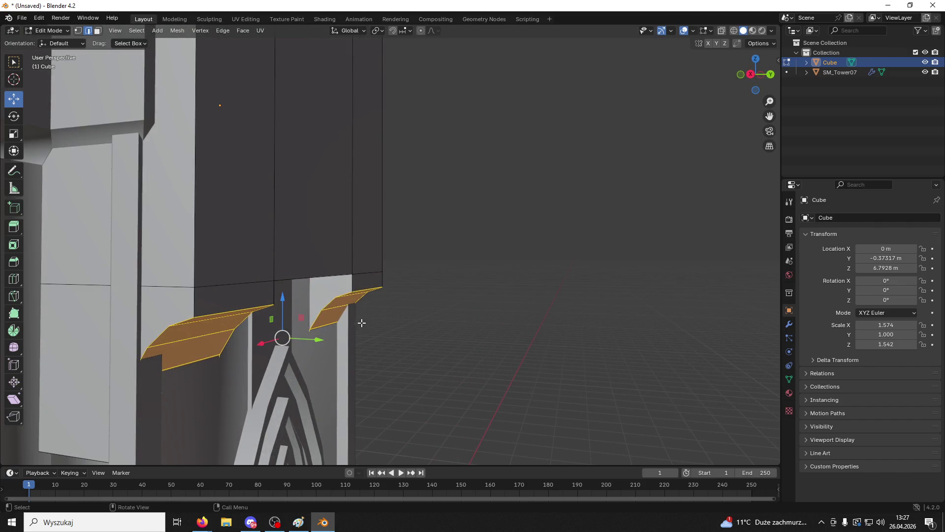
scroll(362, 322, down, 5)
drag(361, 323, 389, 333)
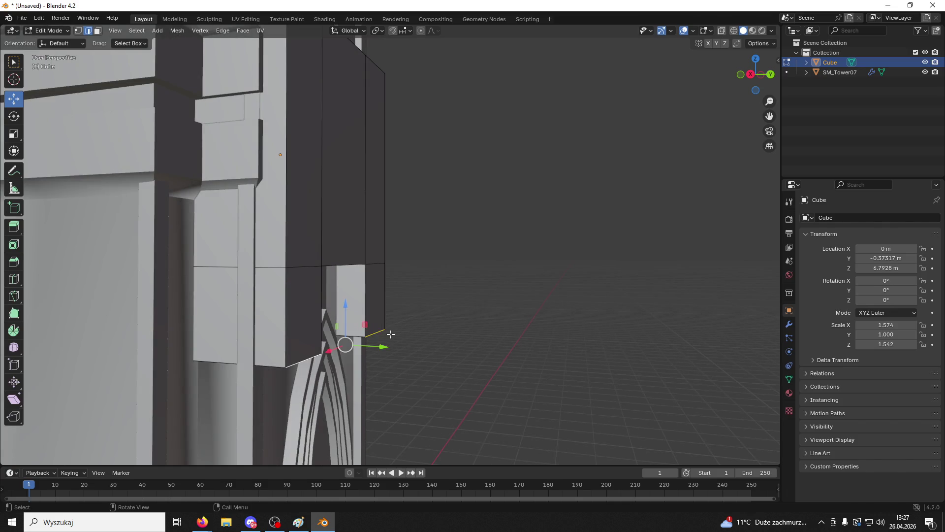
key(ctrl+b)
scroll(394, 269, up, 6)
scroll(394, 255, down, 2)
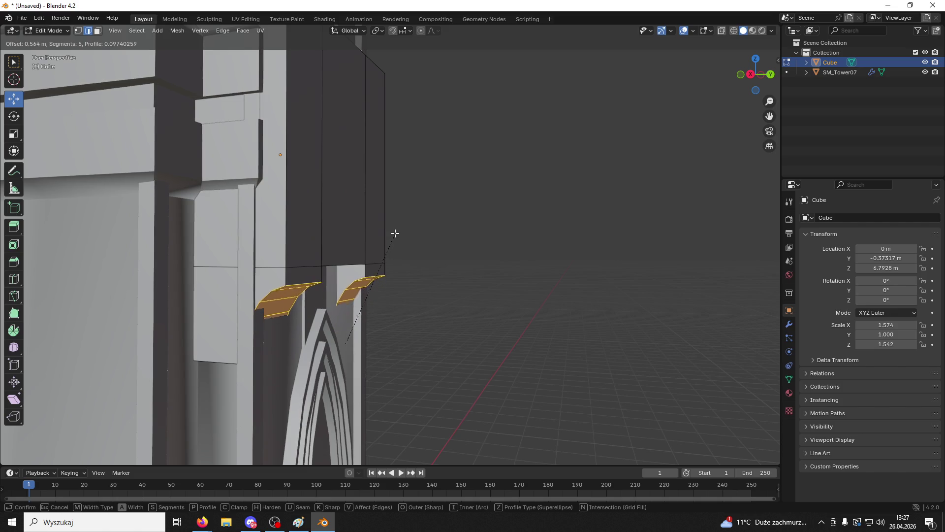
key(Escape)
Step: Select the large block face and the small face beside it, and raise them about 0.32 m on Z
drag(392, 289, 296, 141)
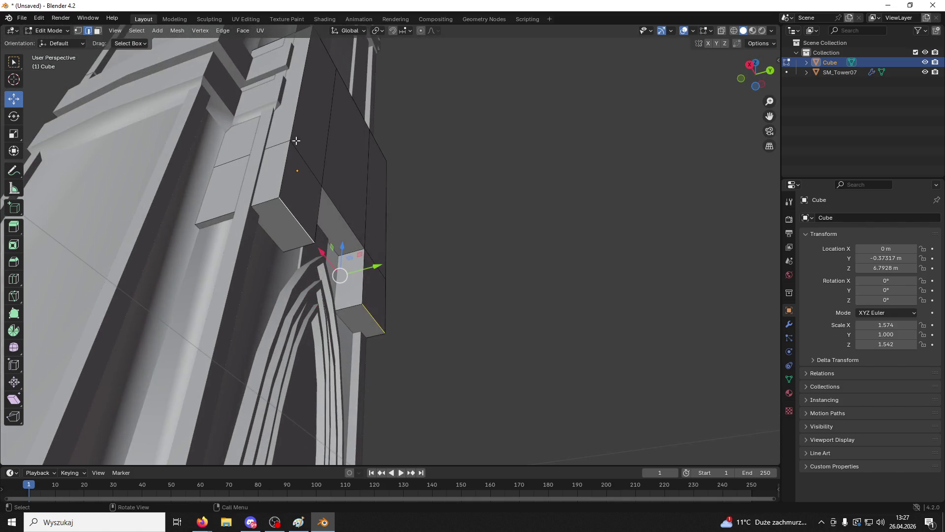
shift+click(276, 218)
drag(364, 316, 316, 268)
key(g)
key(z)
click(327, 286)
Step: Bevel the arch edge into a concave curve, deselect, and return to Object Mode
drag(266, 231, 284, 246)
key(ctrl+b)
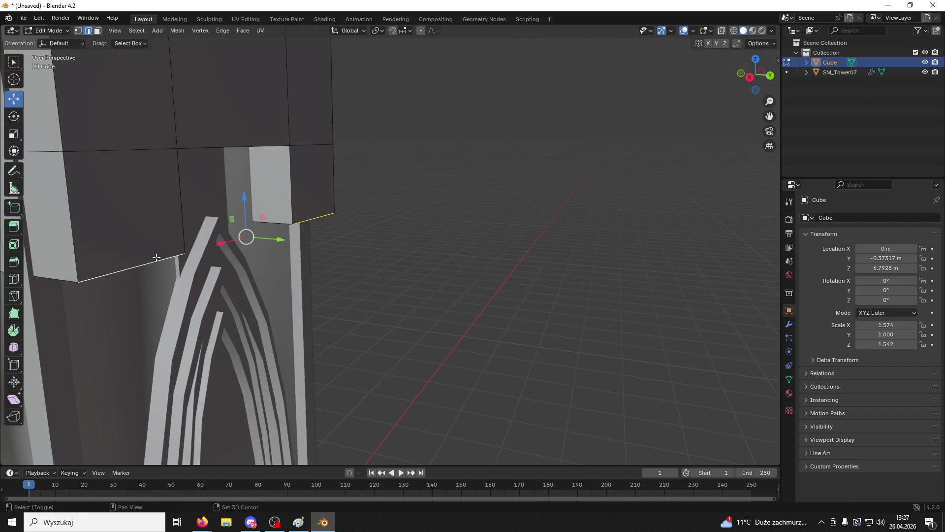
click(194, 78)
click(412, 204)
mouse_move(411, 205)
mouse_down()
mouse_move(374, 211)
mouse_move(412, 206)
mouse_move(397, 201)
mouse_up()
key(Tab)
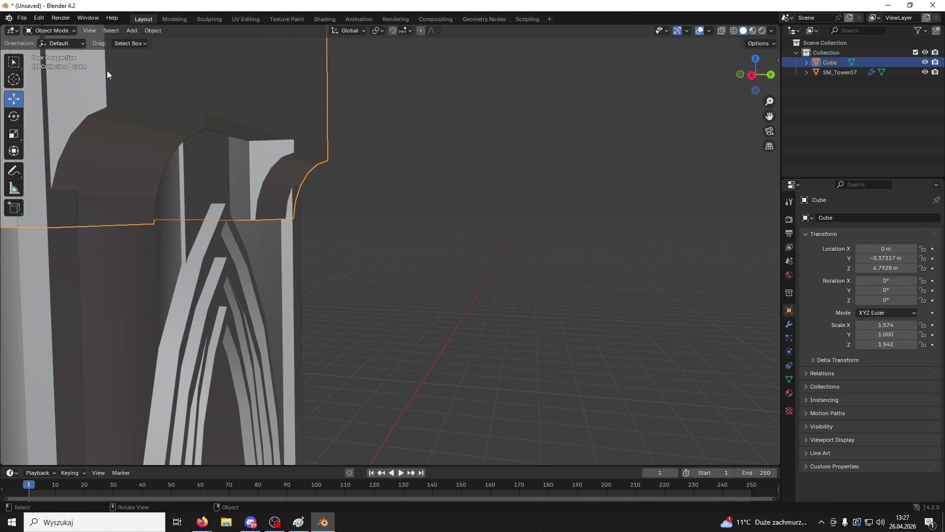
Step: Shift the corbel block slightly along Y with the gizmo
drag(195, 151, 120, 155)
mouse_move(215, 188)
mouse_down()
mouse_move(312, 130)
mouse_move(312, 101)
mouse_up()
scroll(362, 190, up, 5)
Step: In Edit Mode, lower the block's top face about 0.09 m on Z, then return to Object Mode
click(49, 30)
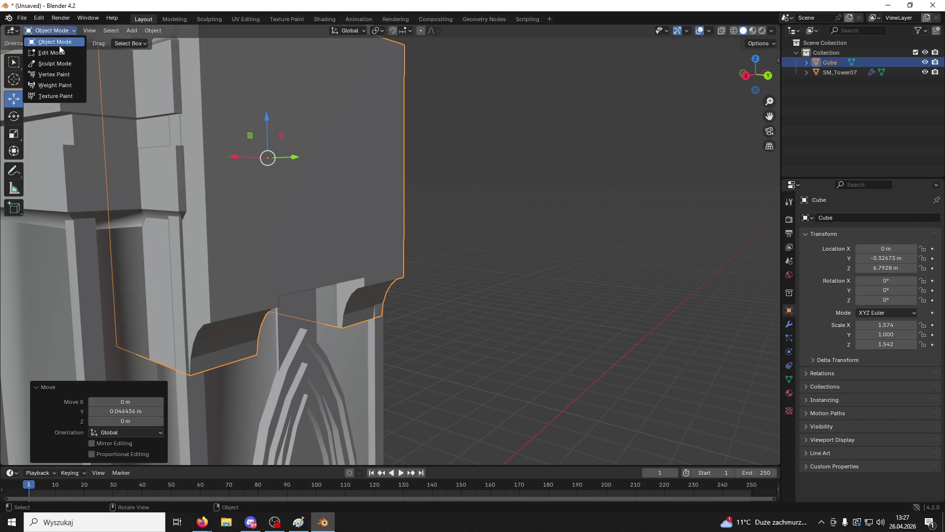
click(44, 51)
mouse_move(209, 131)
mouse_down()
mouse_move(243, 162)
mouse_move(337, 321)
mouse_move(299, 257)
mouse_up()
click(263, 227)
click(98, 31)
click(389, 66)
mouse_move(389, 66)
mouse_down()
mouse_move(314, 172)
mouse_move(330, 214)
mouse_move(320, 368)
mouse_move(360, 197)
mouse_up()
mouse_move(323, 237)
mouse_down()
mouse_move(323, 312)
mouse_move(352, 205)
mouse_move(352, 241)
mouse_move(366, 248)
mouse_move(121, 32)
mouse_up()
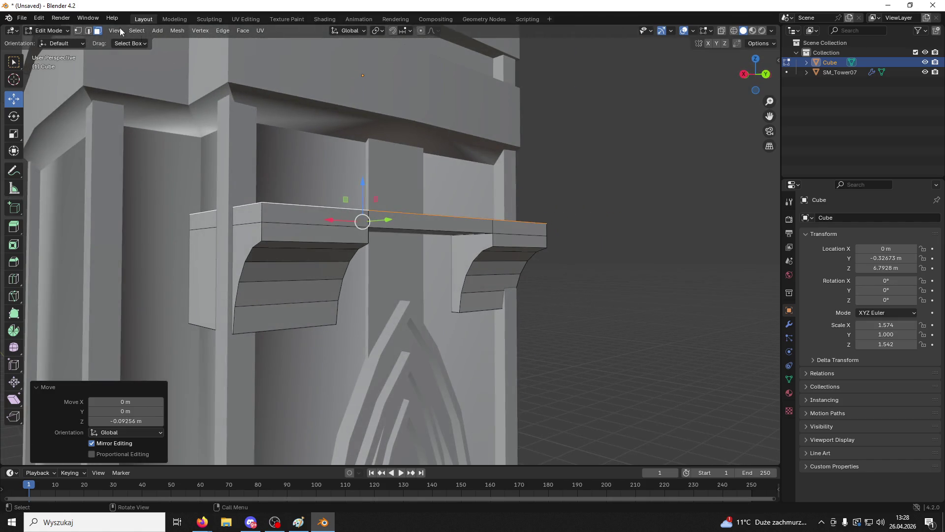
click(45, 31)
click(51, 42)
scroll(369, 176, down, 3)
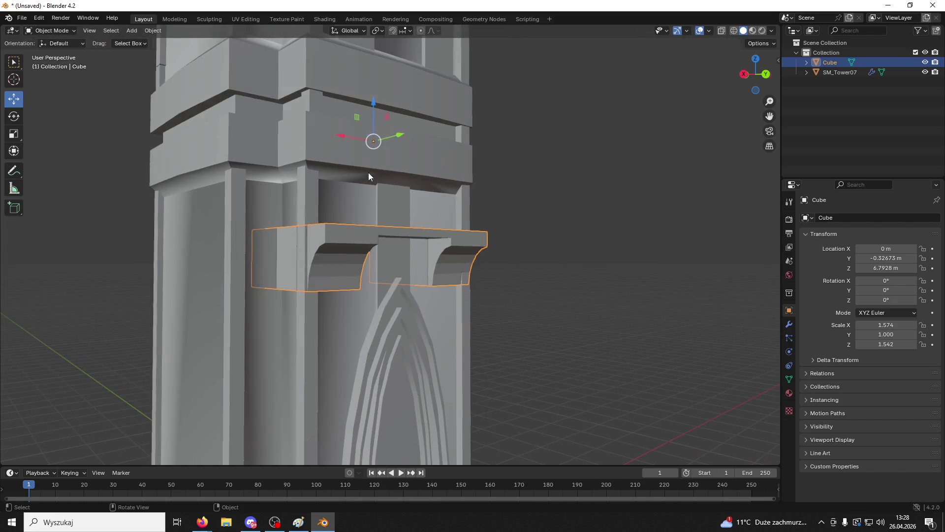
Step: Set the corbel's origin to its surface centre of mass and raise it 0.91 m
click(143, 31)
mouse_move(181, 53)
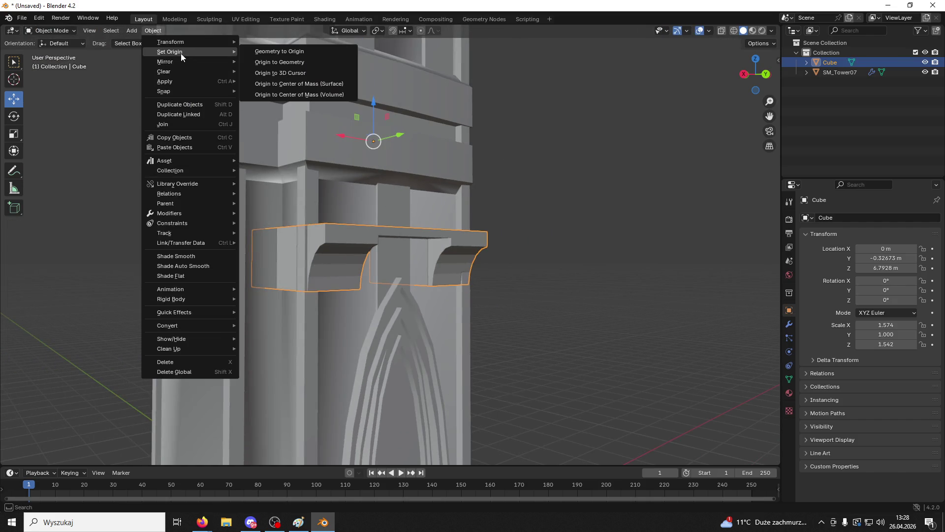
click(295, 83)
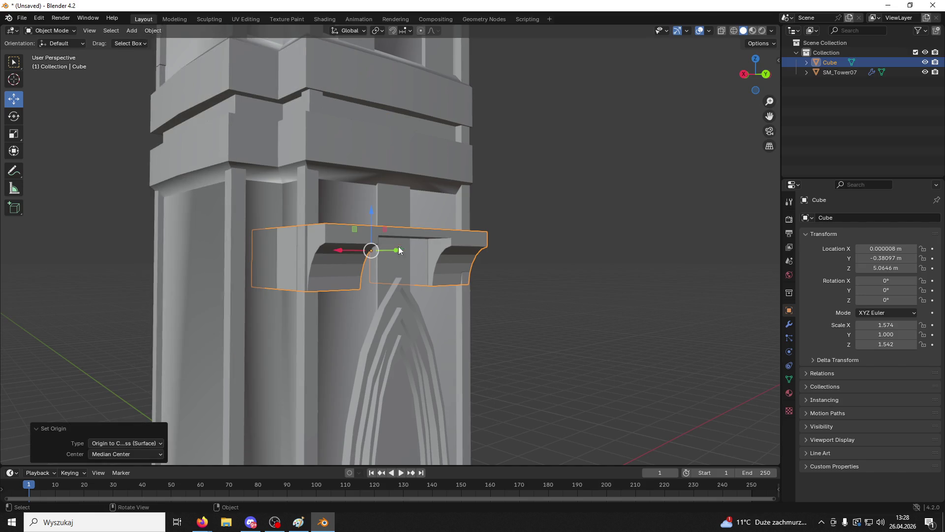
key(g)
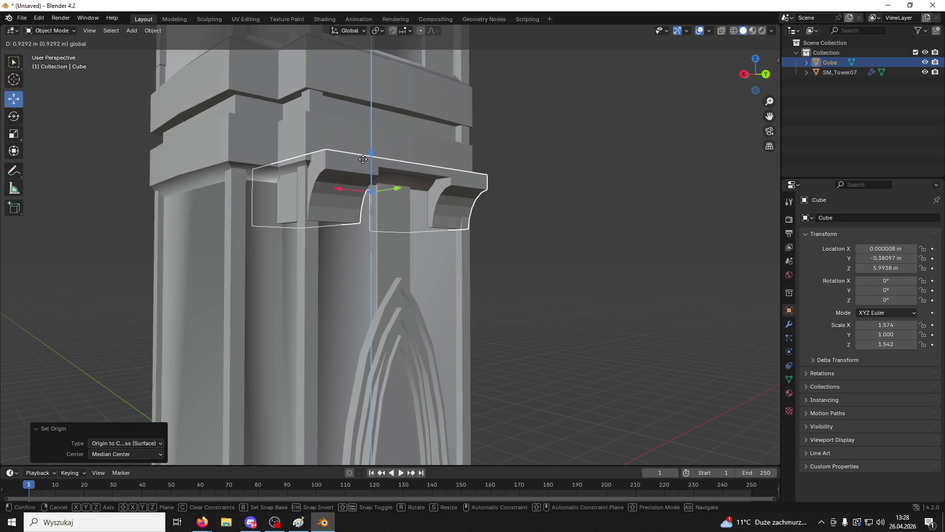
click(369, 164)
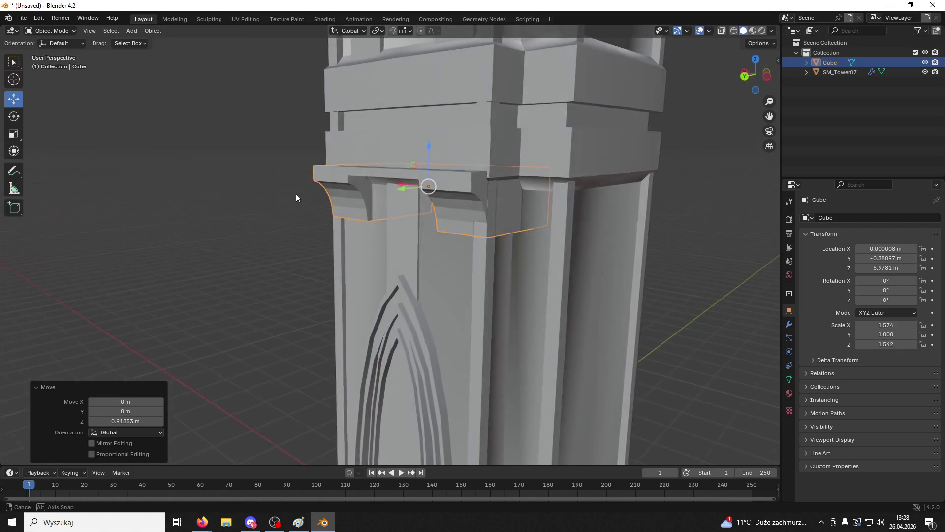
scroll(433, 242, up, 3)
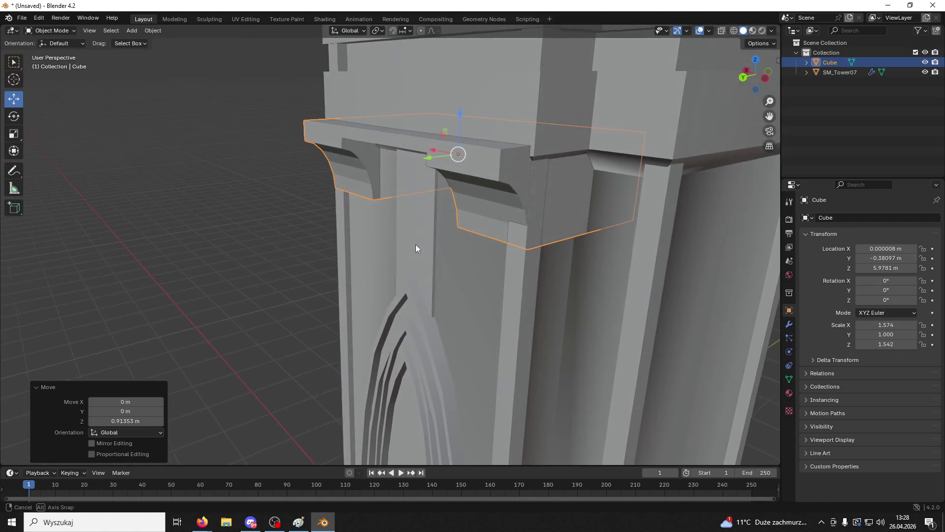
Step: Scale the corbel to about 1.385 × 0.880 × 1.356 and shift it along Y to −0.276 m
key(s)
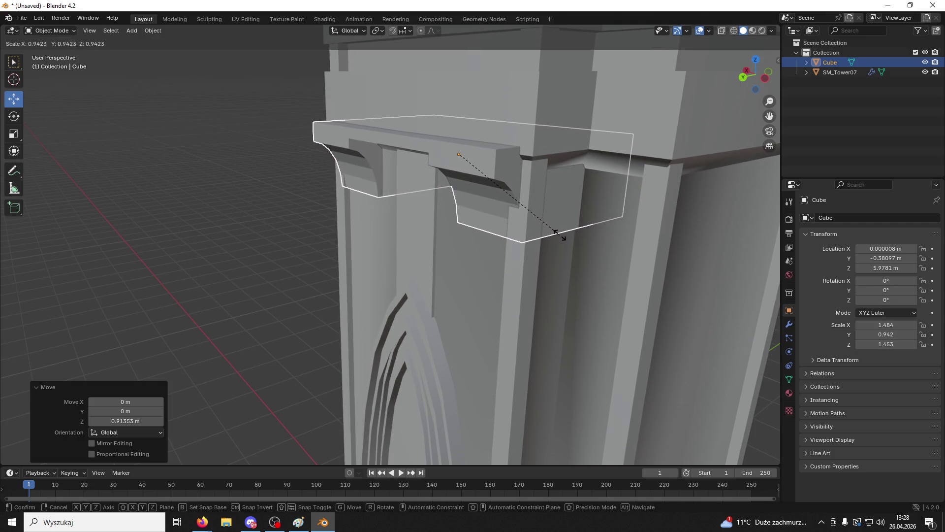
click(555, 235)
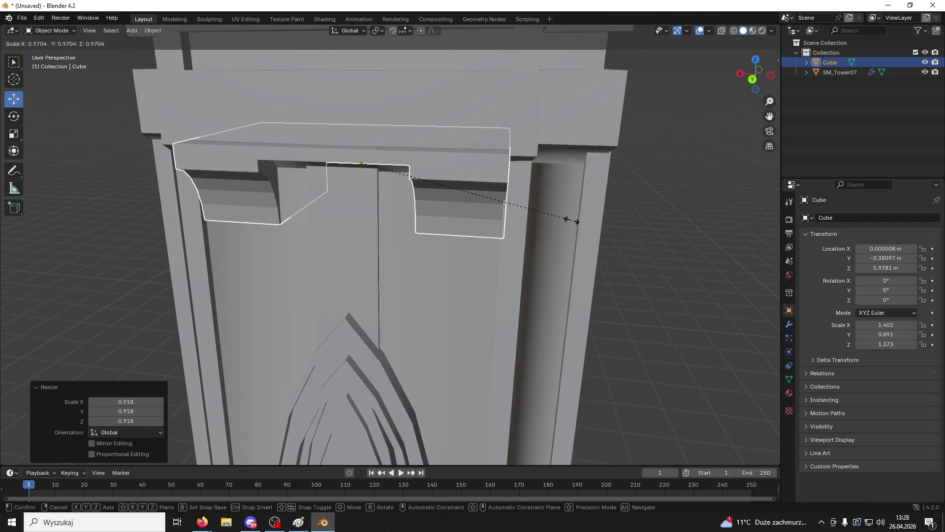
click(552, 211)
drag(569, 201, 528, 222)
key(s)
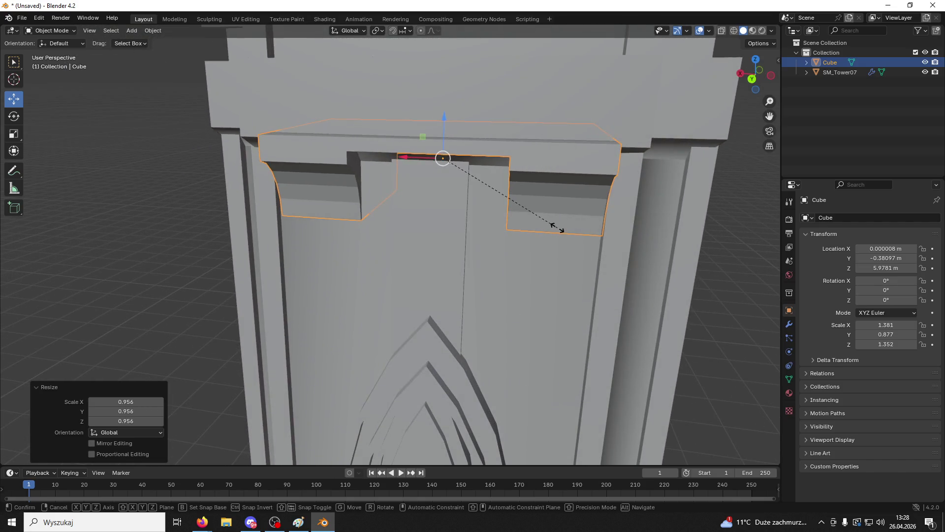
click(566, 221)
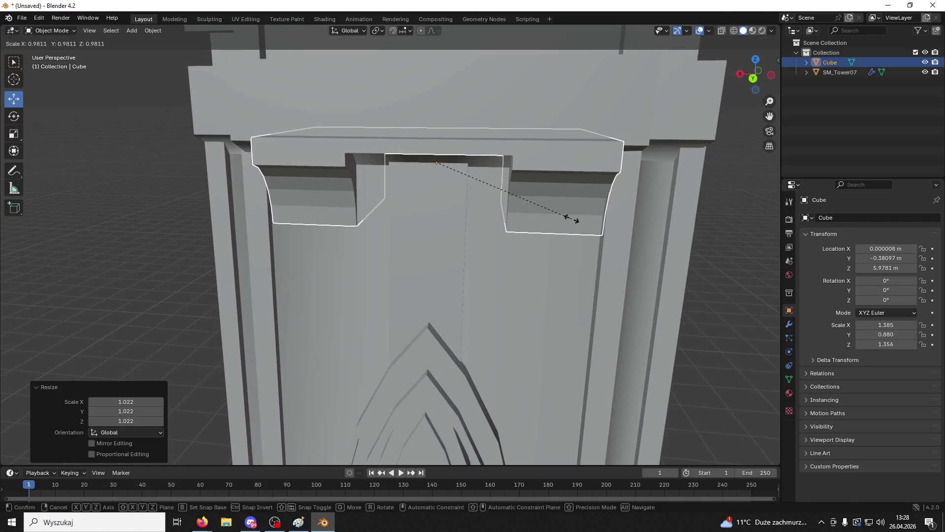
mouse_move(560, 217)
mouse_down()
mouse_move(615, 229)
mouse_move(438, 147)
mouse_move(422, 157)
mouse_move(456, 175)
mouse_up()
click(607, 232)
click(421, 156)
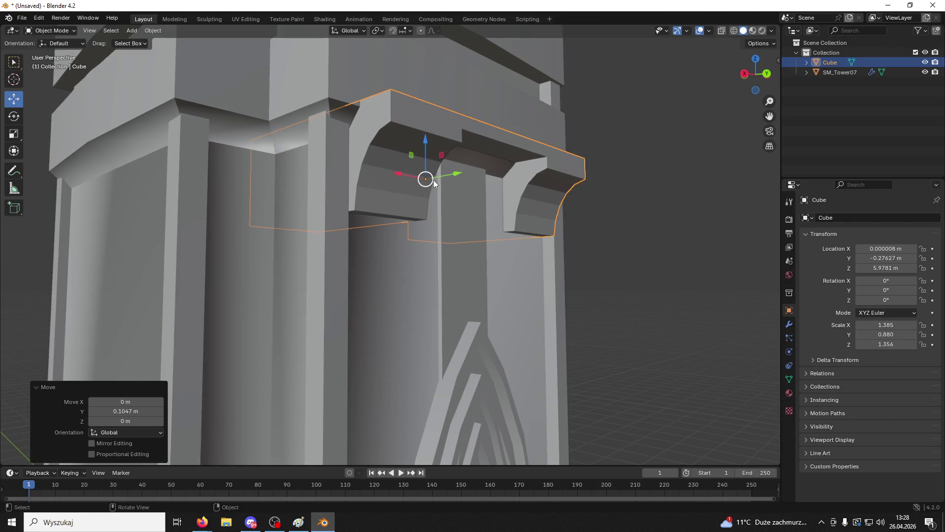
Step: Orbit in close to the Cube corbel and switch it into Edit Mode
key(alt+Tab)
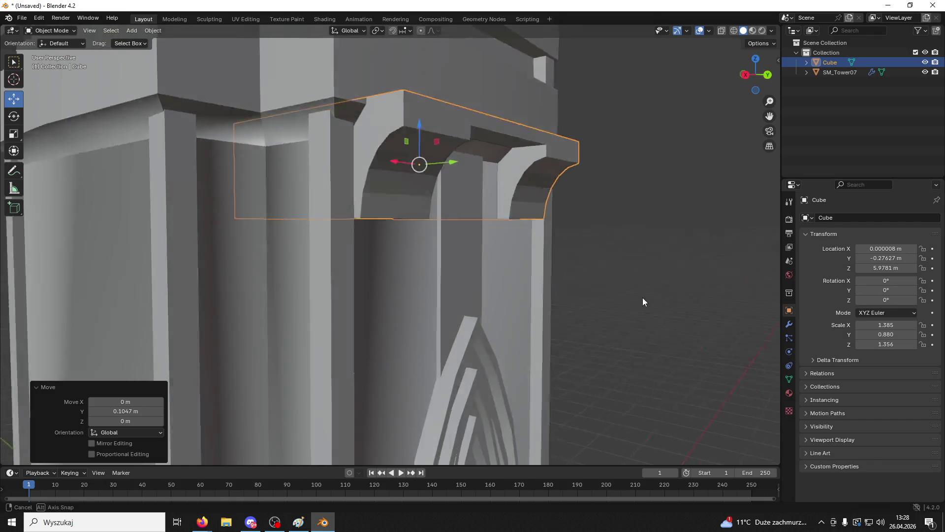
mouse_move(643, 297)
mouse_down()
mouse_move(663, 276)
mouse_move(654, 261)
mouse_up()
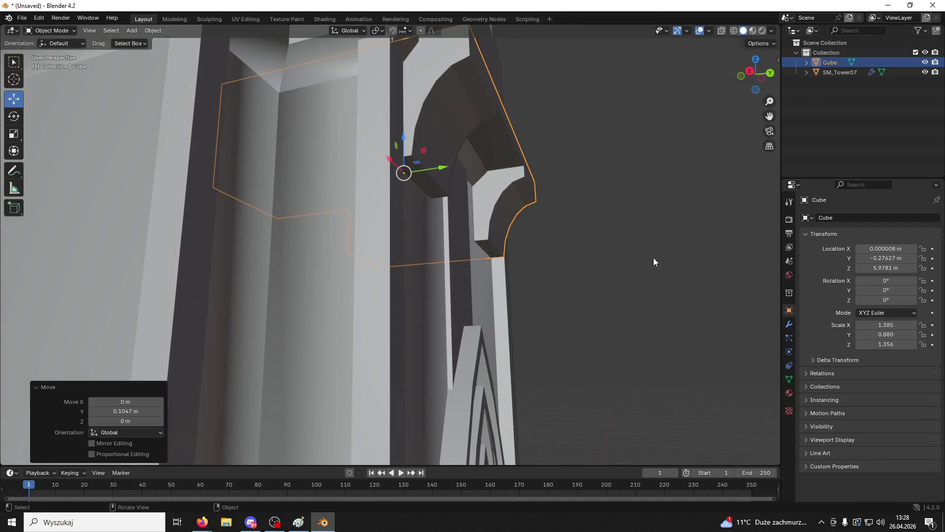
key(alt+Tab)
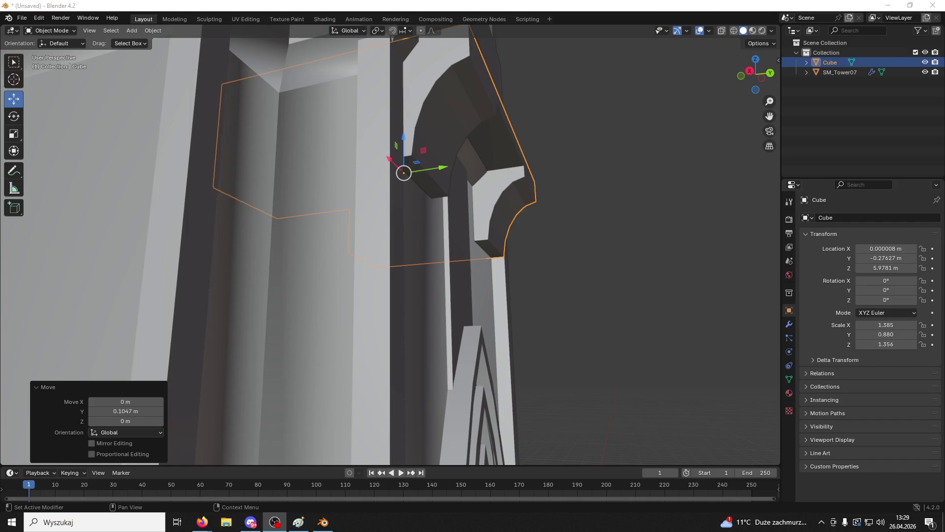
click(49, 30)
click(62, 53)
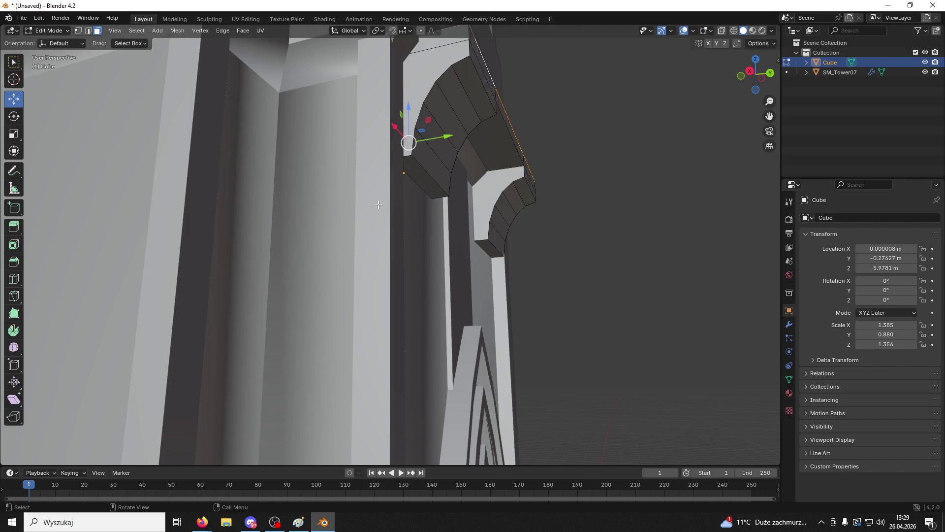
Step: Select a bracket face and the small face beside it, and lower them along Z
click(422, 182)
shift+click(501, 252)
drag(395, 194, 394, 219)
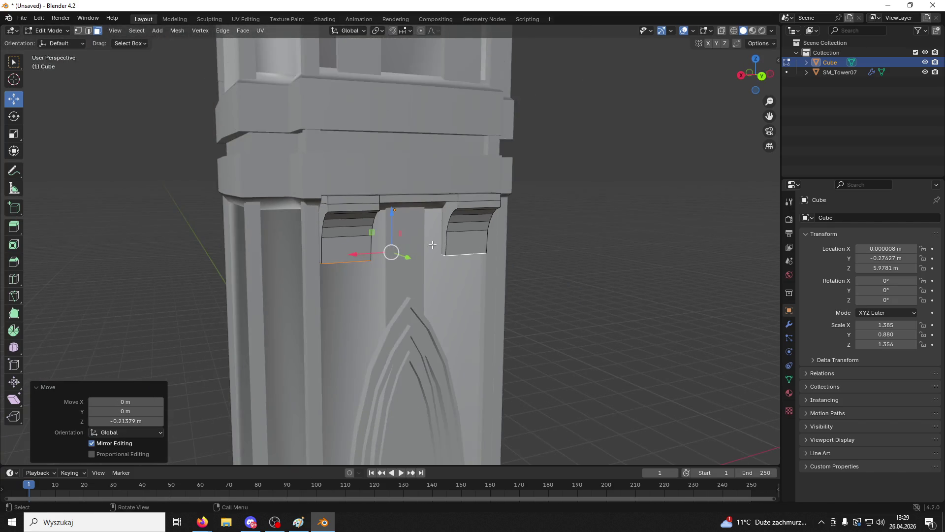
scroll(443, 253, up, 4)
mouse_move(448, 257)
mouse_down()
mouse_move(367, 256)
mouse_move(411, 277)
mouse_up()
key(g)
key(z)
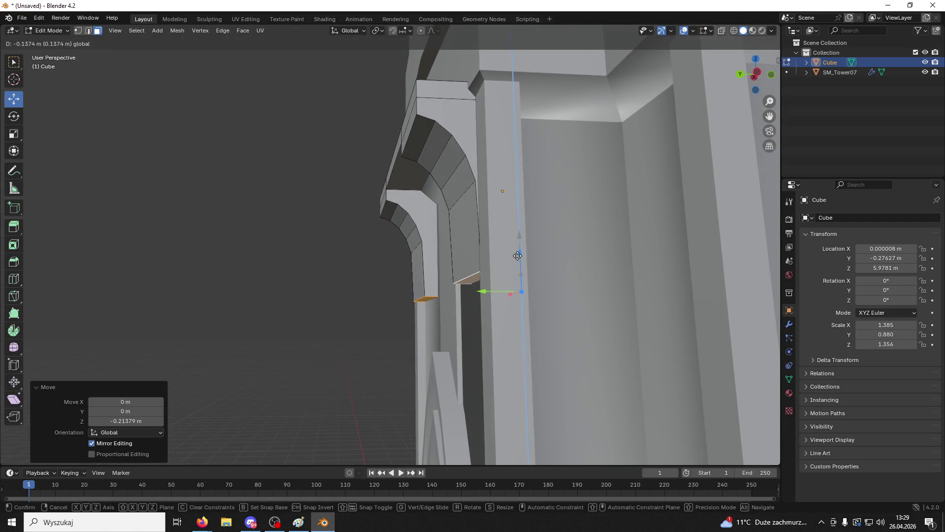
click(516, 258)
drag(517, 259, 275, 270)
scroll(618, 271, down, 4)
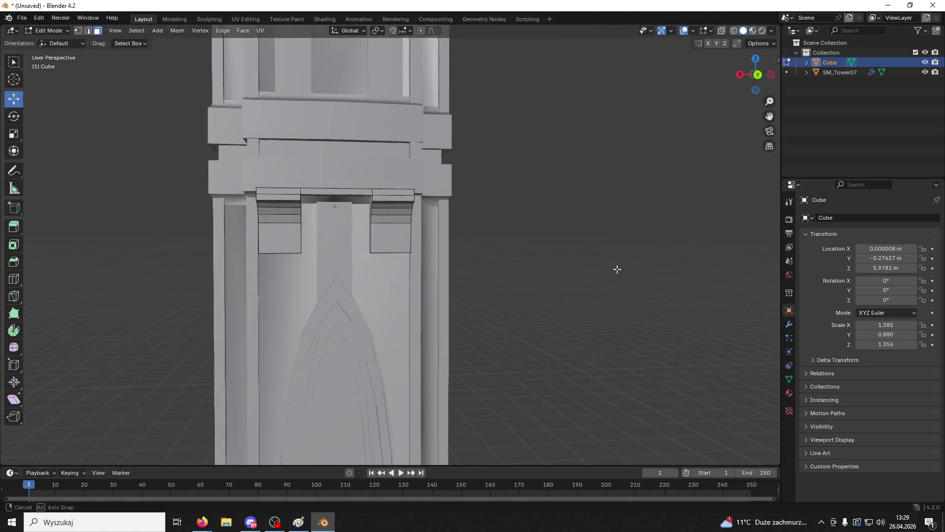
drag(342, 204, 342, 286)
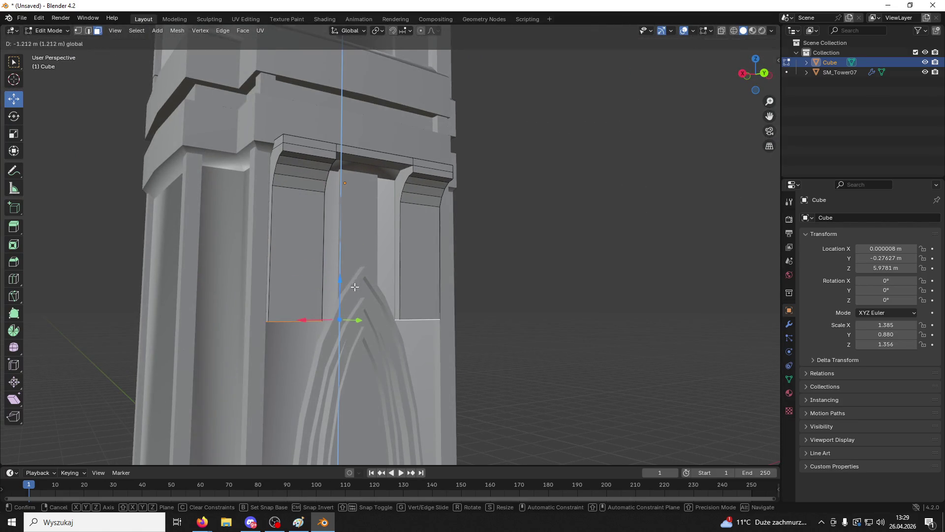
Step: Round the bracket's lower edges with a 0.0732 m five-segment bevel, then start bevelling the top edge
mouse_move(492, 276)
mouse_down()
mouse_move(627, 278)
mouse_move(555, 285)
mouse_move(578, 300)
mouse_move(568, 301)
mouse_move(639, 289)
mouse_move(581, 258)
mouse_move(555, 155)
mouse_up()
scroll(528, 299, up, 3)
scroll(619, 287, up, 4)
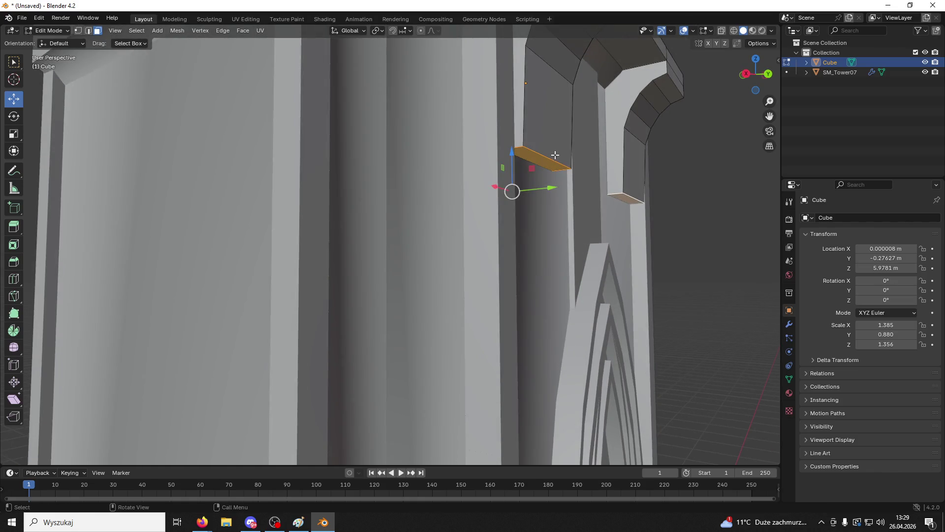
click(543, 163)
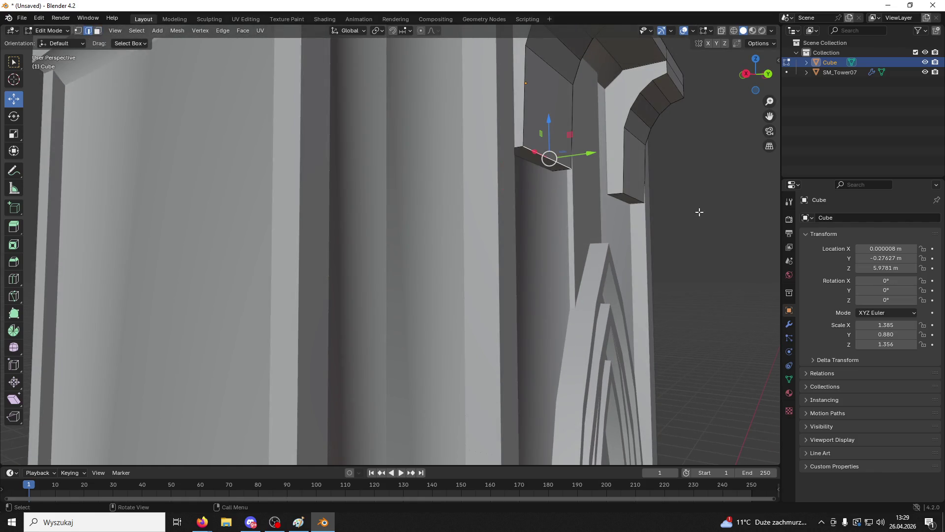
key(ctrl+b)
scroll(596, 107, up, 4)
click(597, 107)
click(691, 164)
mouse_move(711, 175)
mouse_down()
mouse_move(591, 194)
mouse_move(696, 180)
mouse_up()
scroll(645, 114, up, 2)
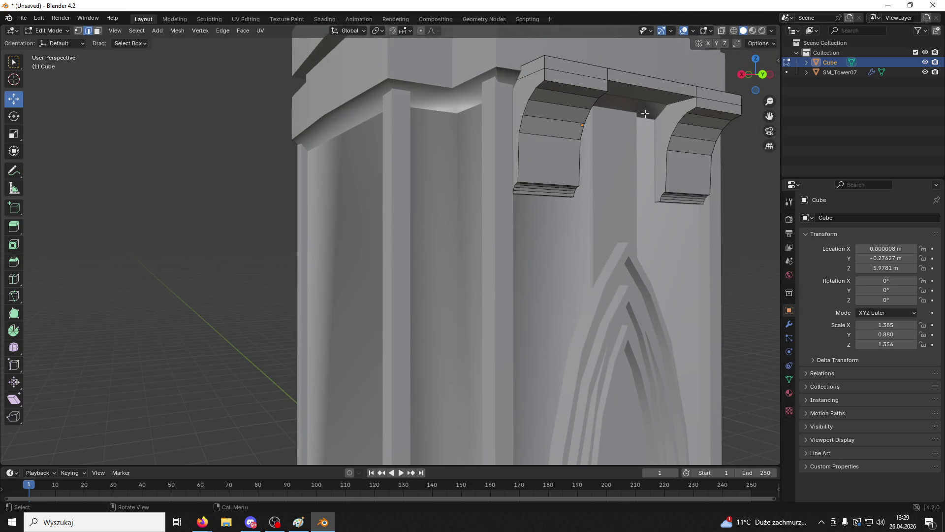
key(ctrl+b)
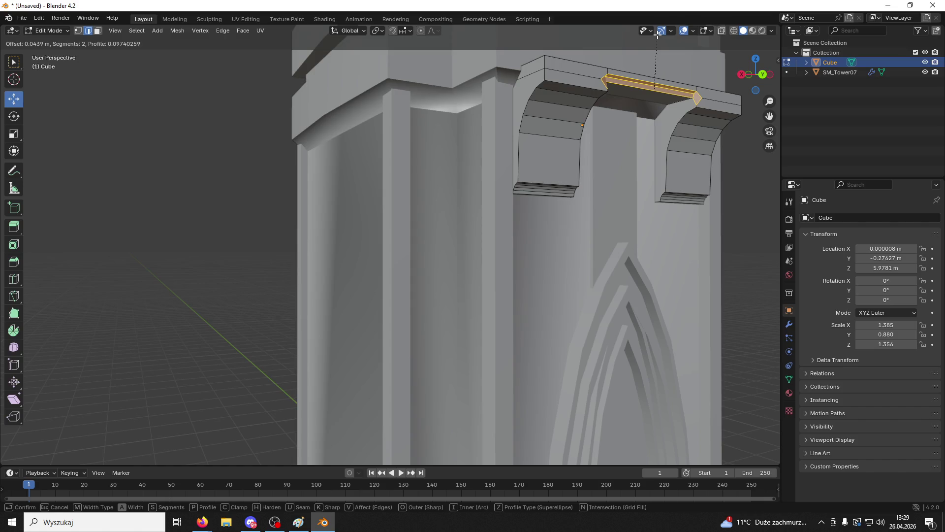
Step: Confirm the top-edge bevel, then bevel the edge loop under the brackets (0.0866 m, three segments)
click(658, 35)
mouse_move(645, 99)
mouse_down()
mouse_move(528, 151)
mouse_move(581, 131)
mouse_move(685, 133)
mouse_move(673, 153)
mouse_up()
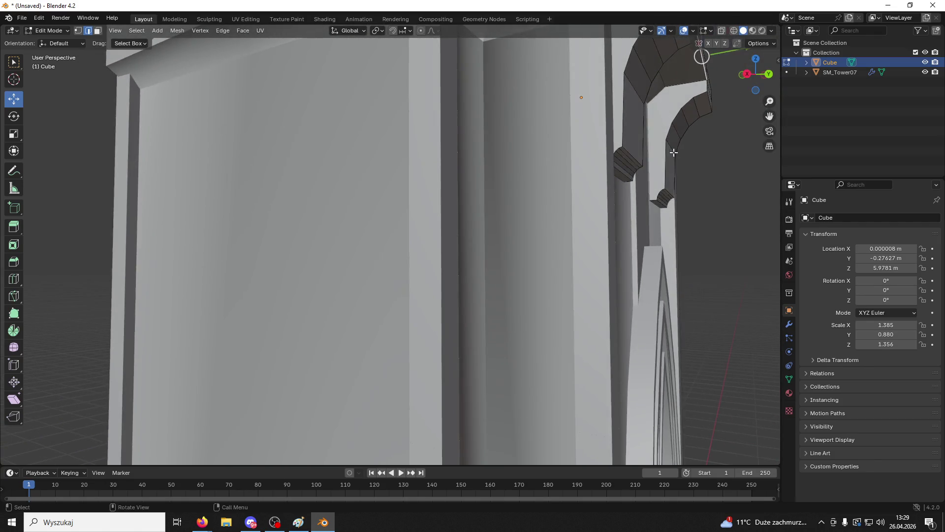
scroll(674, 153, down, 5)
alt+click(674, 199)
scroll(676, 197, up, 2)
key(ctrl+b)
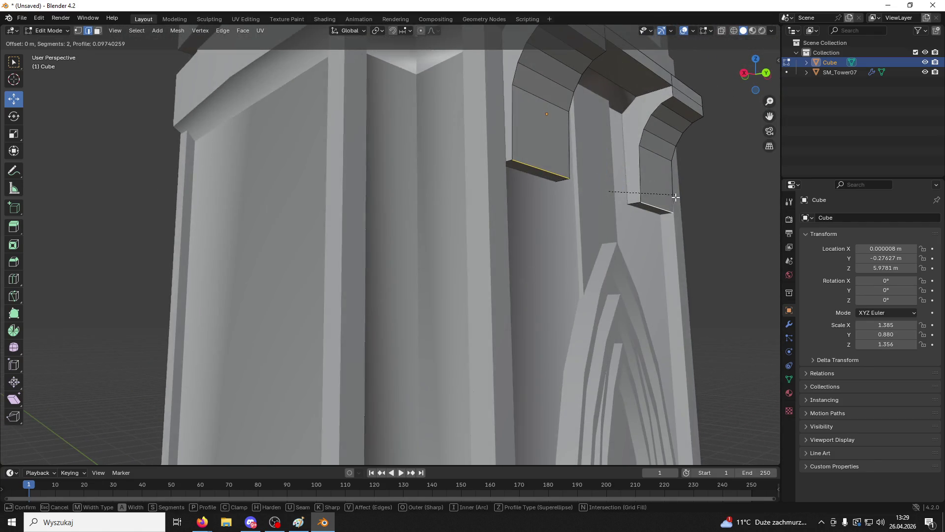
click(603, 110)
click(709, 186)
scroll(712, 189, down, 4)
mouse_move(684, 207)
mouse_down()
mouse_move(548, 207)
mouse_move(540, 237)
mouse_up()
Step: Back in Object Mode, slide the Cube along Y to about −0.004 m
click(48, 30)
click(49, 39)
mouse_move(613, 111)
mouse_down()
mouse_move(621, 114)
mouse_move(644, 76)
mouse_move(637, 128)
mouse_move(722, 119)
mouse_move(773, 146)
mouse_move(723, 168)
mouse_move(740, 172)
mouse_move(679, 192)
mouse_up()
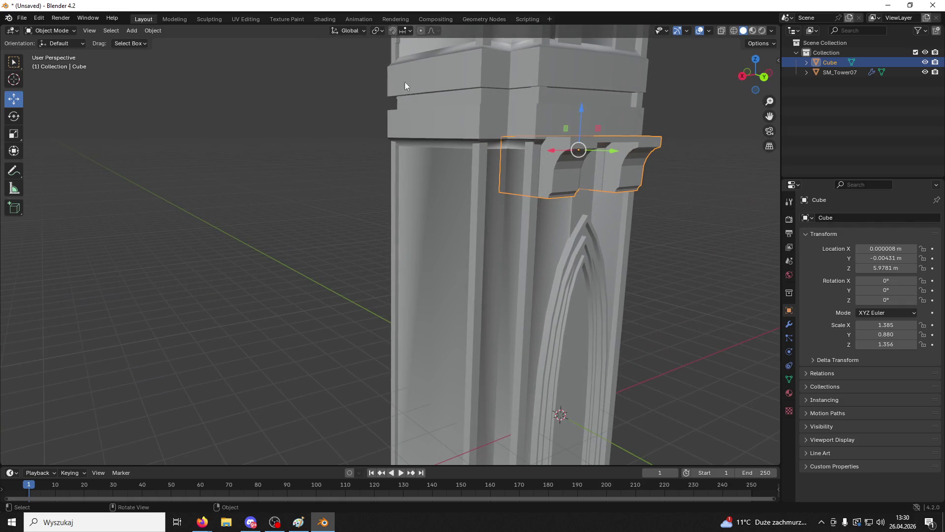
Step: Give the corbel block Auto Smooth shading and apply its Smooth by Angle modifier
key(alt+a)
click(633, 173)
right_click(633, 173)
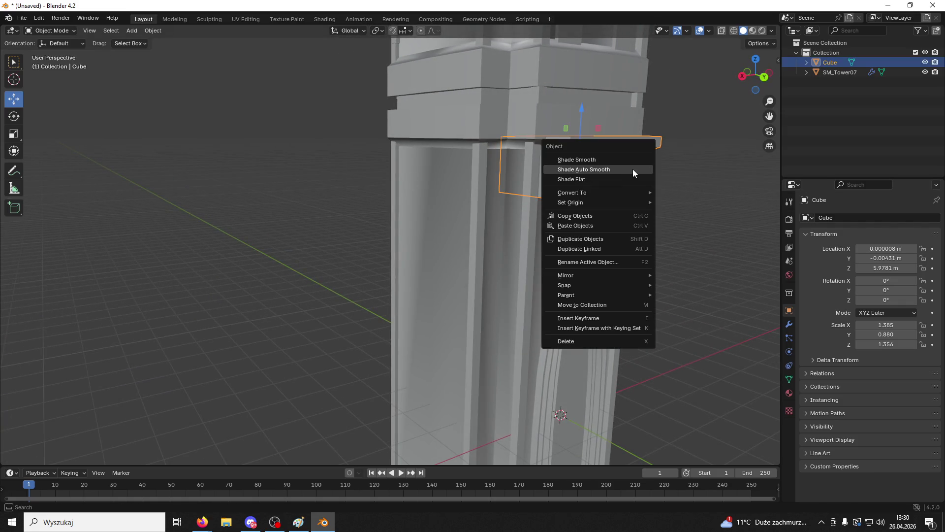
click(634, 174)
click(789, 324)
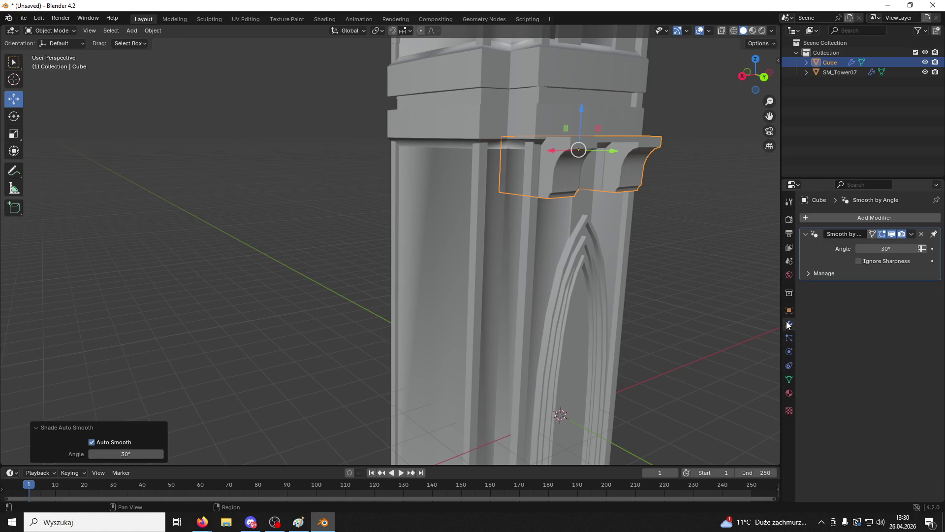
click(912, 234)
click(886, 248)
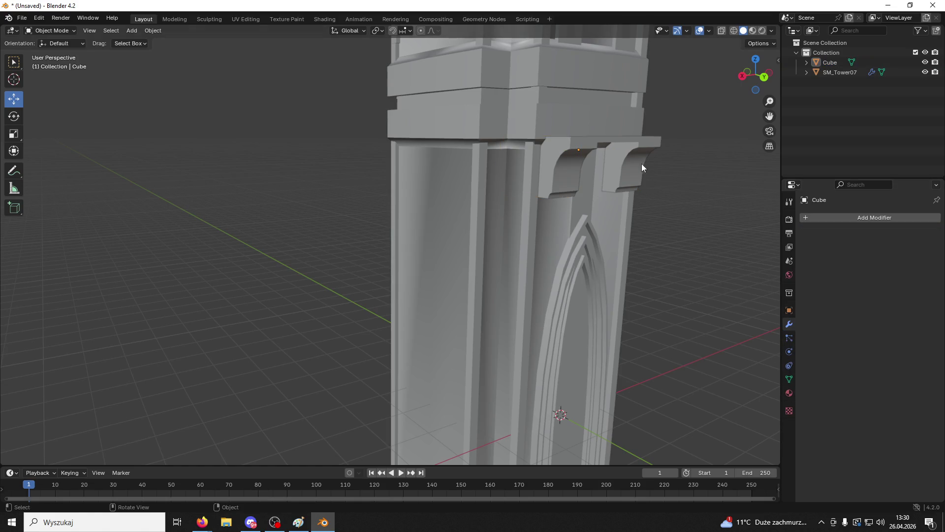
Step: Export only the selected block to the Desktop as Segment.fbx, then minimize Blender
click(22, 18)
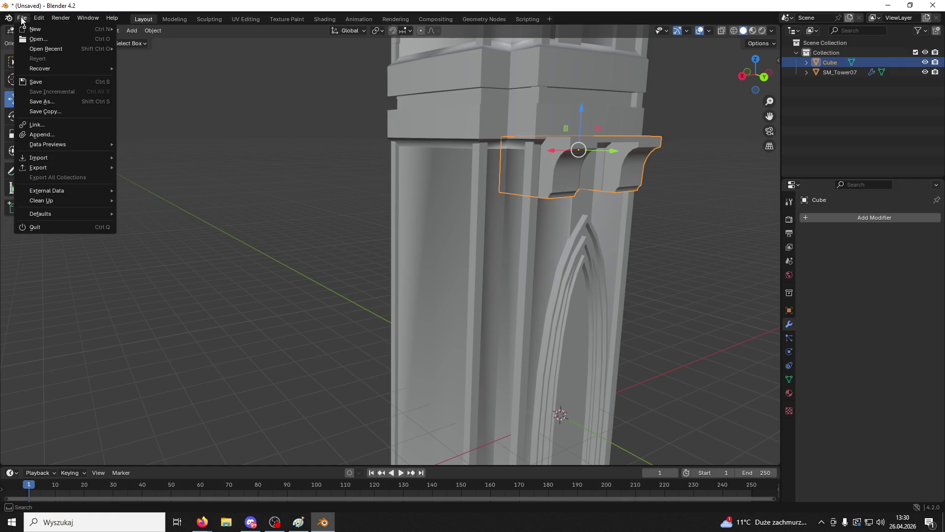
mouse_move(67, 164)
click(146, 255)
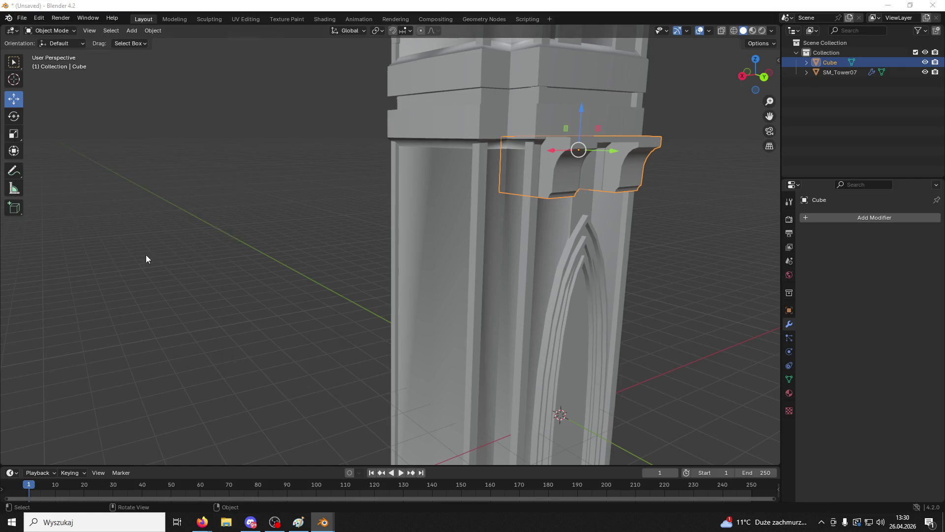
click(249, 182)
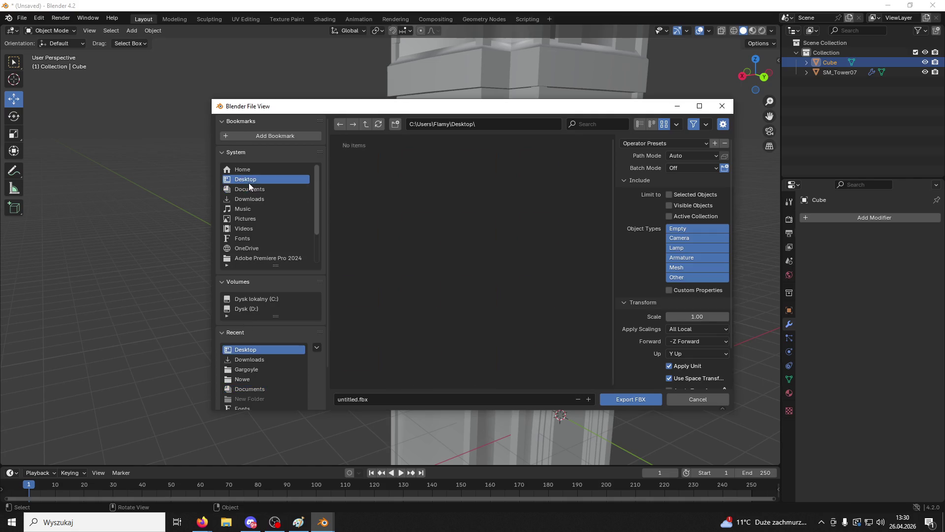
click(390, 403)
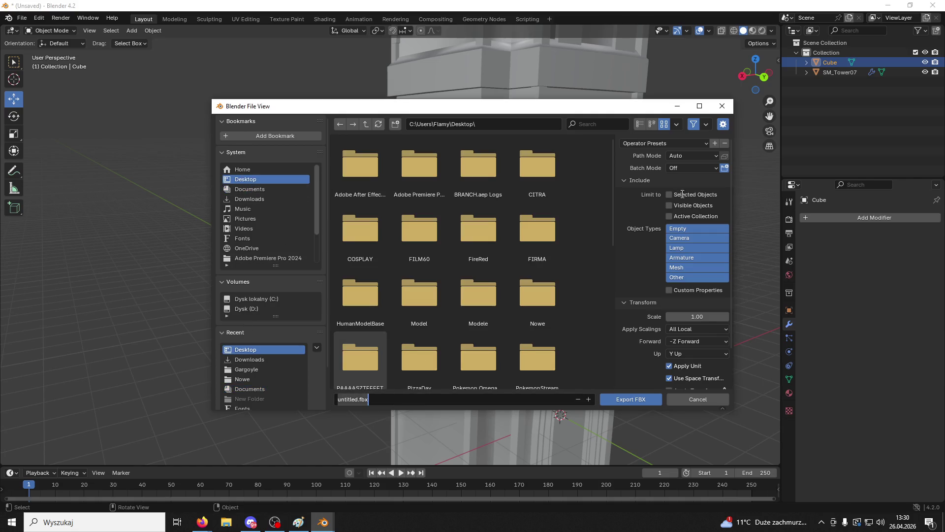
click(439, 400)
text(s)
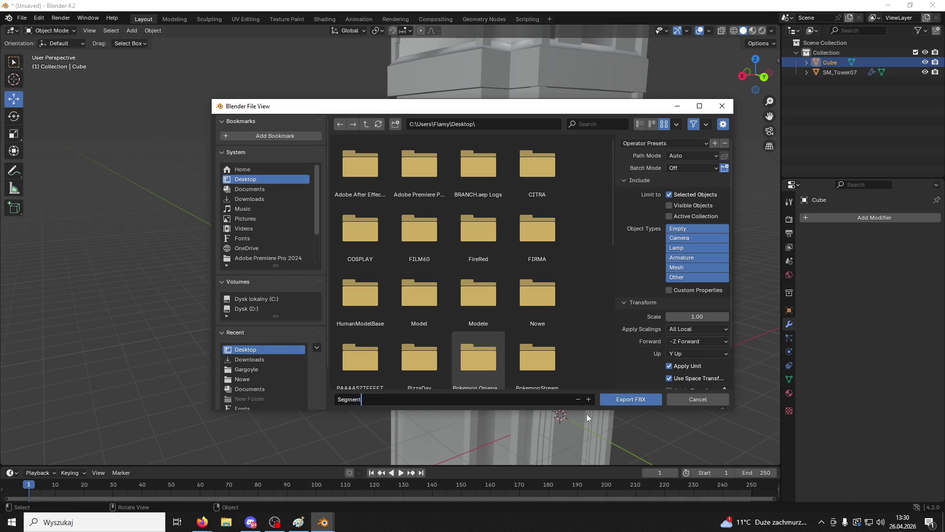
key(Return)
click(632, 403)
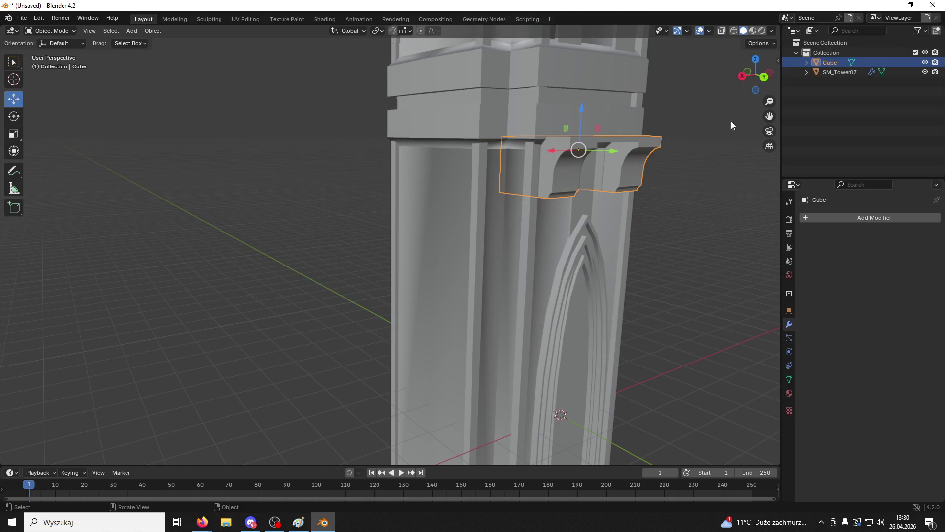
click(895, 5)
Step: Launch the Game .uproject from the PAAAASZTEEEET desktop folder and close File Explorer
click(884, 6)
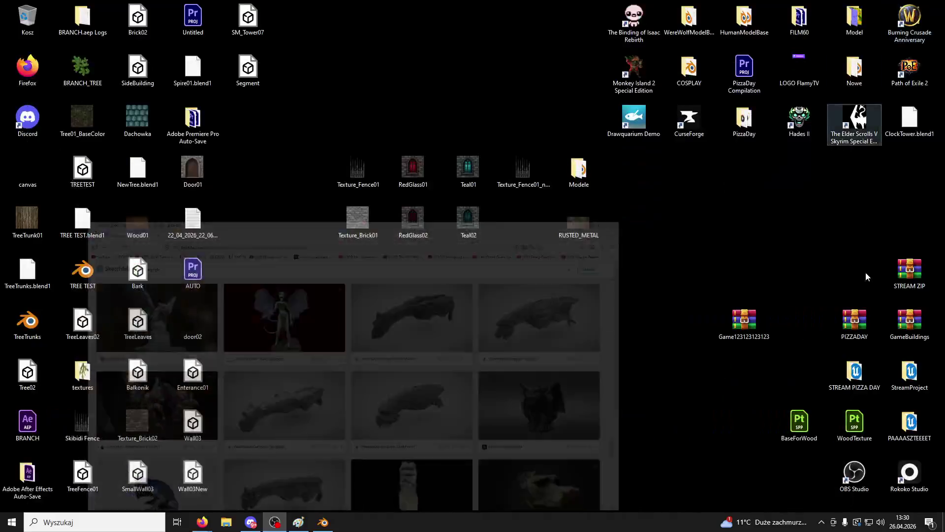
double_click(909, 421)
double_click(336, 321)
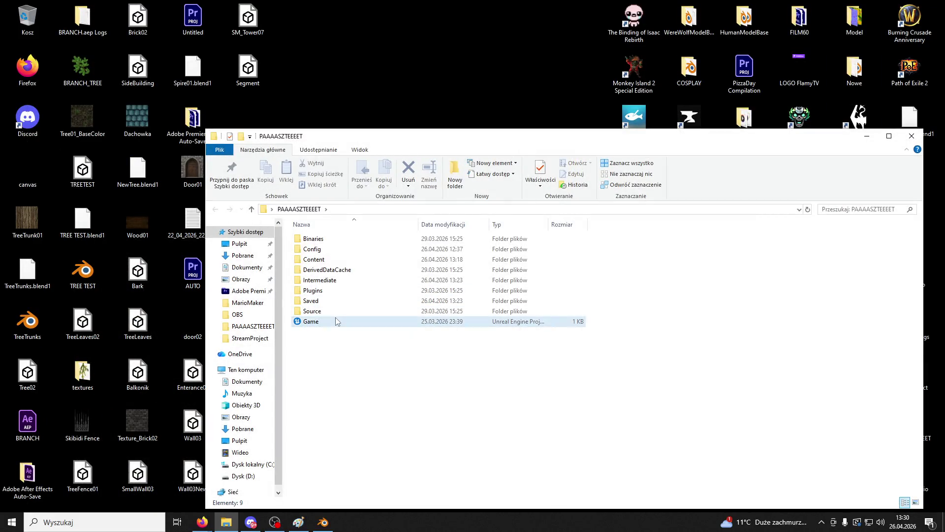
click(910, 135)
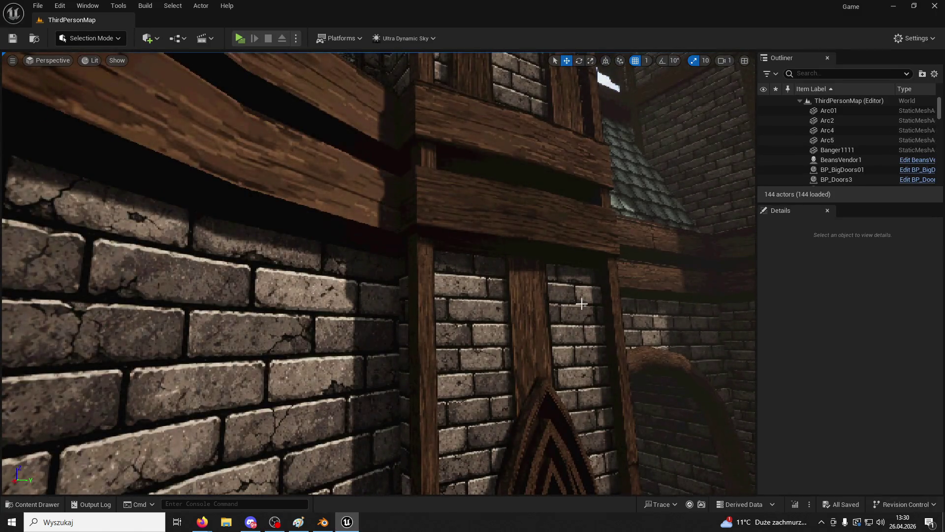
Step: Import the desktop Segment.fbx into the ModularV3/Measure folder and confirm the FBX import
click(46, 507)
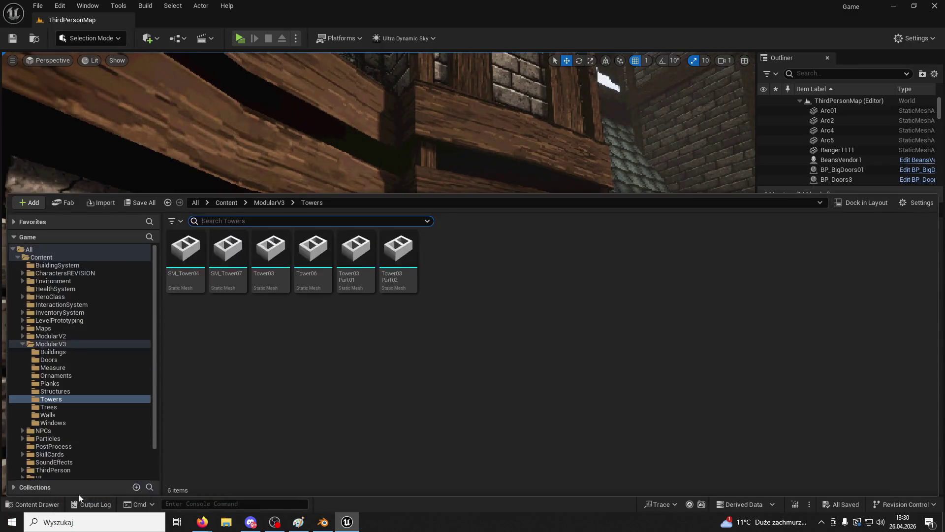
click(274, 204)
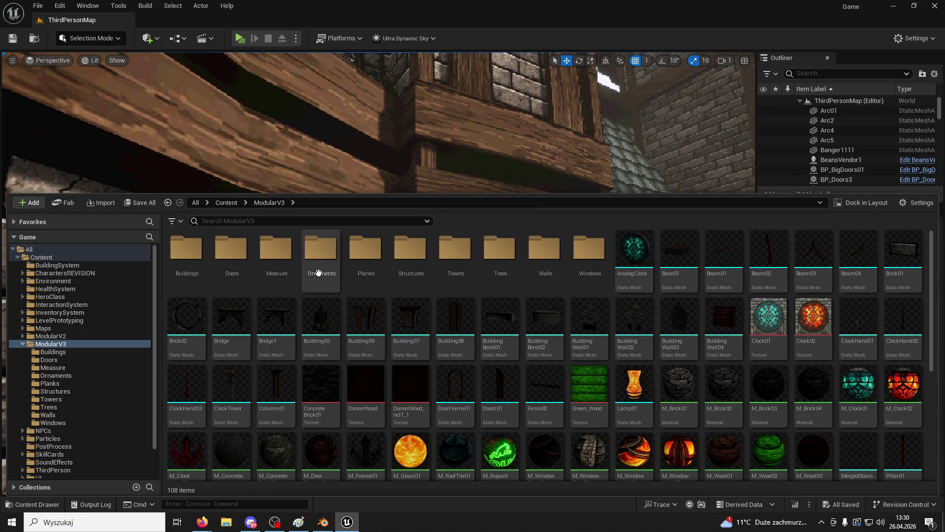
double_click(275, 248)
drag(299, 6, 591, 131)
mouse_move(270, 71)
mouse_down()
mouse_move(556, 386)
mouse_move(557, 378)
mouse_up()
click(488, 449)
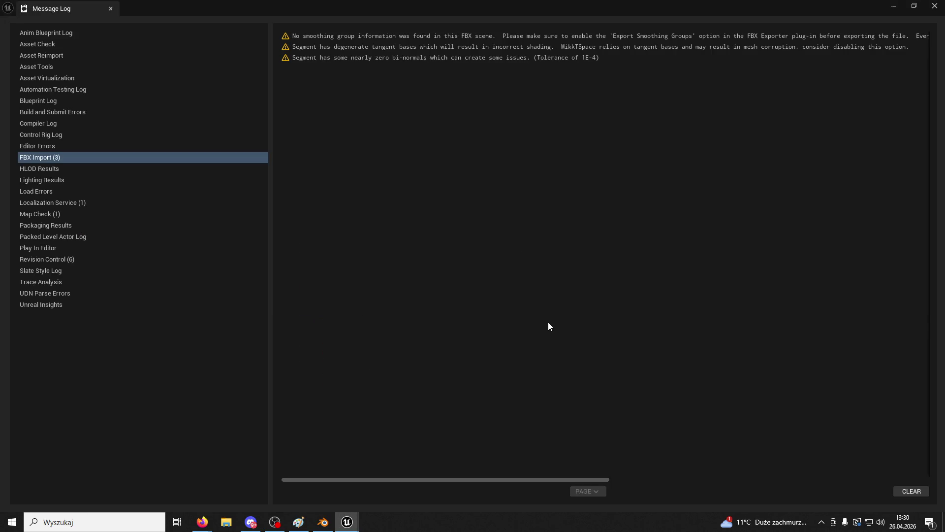
Step: Close the import message log and put the Content Browser back in the content drawer
click(110, 9)
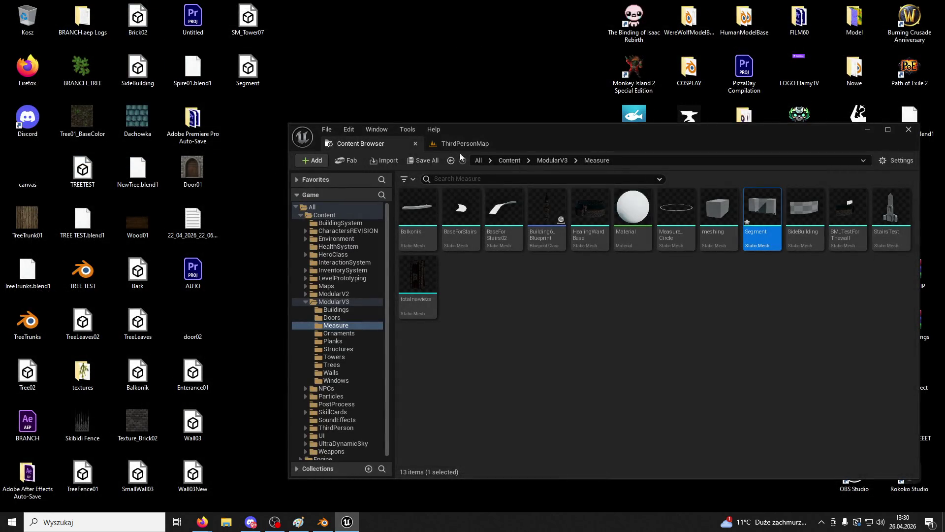
double_click(488, 128)
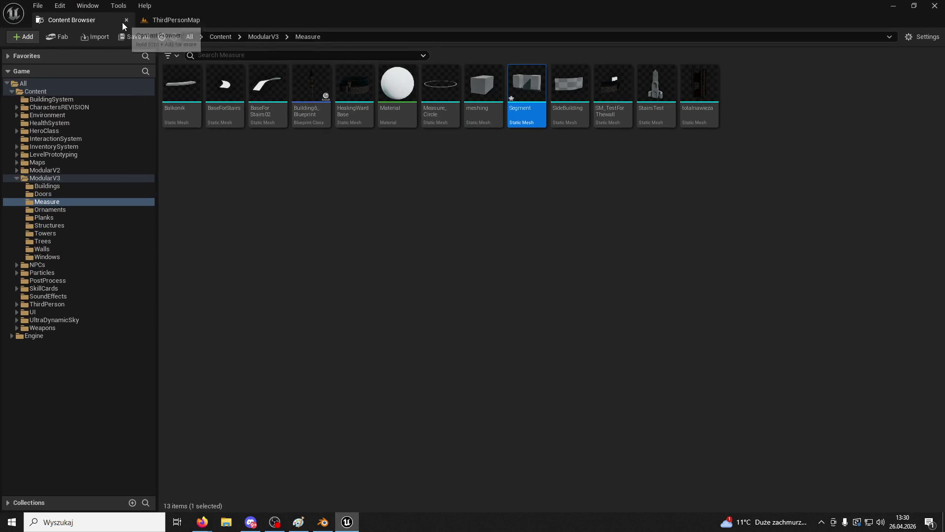
click(126, 20)
click(33, 504)
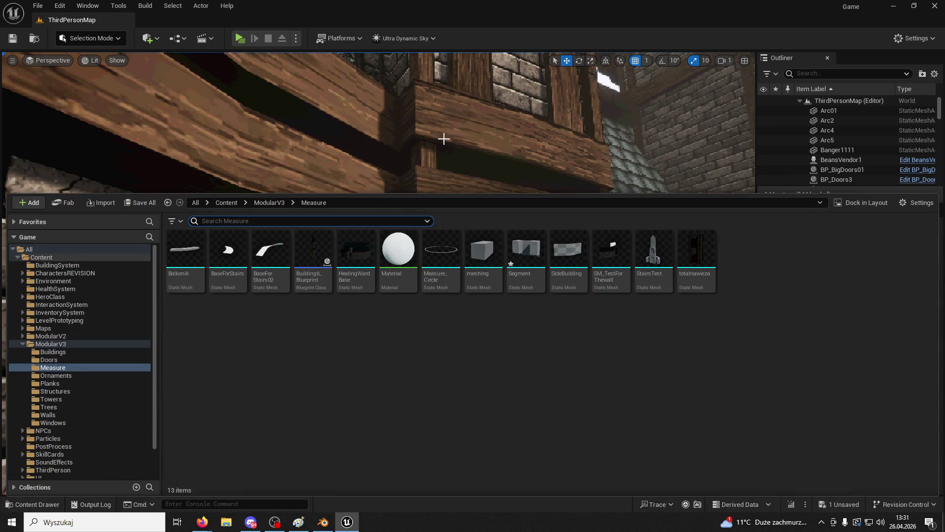
Step: Check the desktop Segment.fbx file properties, then select the Segment mesh asset
mouse_move(586, 240)
double_click(384, 1)
click(254, 69)
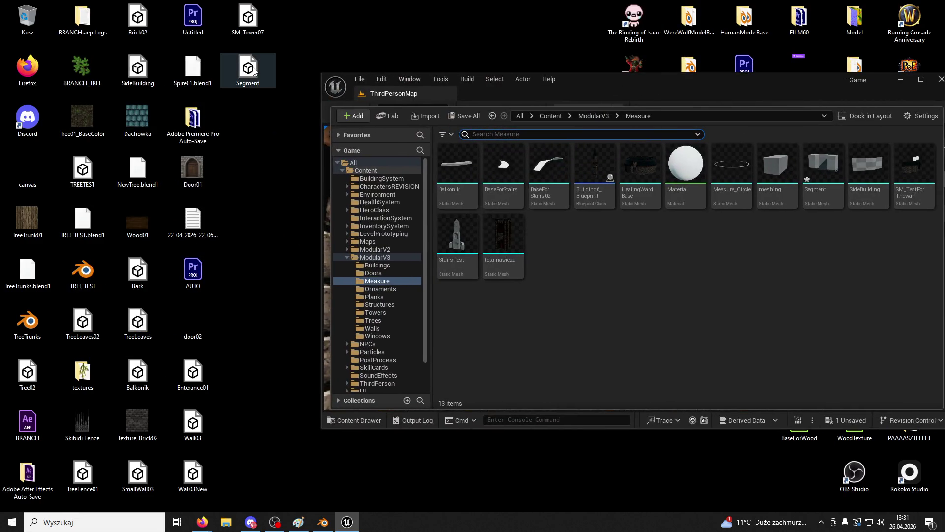
right_click(254, 69)
click(299, 276)
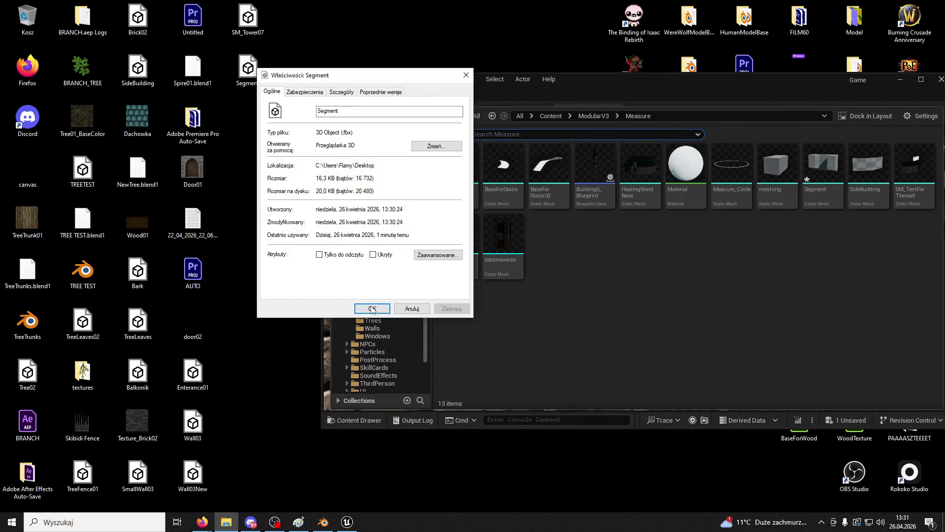
click(372, 309)
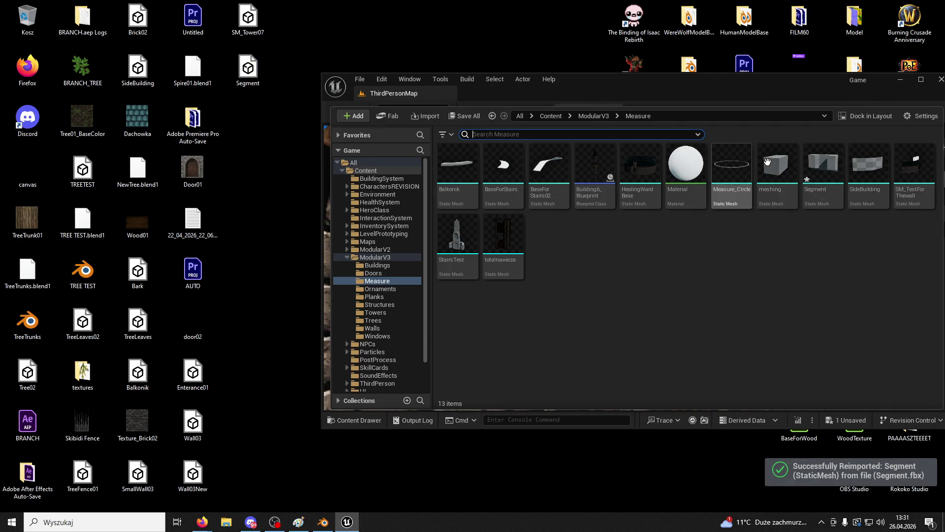
click(836, 171)
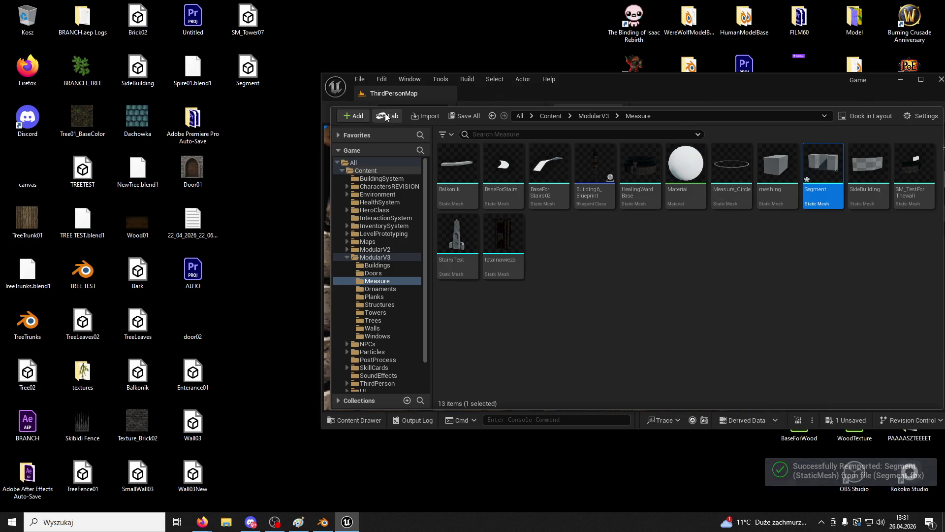
double_click(607, 83)
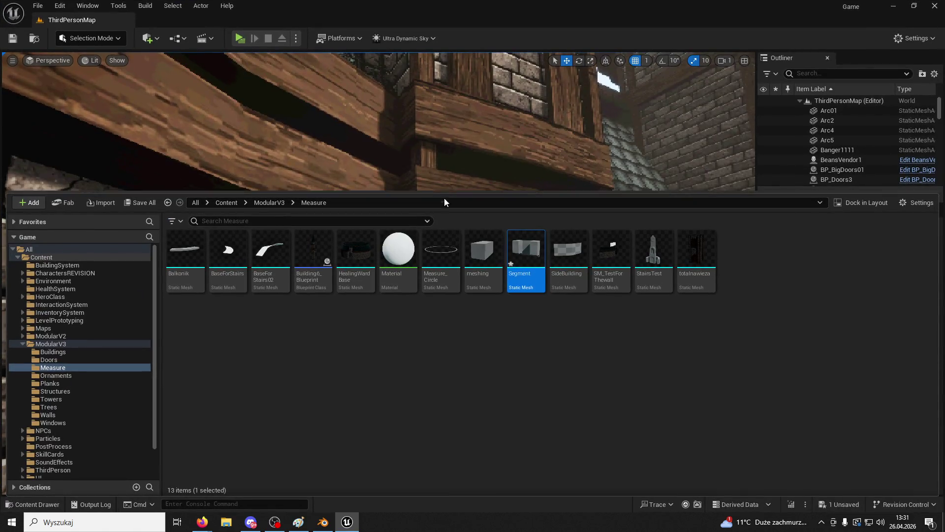
Step: Place Segment in the level by the wall and rotate it to about 102°
click(544, 298)
drag(544, 298, 67, 394)
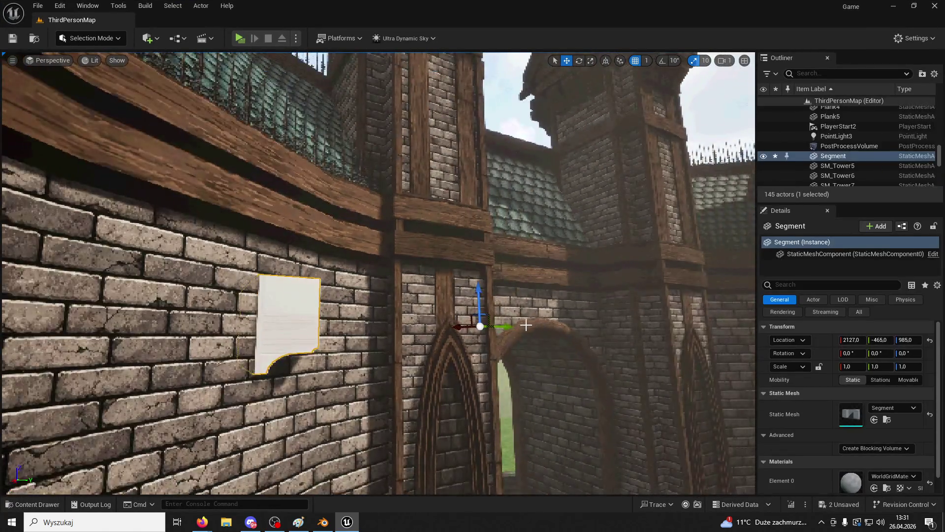
mouse_move(492, 326)
mouse_down()
mouse_move(640, 320)
mouse_move(581, 328)
mouse_up()
click(580, 60)
drag(660, 332, 673, 329)
Step: Recentre Segment's pivot with Modeling Mode XForm > Edit Pivot > Center, then slide it left along the wall
click(91, 38)
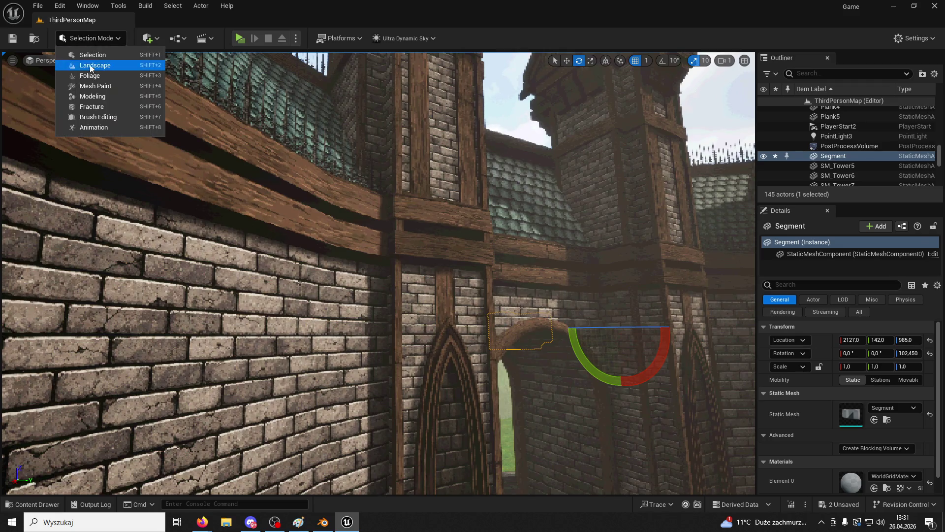
click(74, 95)
click(15, 123)
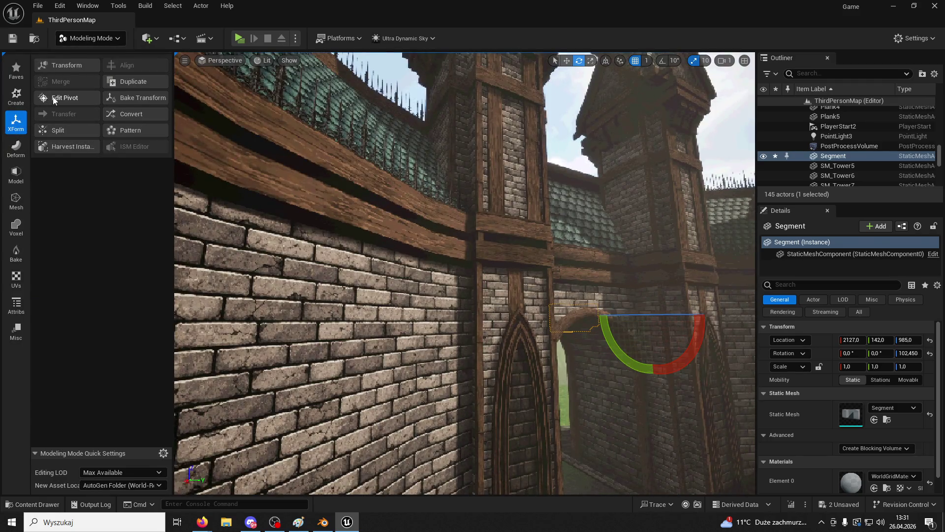
click(64, 97)
click(59, 173)
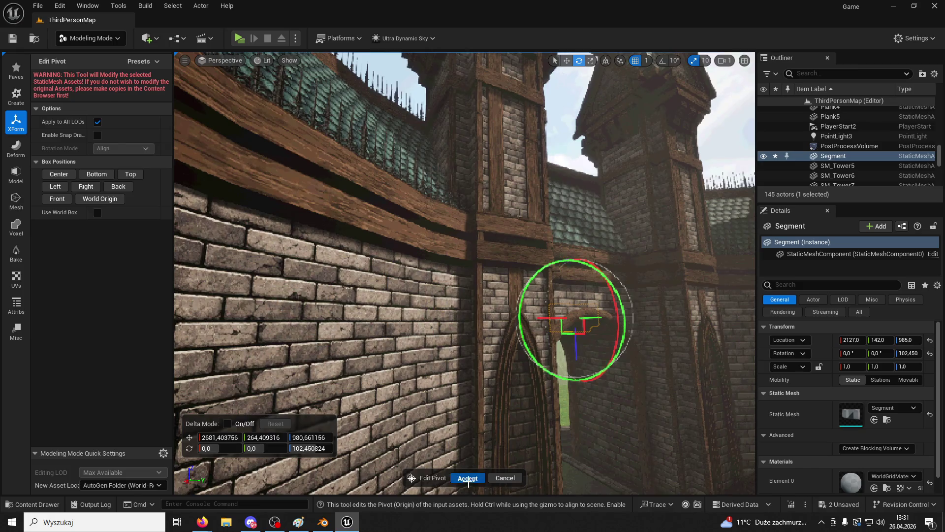
click(468, 479)
mouse_move(613, 322)
mouse_down()
mouse_move(487, 323)
mouse_move(521, 386)
mouse_move(533, 317)
mouse_up()
Step: Raise Segment higher on the wall and rotate it to about 93°
key(f)
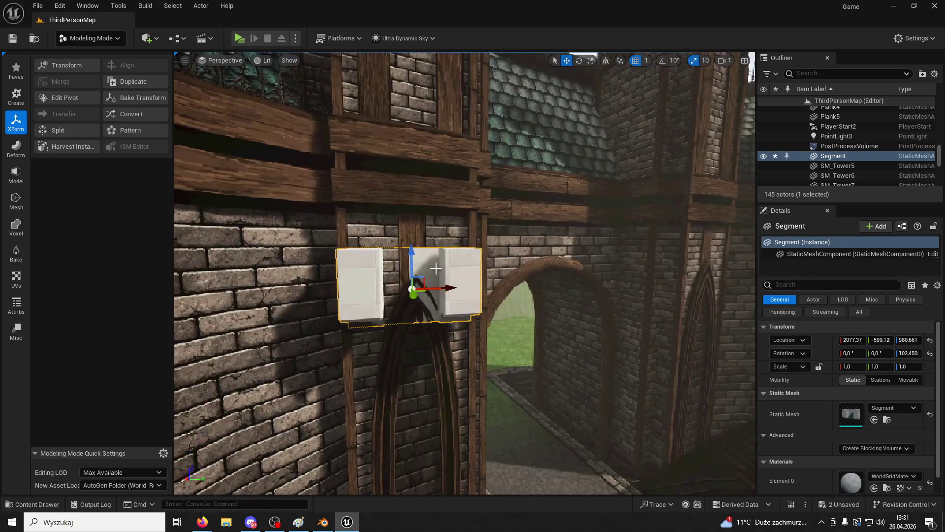
drag(409, 252, 393, 157)
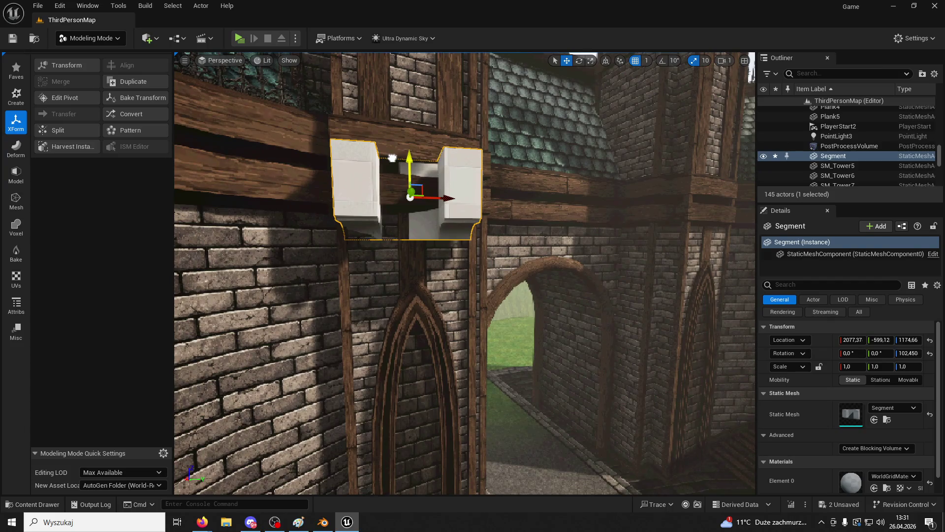
click(579, 61)
drag(371, 189, 359, 207)
key(f)
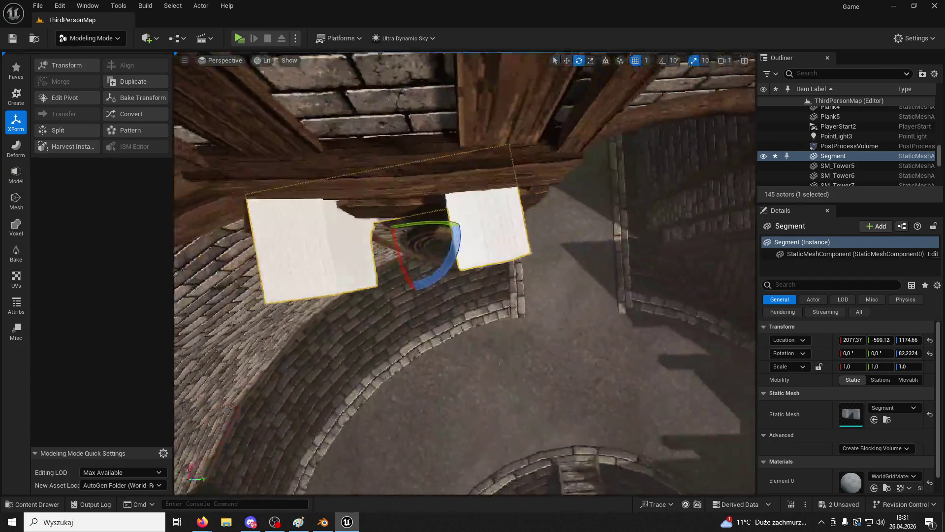
mouse_move(461, 209)
mouse_down()
mouse_move(466, 234)
mouse_move(485, 238)
mouse_move(448, 240)
mouse_up()
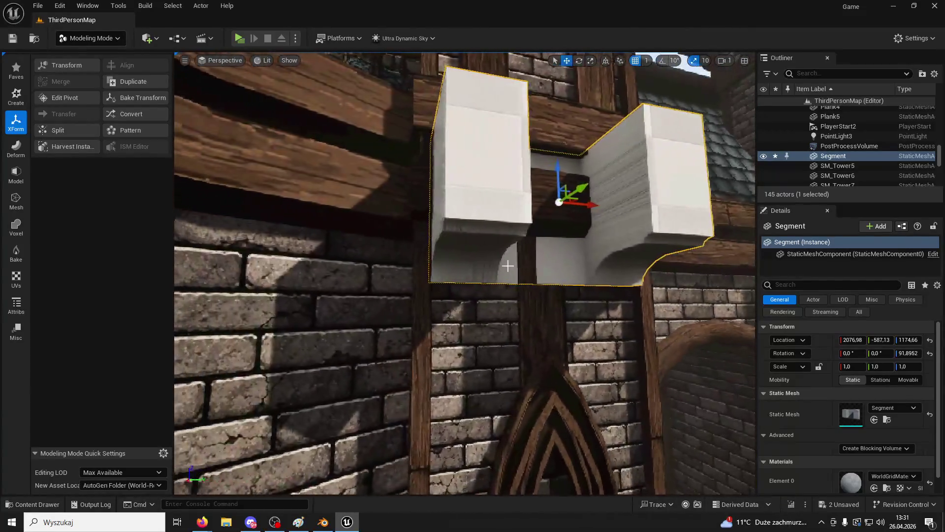
Step: Square Segment to about 90° around its vertical axis and lower it onto the beam
click(579, 60)
drag(570, 185, 517, 195)
mouse_move(561, 220)
mouse_down()
mouse_move(613, 205)
mouse_move(567, 193)
mouse_move(569, 201)
mouse_move(543, 211)
mouse_move(571, 199)
mouse_move(606, 205)
mouse_up()
drag(651, 159, 529, 141)
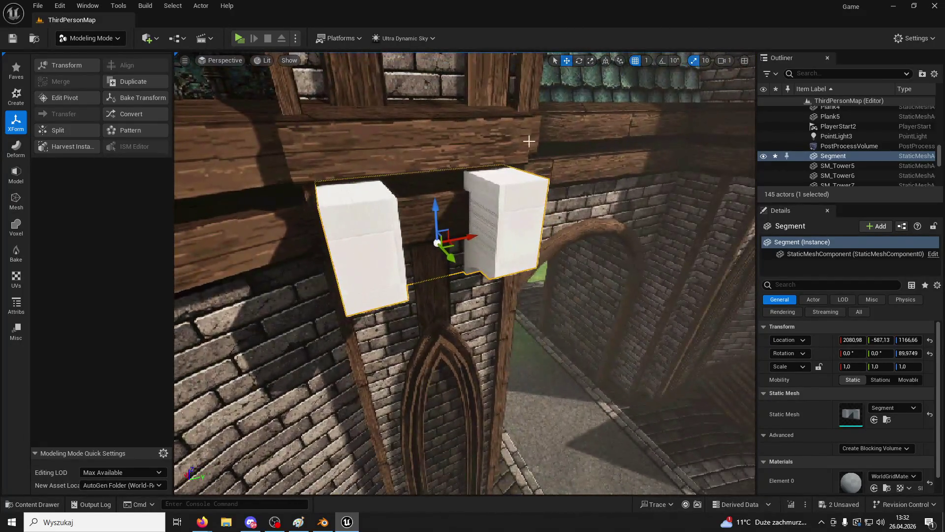
mouse_move(434, 209)
mouse_down()
mouse_move(435, 194)
mouse_move(441, 224)
mouse_move(463, 231)
mouse_move(512, 229)
mouse_move(429, 199)
mouse_up()
Step: Duplicate Segment as Segment2 and move it right along the wall, undoing a stray move of the original
key(ctrl+d)
drag(635, 221, 672, 235)
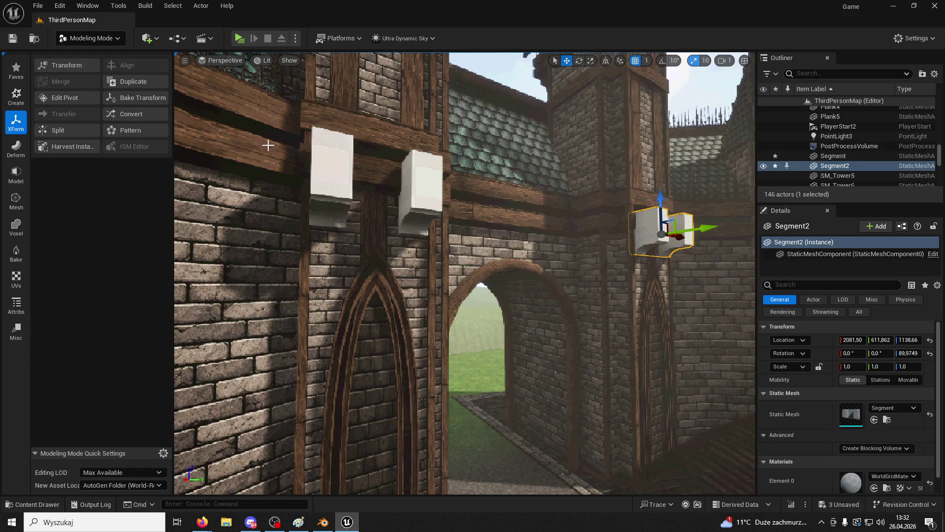
click(358, 196)
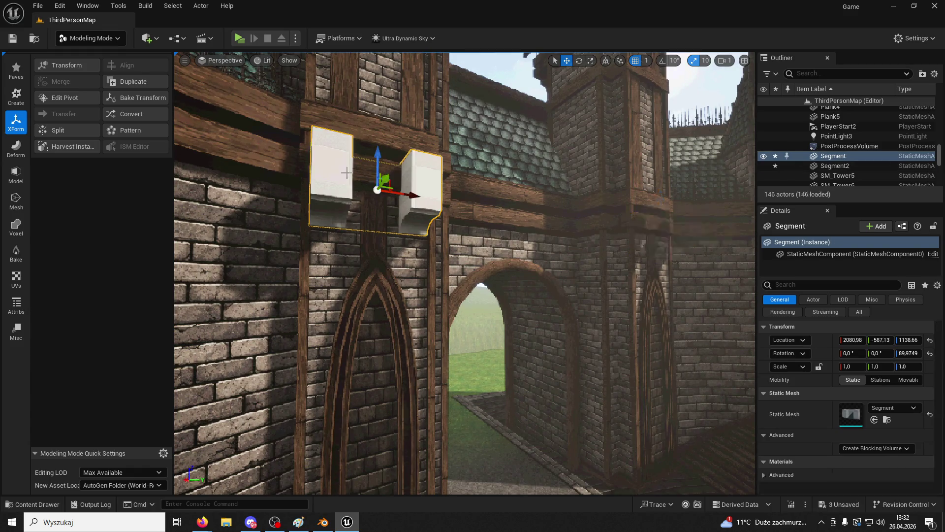
drag(389, 182, 401, 182)
drag(493, 296, 493, 276)
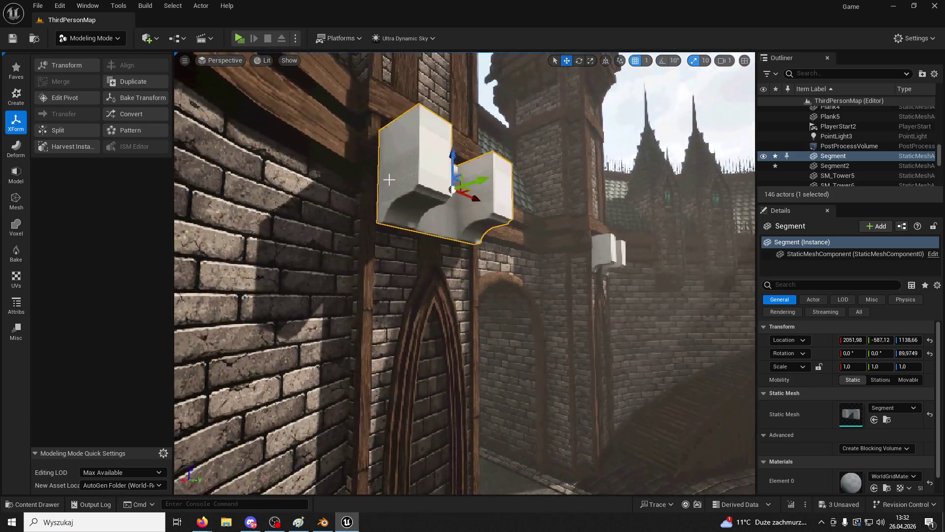
key(ctrl+z)
key(ctrl+z)
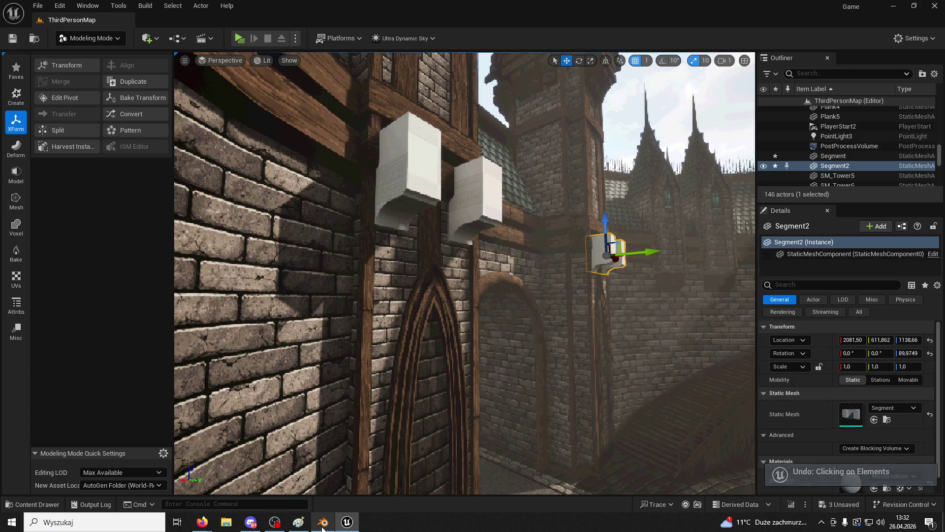
Step: Compare against the corbel on the pillar in Blender, then fly toward the white blocks in Unreal
click(322, 523)
drag(597, 150, 506, 151)
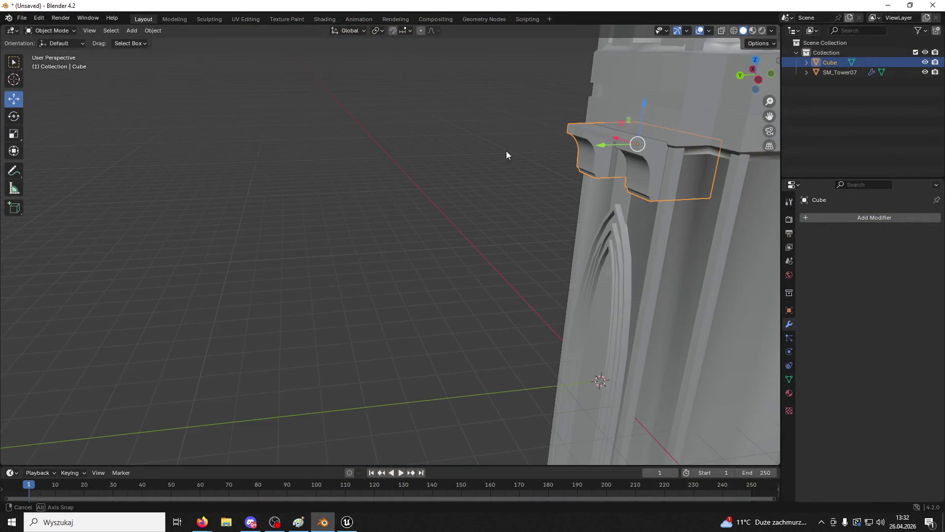
drag(592, 126, 660, 106)
click(347, 522)
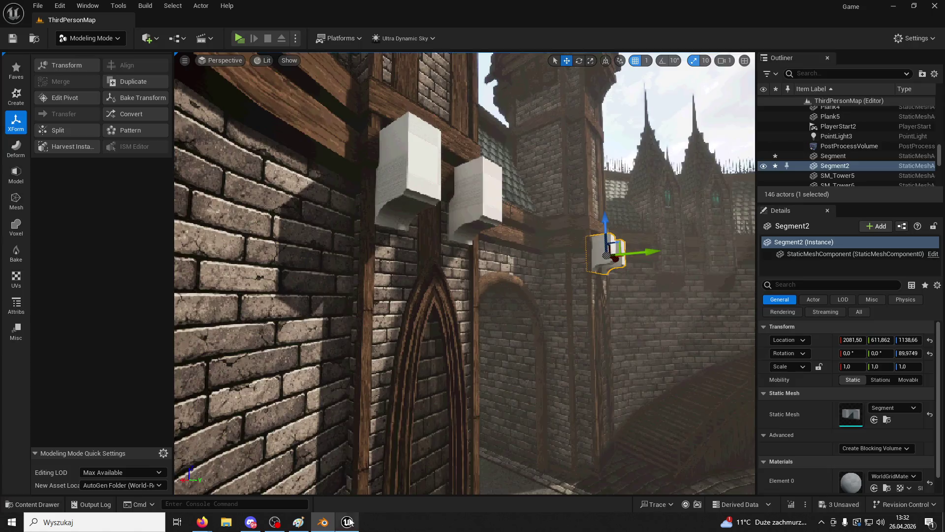
drag(465, 273, 423, 197)
Step: Inspect Segment's inner face up close and look toward Segment2 and the towers
click(390, 332)
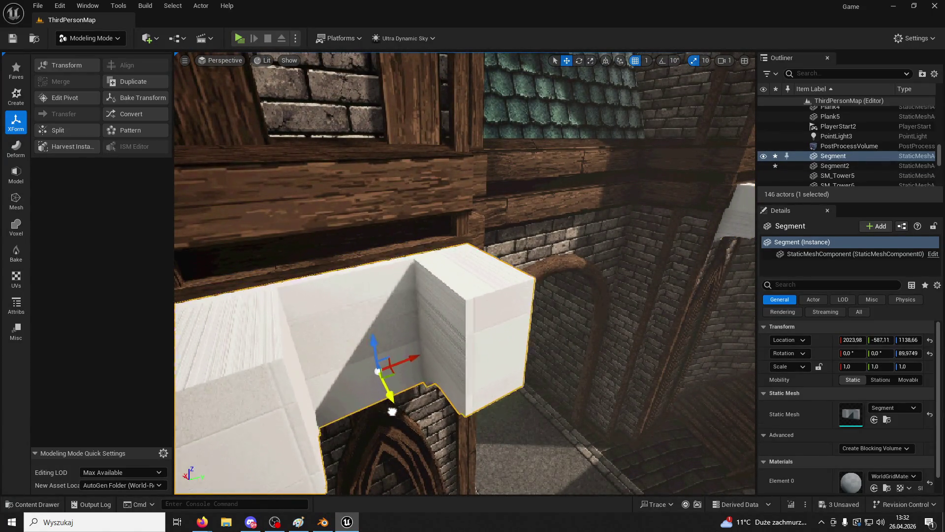
mouse_move(425, 442)
mouse_down()
mouse_move(453, 409)
mouse_move(423, 388)
mouse_move(467, 386)
mouse_move(486, 353)
mouse_up()
key(ctrl+z)
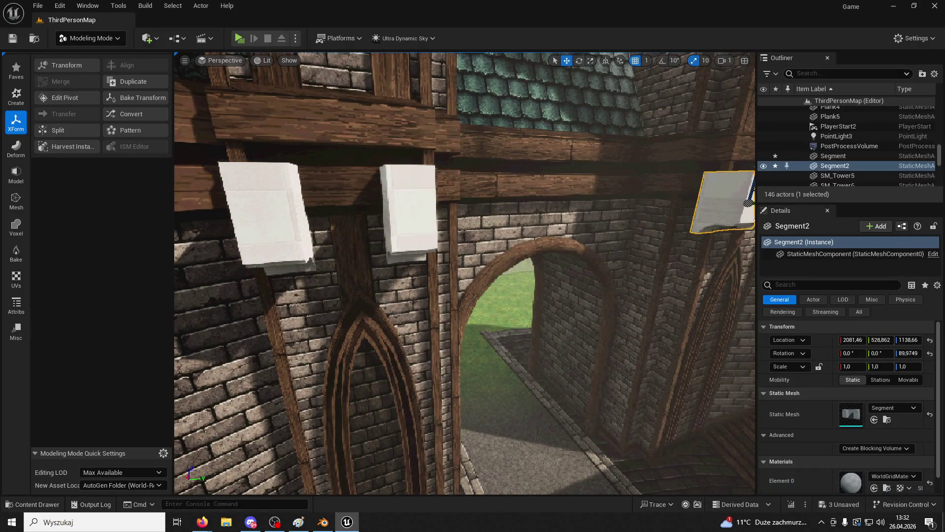
mouse_move(486, 353)
mouse_down()
mouse_move(500, 325)
mouse_move(399, 303)
mouse_move(422, 301)
mouse_up()
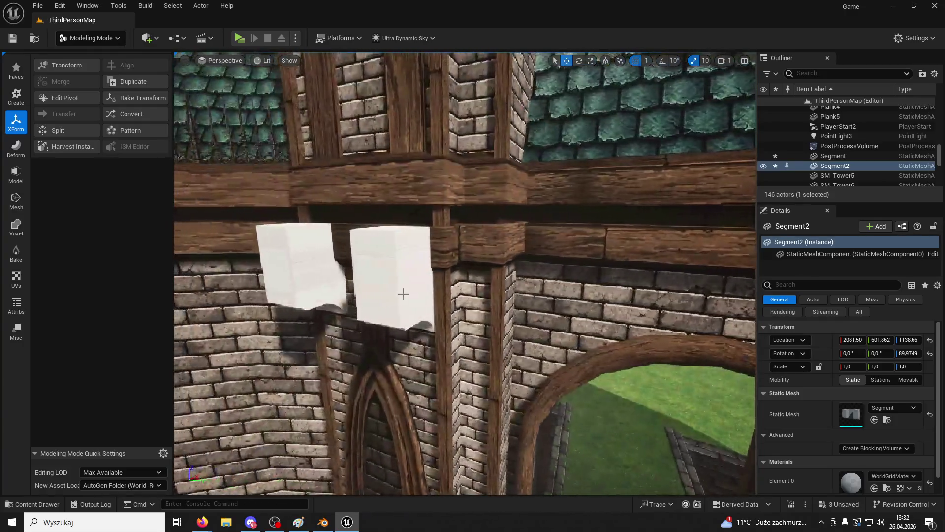
Step: Fix Segment's inconsistent normals via Attribs > Normals, then hide SM_Tower07 in Blender
click(401, 291)
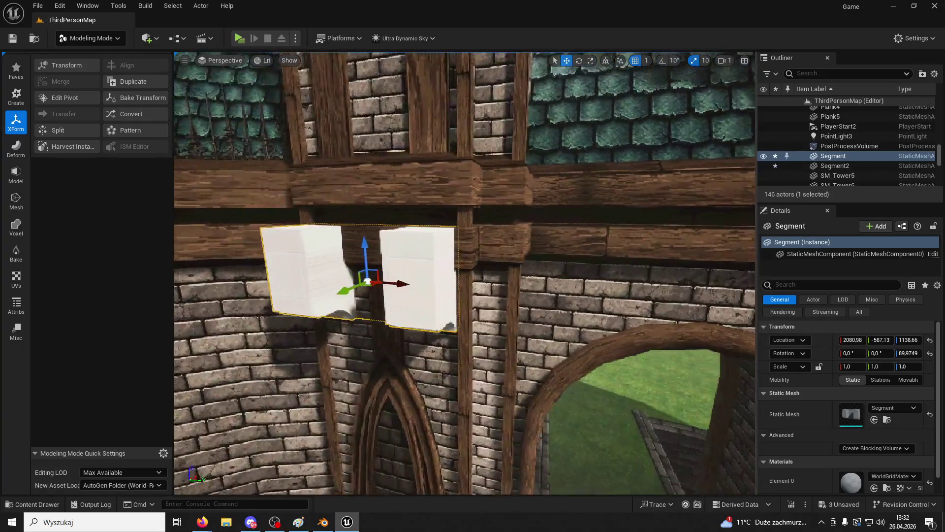
scroll(495, 227, up, 3)
scroll(495, 227, down, 3)
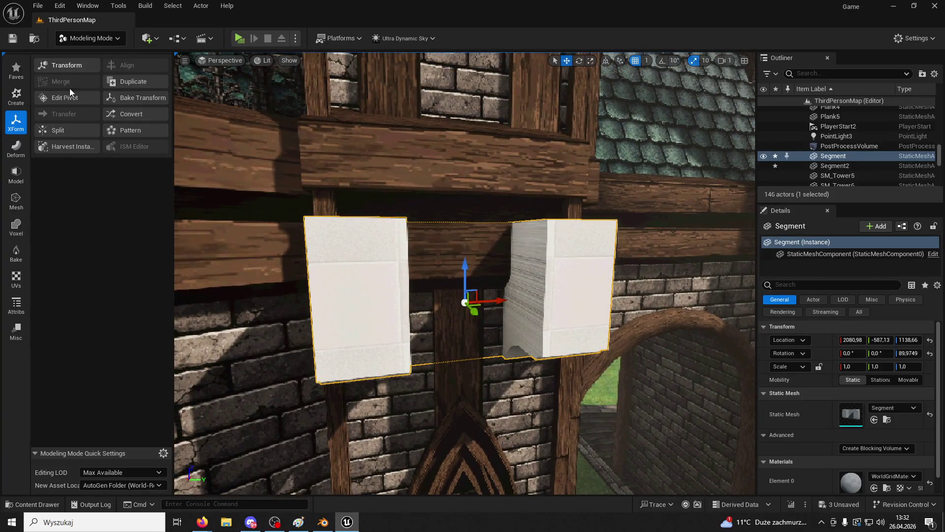
click(27, 310)
click(55, 84)
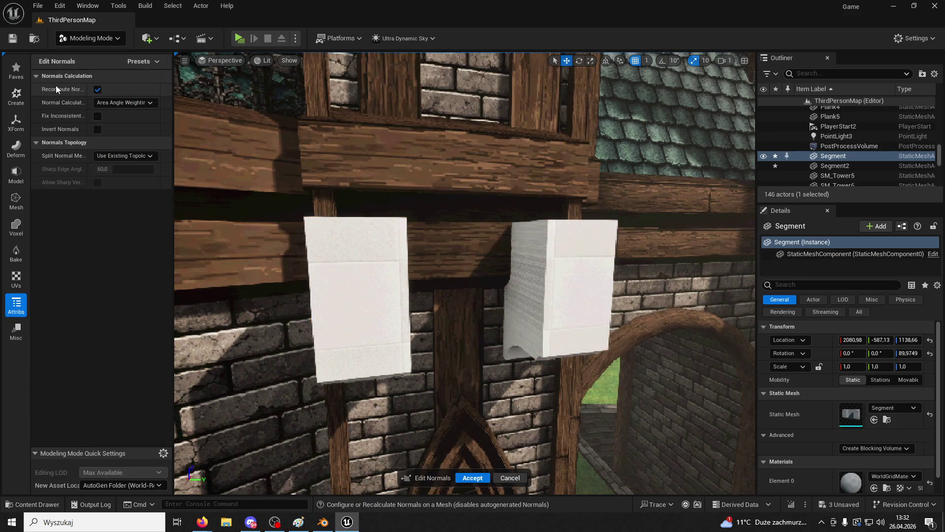
click(97, 117)
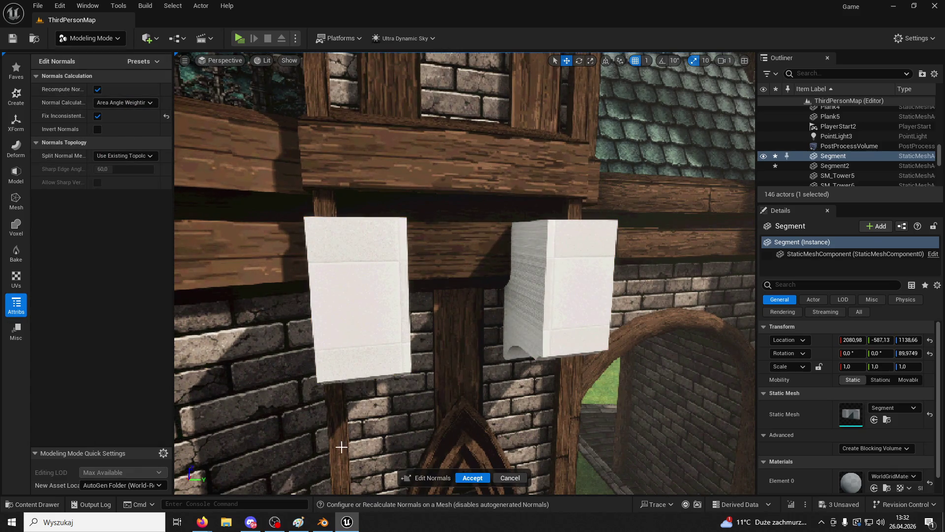
click(473, 479)
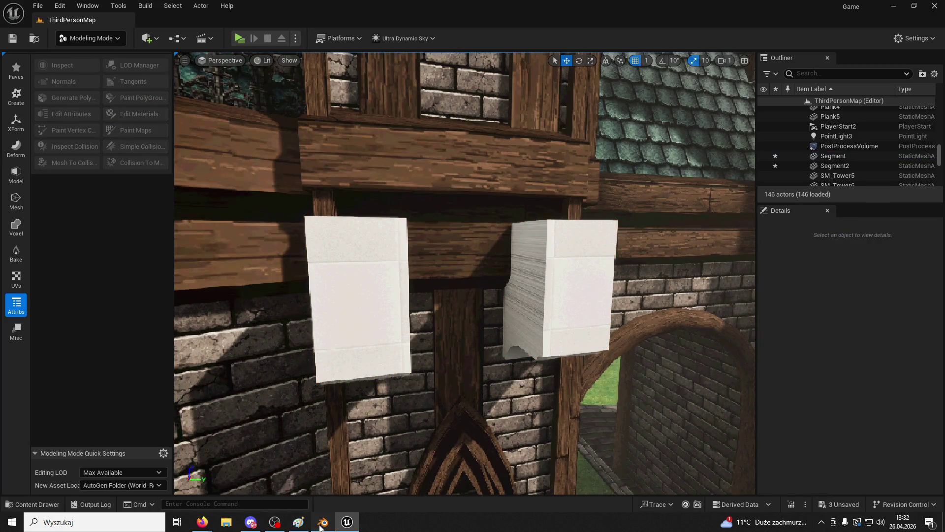
click(320, 526)
click(925, 72)
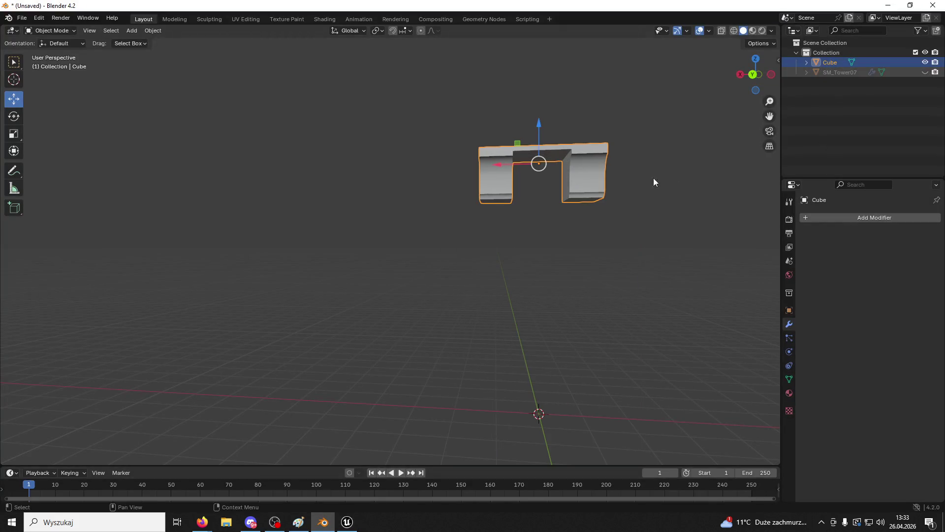
Step: Turn on the Face Orientation overlay and orbit the Cube to check its normals
mouse_move(544, 193)
mouse_down()
mouse_move(530, 266)
mouse_move(610, 143)
mouse_move(566, 185)
mouse_move(690, 45)
mouse_up()
click(709, 30)
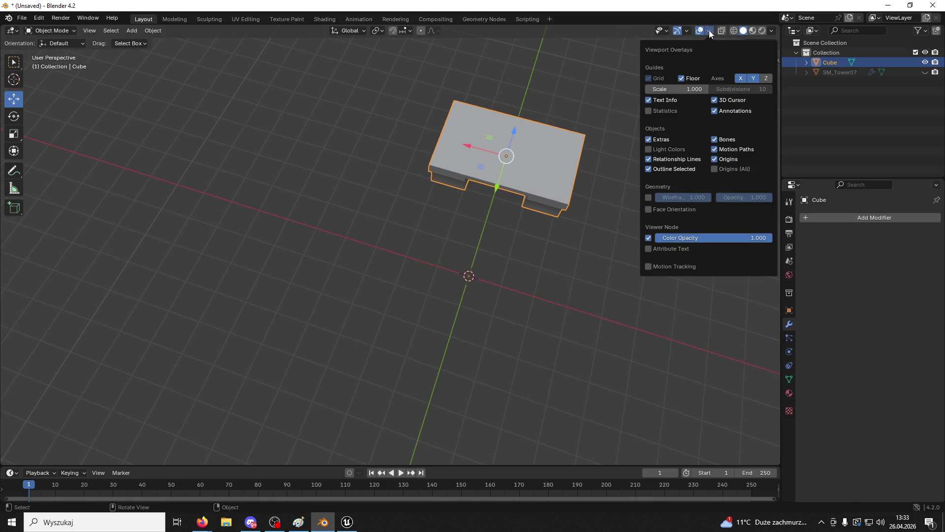
click(646, 209)
mouse_move(583, 204)
mouse_down()
mouse_move(638, 161)
mouse_move(511, 209)
mouse_up()
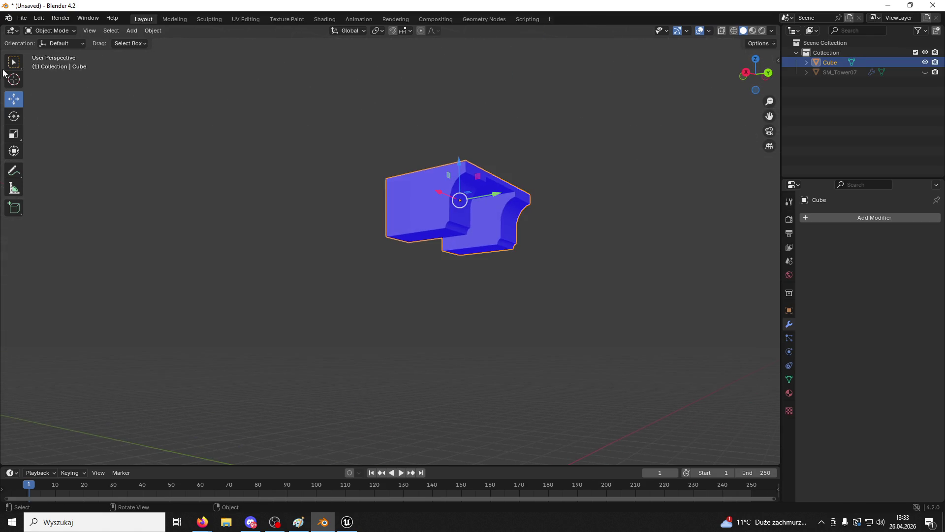
Step: Export the Cube as FBX, overwriting Segment.fbx in the Desktop folder
click(22, 18)
mouse_move(55, 166)
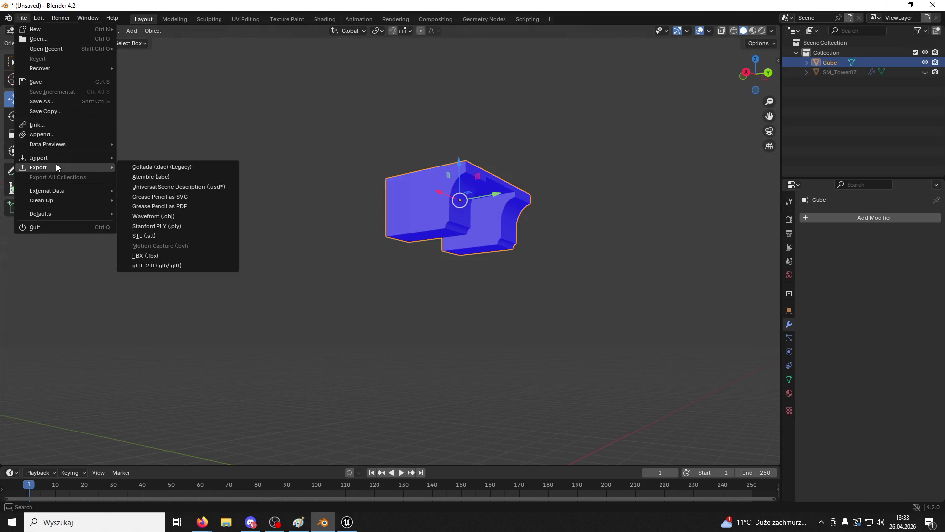
click(141, 255)
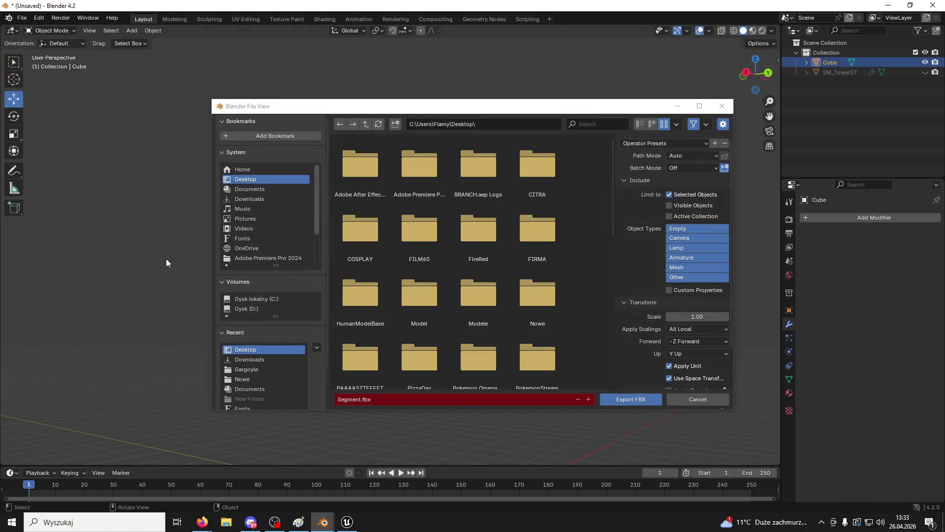
click(253, 179)
scroll(401, 275, down, 10)
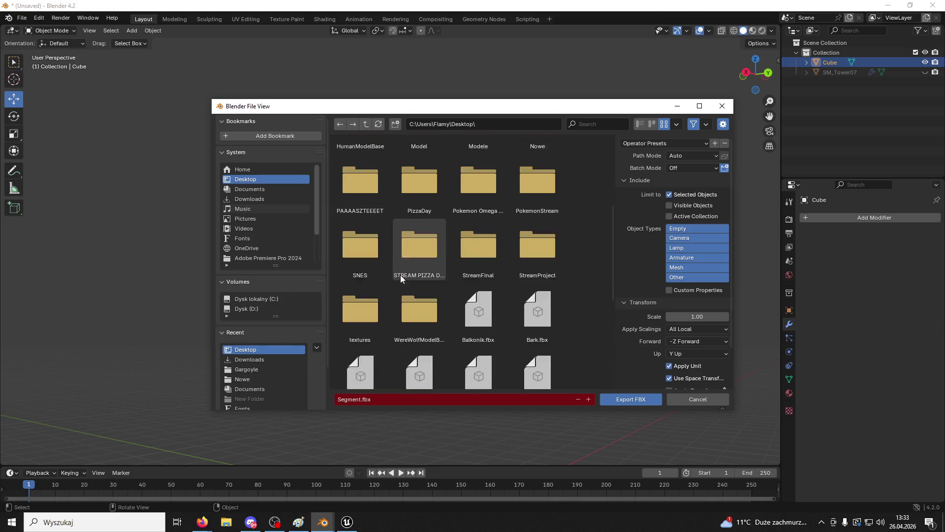
scroll(404, 271, down, 5)
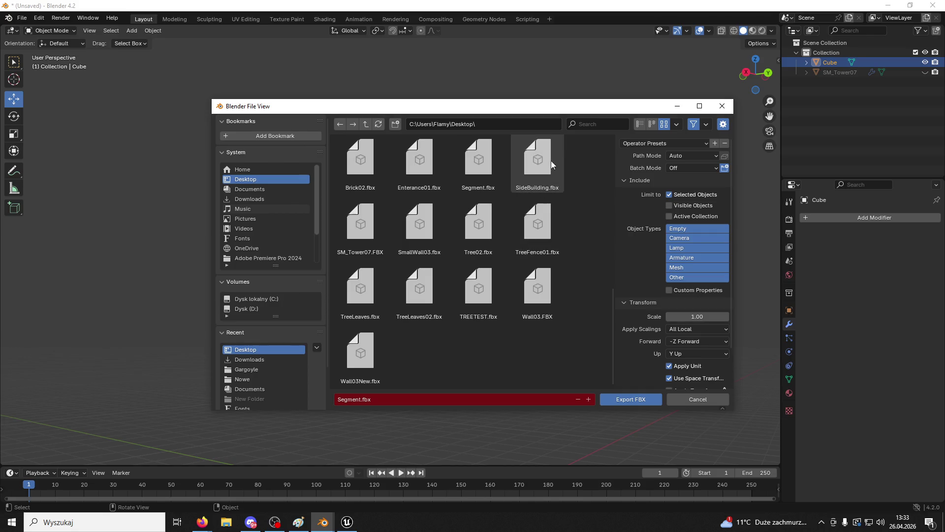
click(497, 156)
click(631, 401)
click(347, 522)
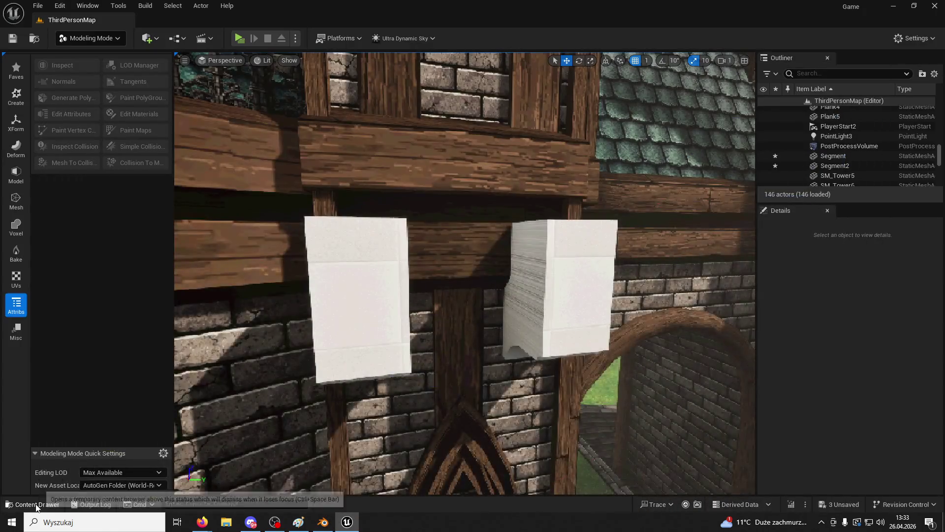
Step: Reimport the Measure folder's Segment asset from Segment.fbx, then open and orbit it in the mesh editor
click(36, 504)
right_click(523, 254)
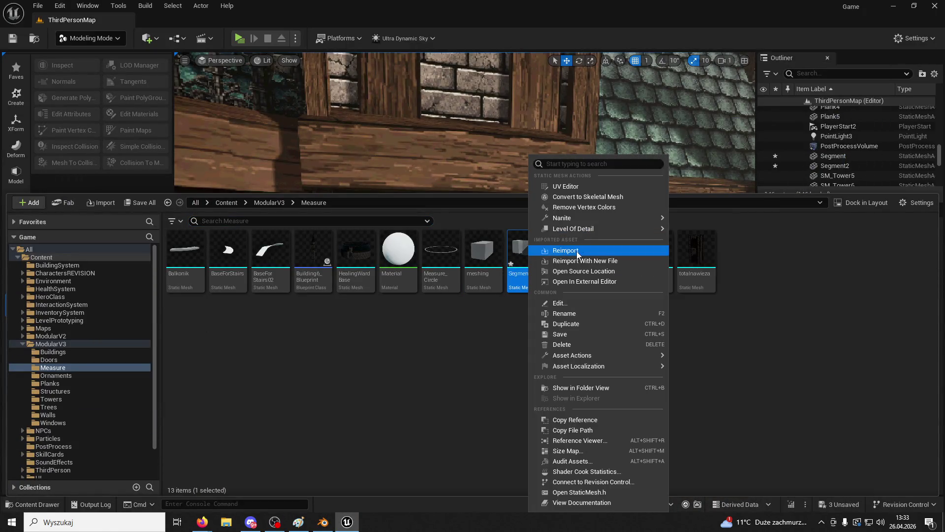
click(577, 252)
double_click(525, 248)
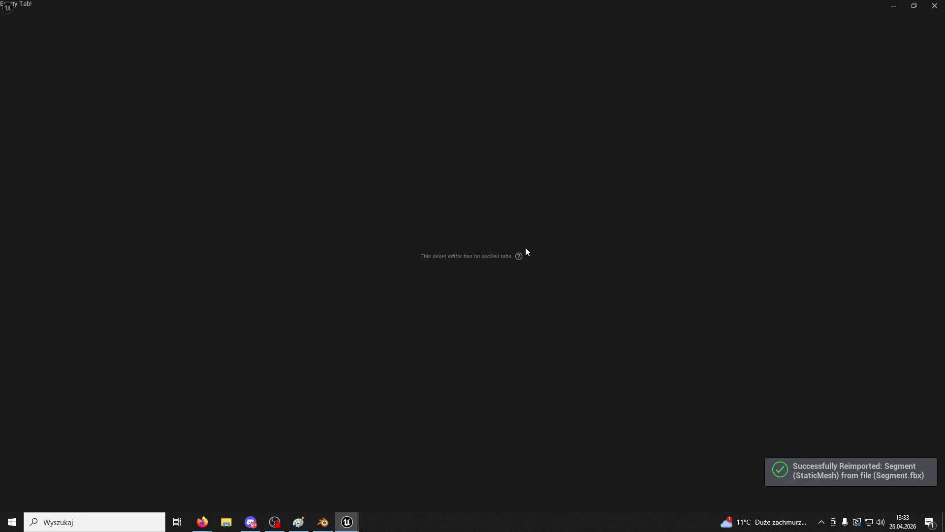
scroll(524, 247, down, 10)
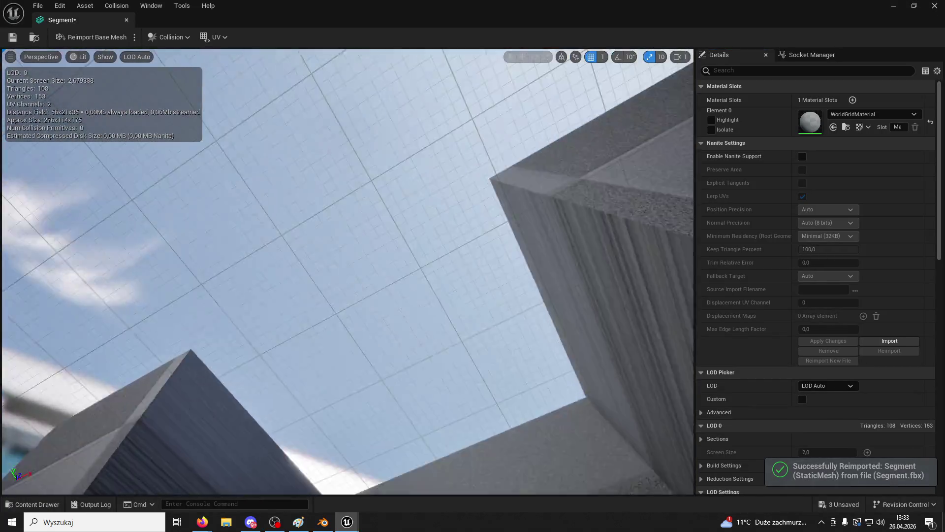
mouse_move(520, 275)
mouse_down()
mouse_move(493, 306)
mouse_move(523, 274)
mouse_move(566, 279)
mouse_up()
click(323, 522)
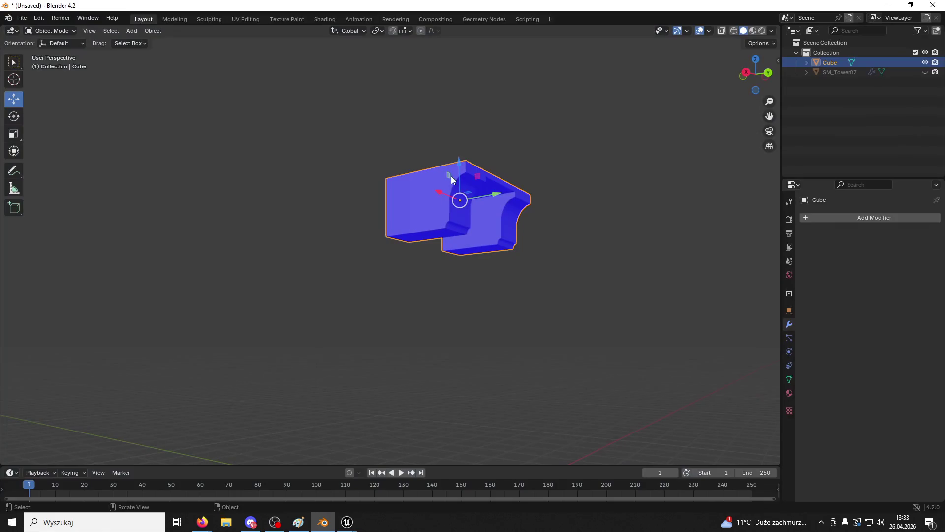
Step: Switch the Cube to Edit Mode, orbit below to review the brackets, then restore Unreal's Segment editor
click(39, 18)
click(49, 31)
click(50, 45)
mouse_move(409, 197)
mouse_down()
mouse_move(535, 147)
mouse_move(541, 163)
mouse_up()
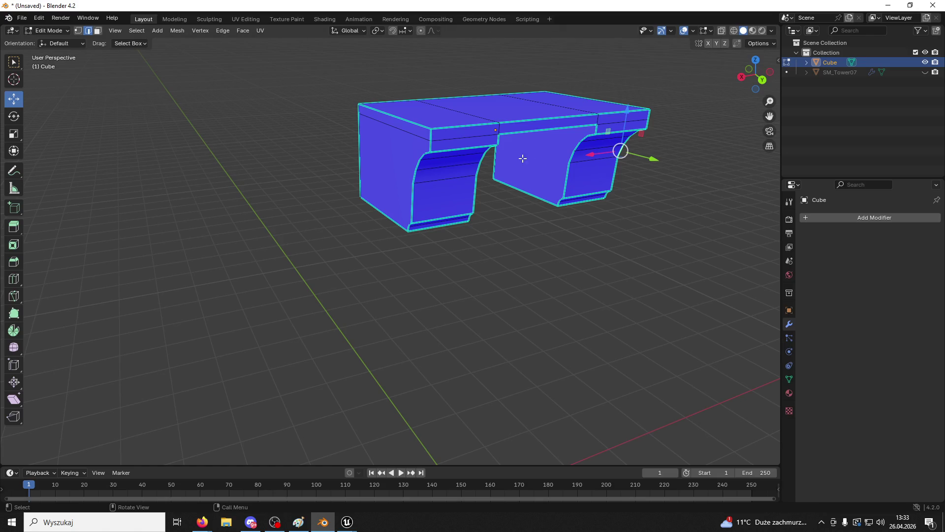
drag(569, 182, 338, 91)
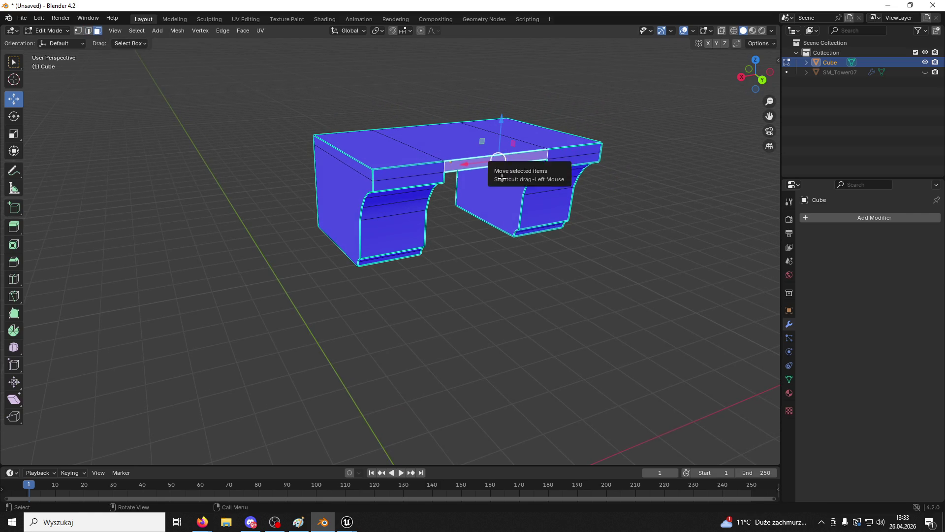
mouse_move(347, 521)
click(384, 496)
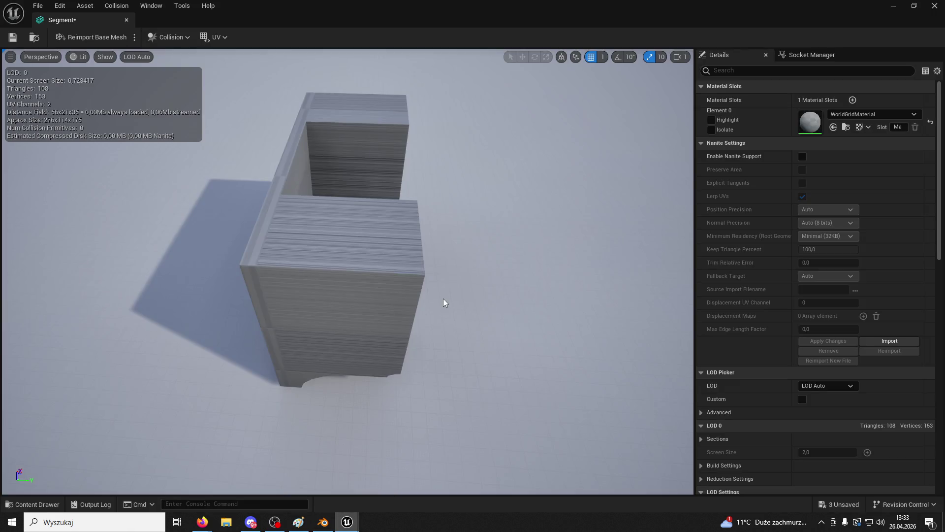
Step: Assign the M_Wood01 material from ModularV3 to the Segment mesh's material slot
drag(173, 98, 173, 98)
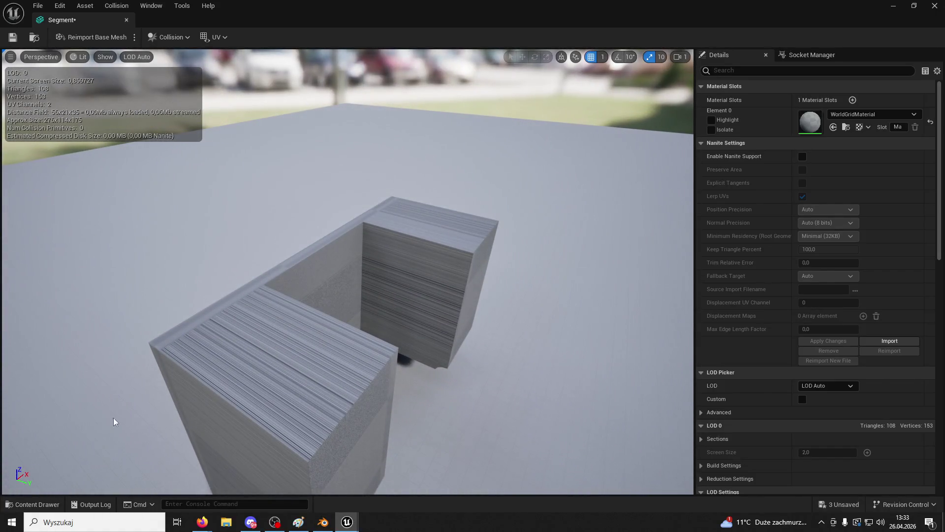
click(37, 504)
click(271, 293)
scroll(638, 386, down, 3)
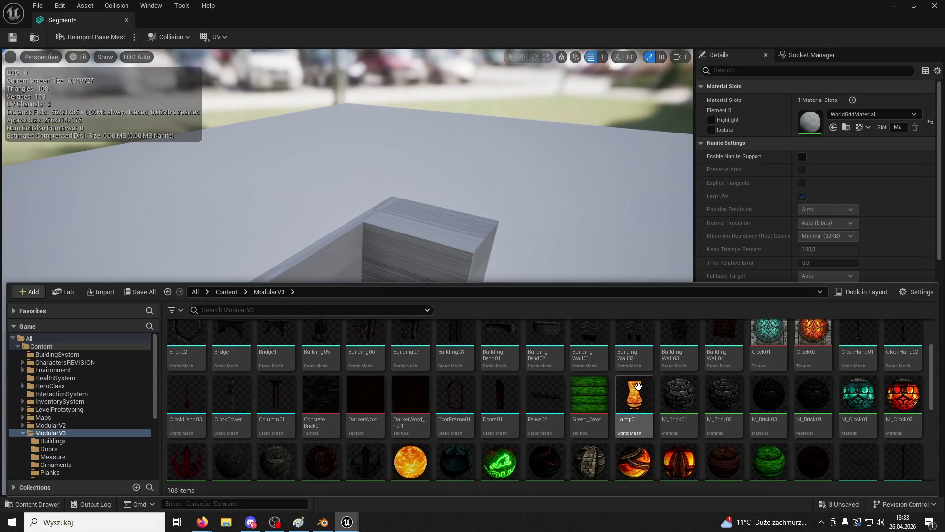
click(724, 462)
click(832, 127)
drag(345, 246, 345, 246)
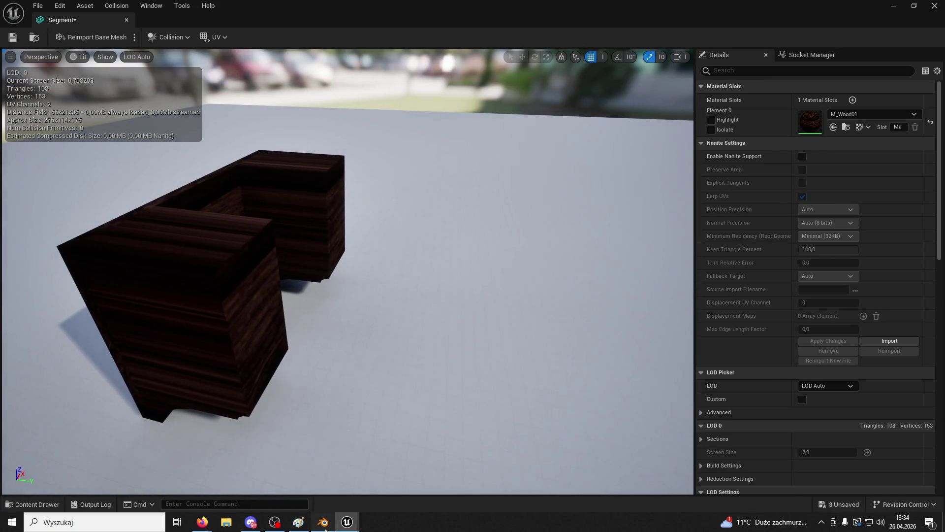
Step: Save the wooden Segment mesh and close its editor tab
key(alt+Tab)
mouse_move(347, 521)
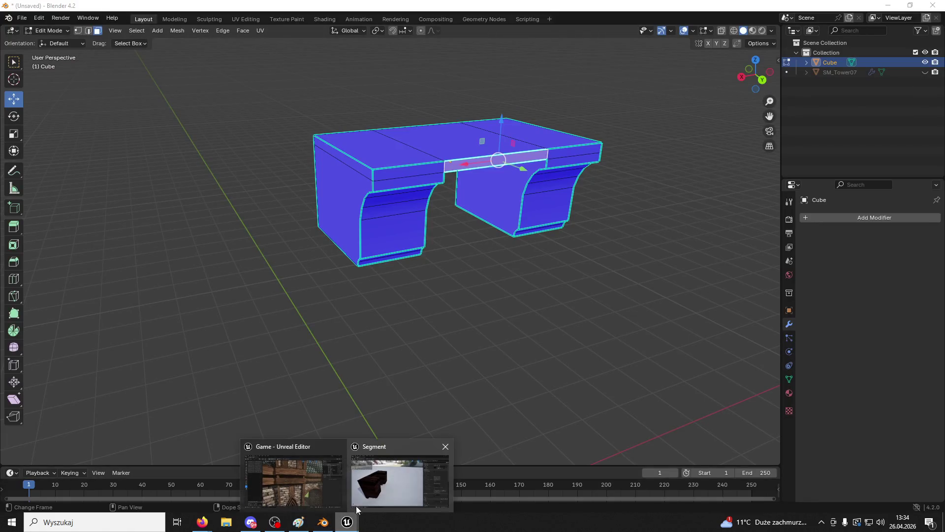
click(356, 495)
click(12, 36)
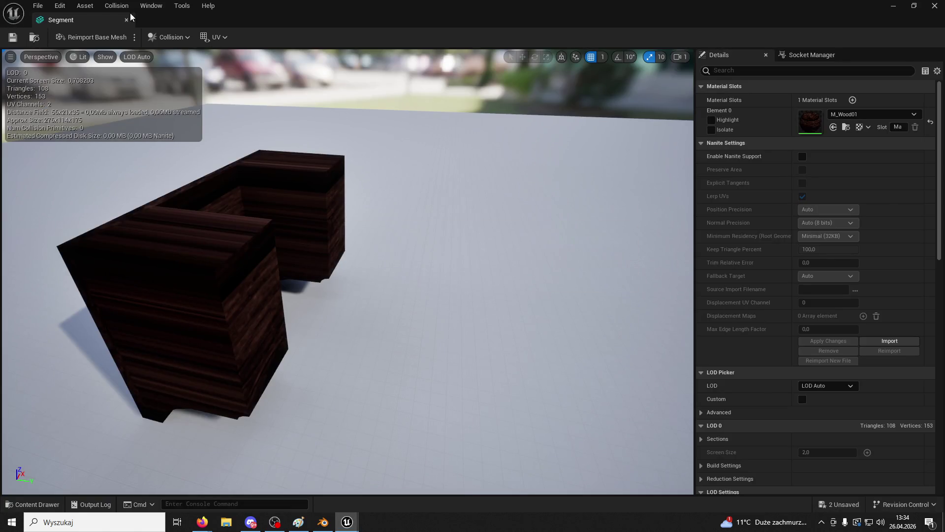
click(126, 20)
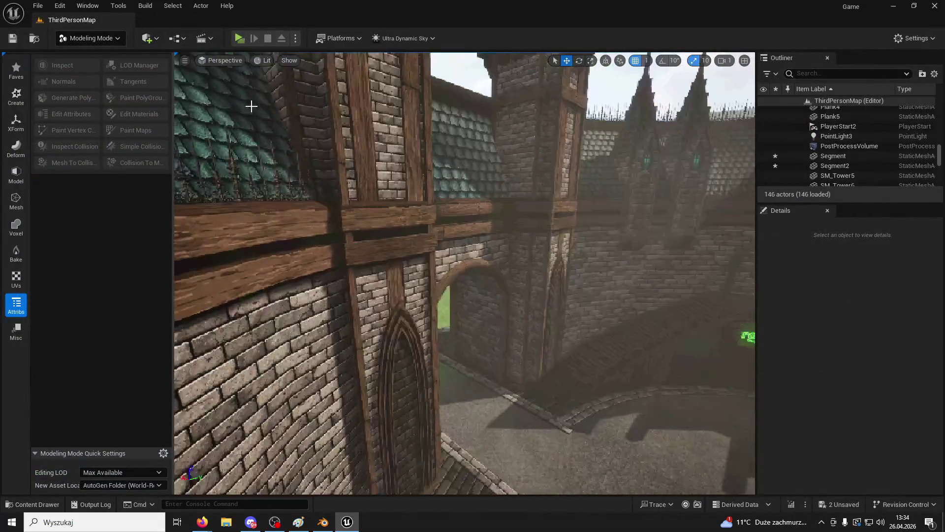
Step: Return the level editor to Selection Mode, browse the ModularV3 assets, then go to Blender
click(91, 38)
click(86, 55)
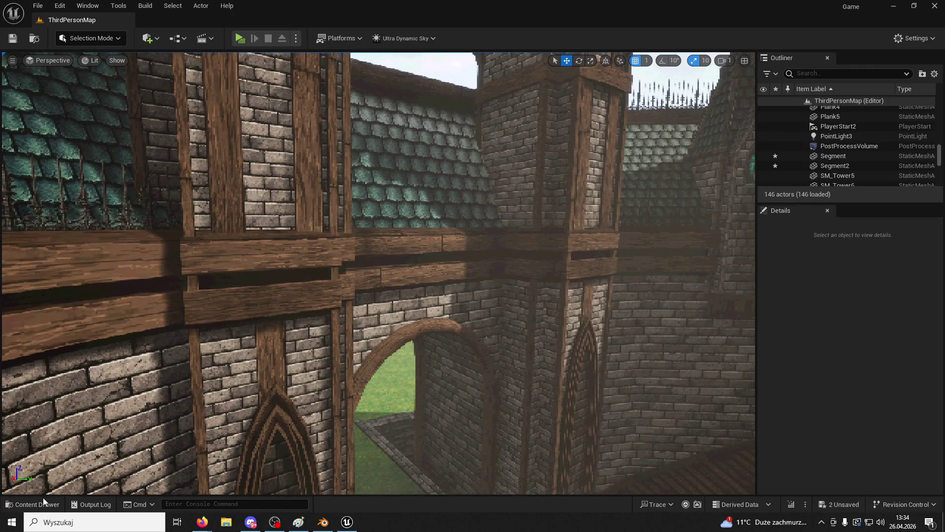
click(43, 499)
scroll(276, 291, up, 2)
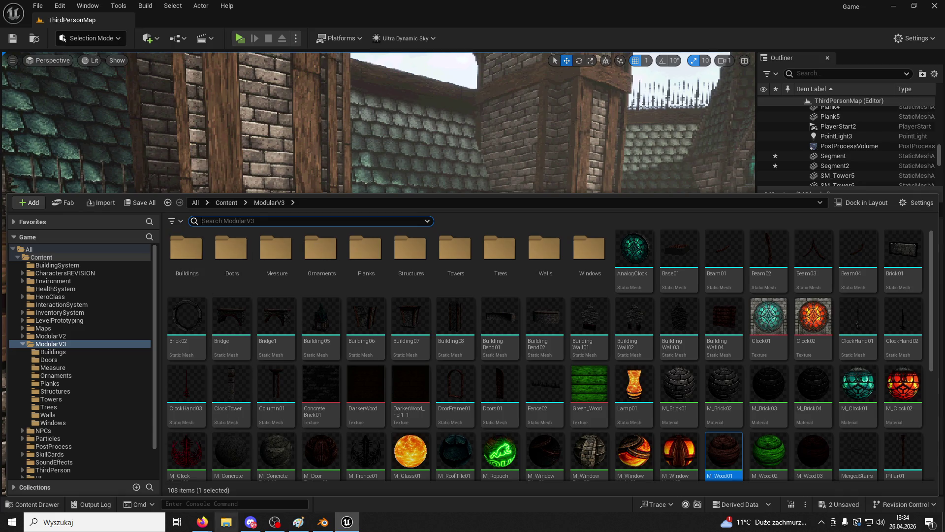
click(324, 523)
Step: Save the unsaved scene as Segment.blend in the Desktop folder when closing Blender
click(933, 5)
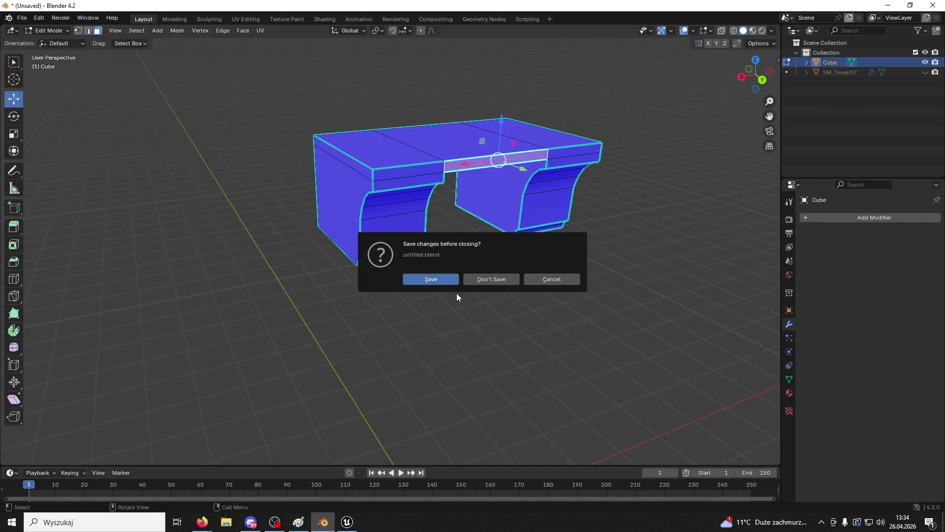
click(430, 279)
click(257, 177)
click(378, 402)
text(Segment.blend)
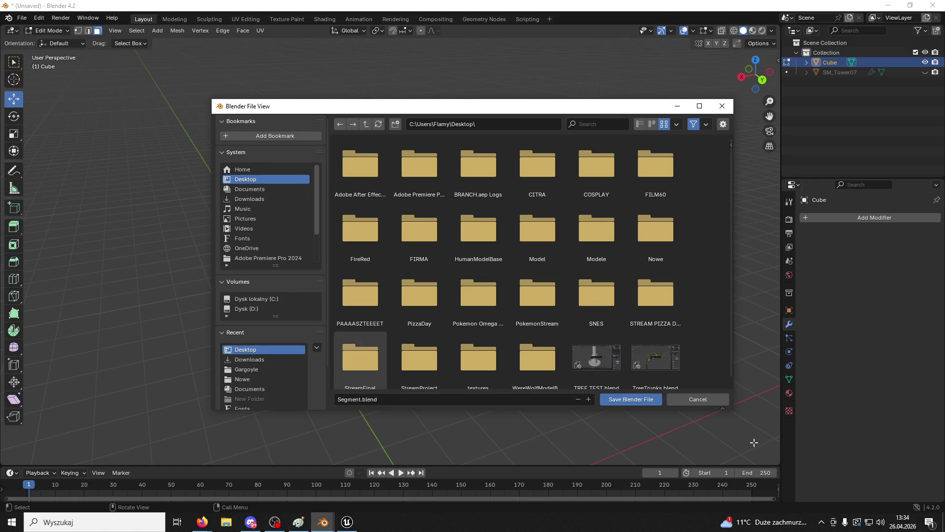
click(651, 399)
Step: Minimize both editors and open Segment.blend from the desktop
click(889, 7)
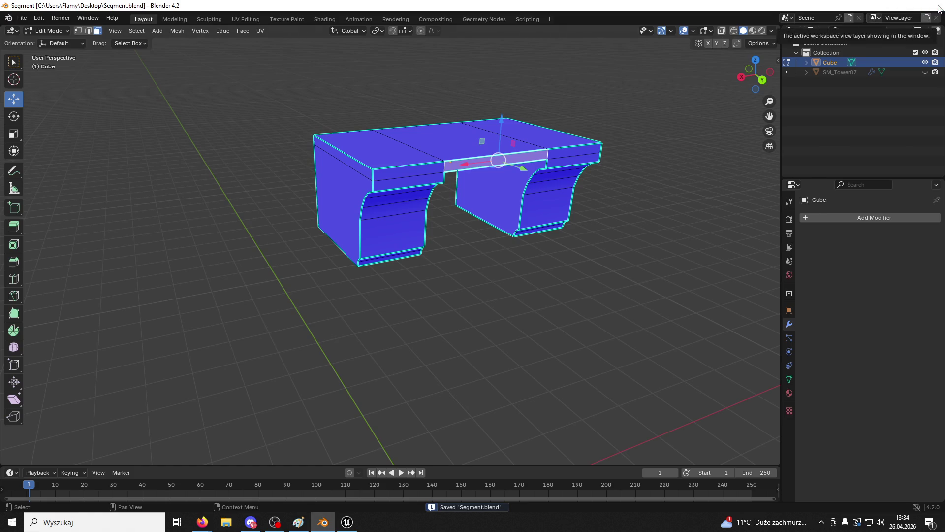
click(901, 7)
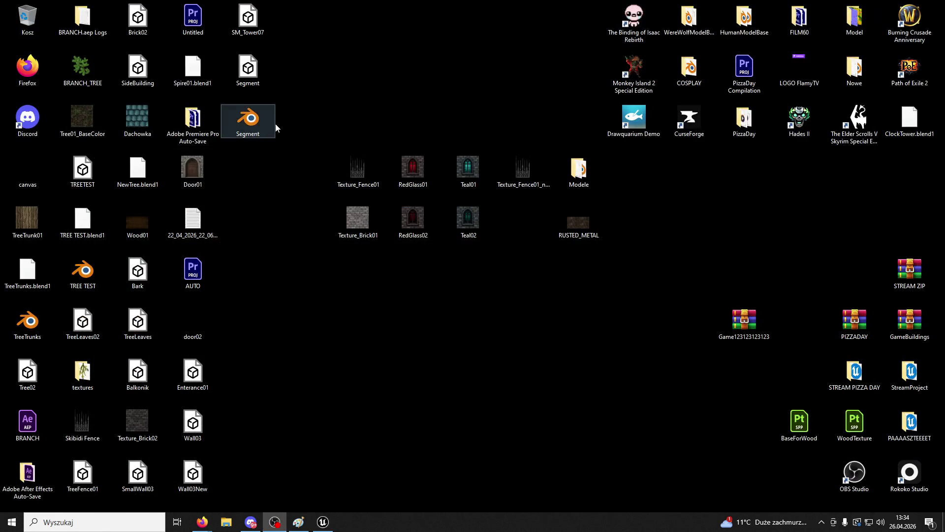
double_click(246, 123)
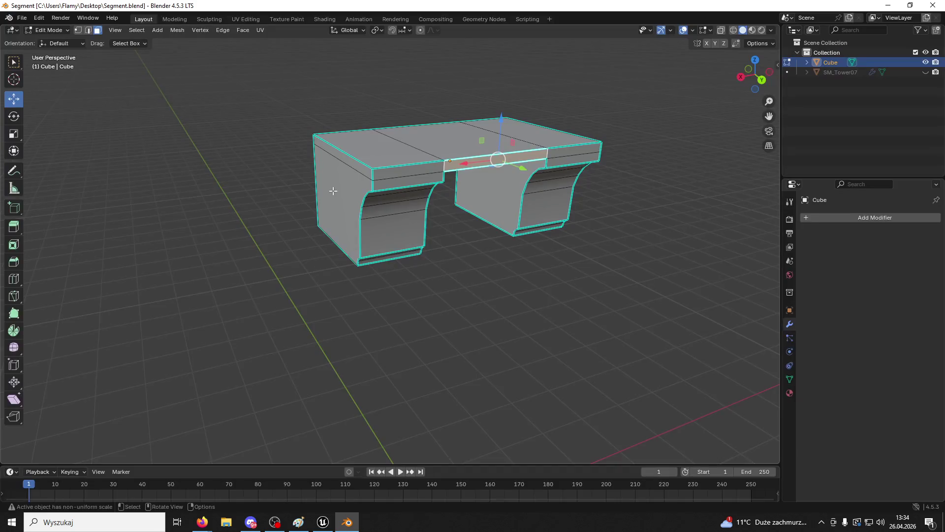
Step: Return the Cube to Object Mode and reselect it, viewing the model from below
click(598, 357)
click(44, 30)
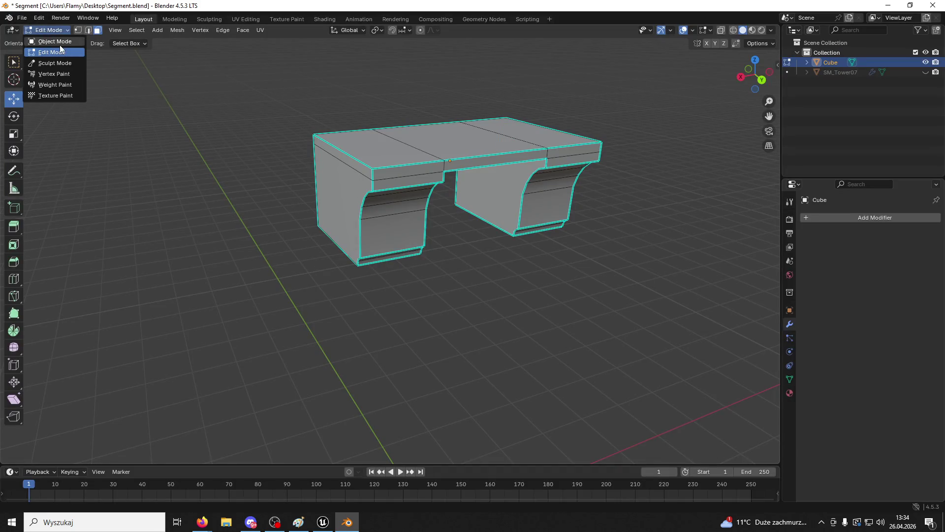
click(54, 41)
click(514, 276)
mouse_move(514, 276)
mouse_down()
mouse_move(454, 244)
mouse_move(441, 152)
mouse_up()
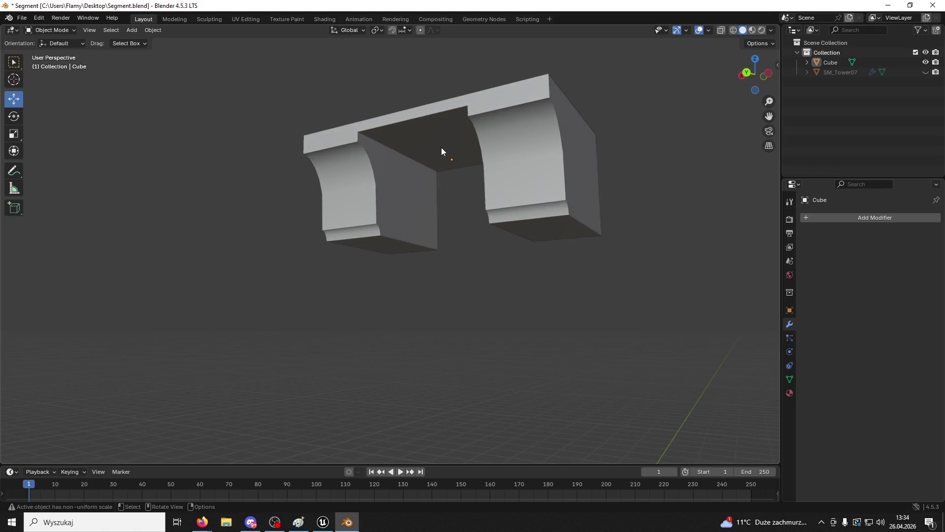
click(442, 152)
drag(751, 89, 757, 80)
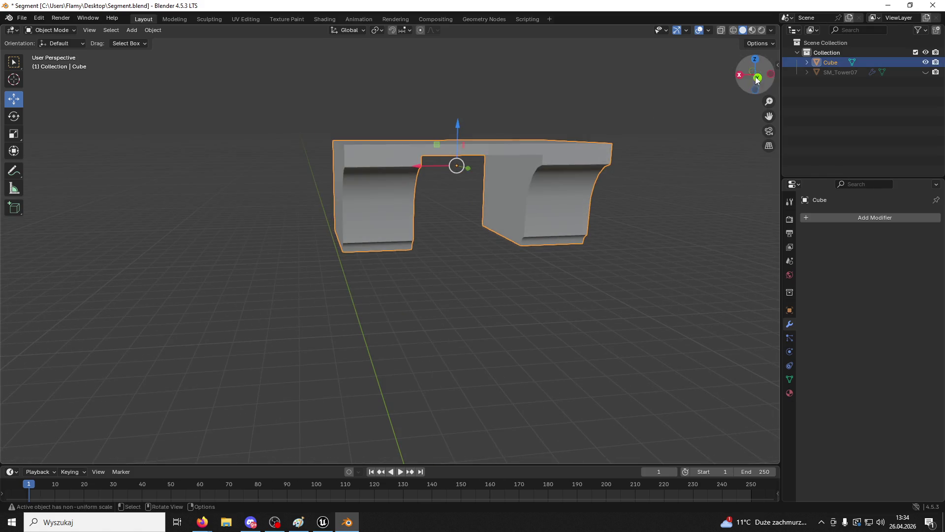
Step: Preview the Cube in material, rendered and wireframe shading, then go back to solid
click(709, 30)
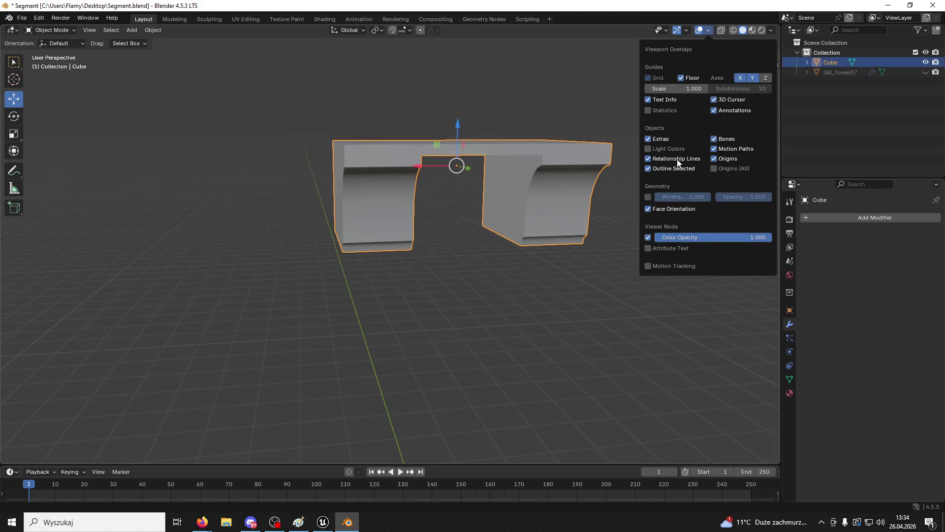
click(753, 30)
click(743, 30)
click(752, 31)
click(762, 31)
click(743, 31)
click(734, 32)
key(shift+z)
Step: Shade the Cube smooth by angle and apply the Smooth by Angle modifier
right_click(573, 167)
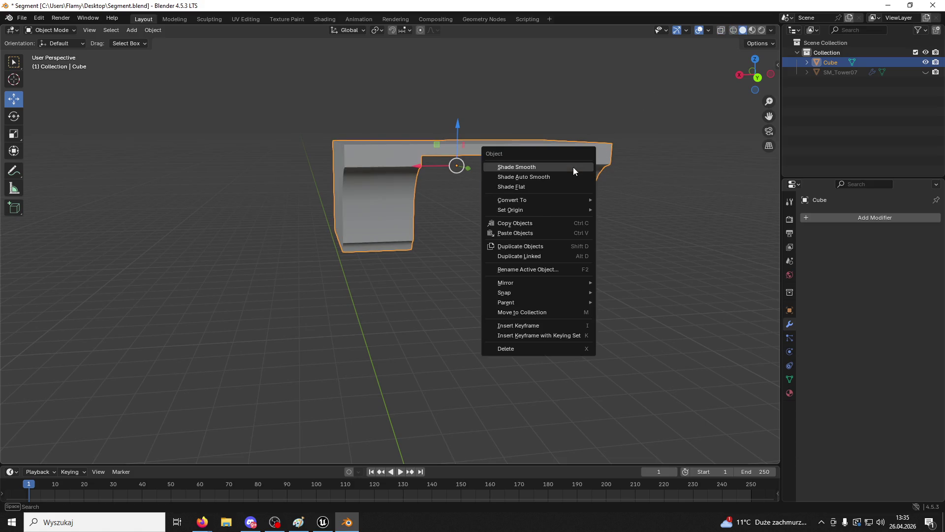
click(561, 174)
click(912, 235)
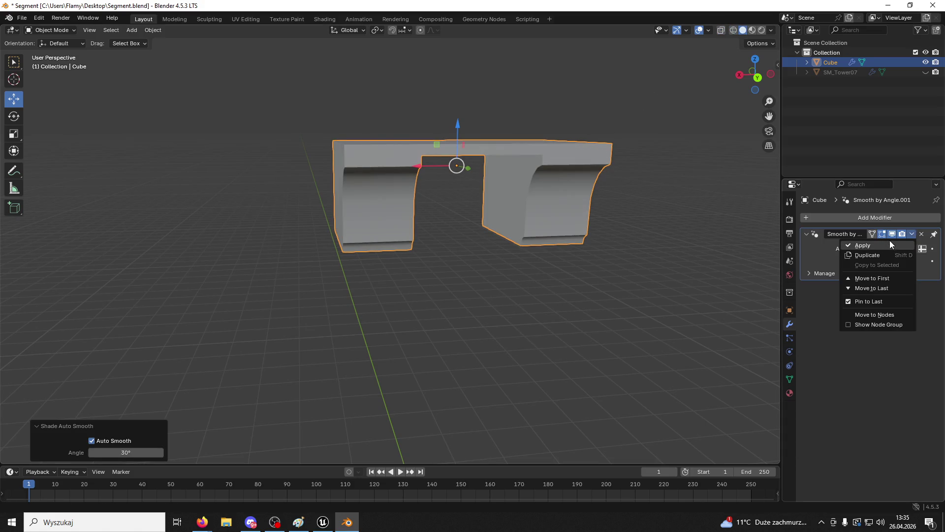
click(890, 240)
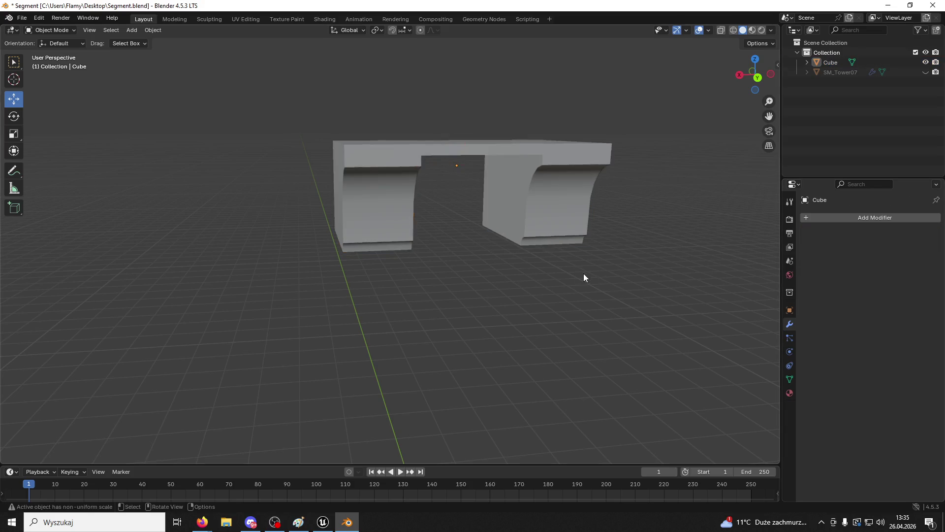
Step: Export only the selected Cube as FBX, overwriting Segment.fbx
click(21, 18)
mouse_move(42, 158)
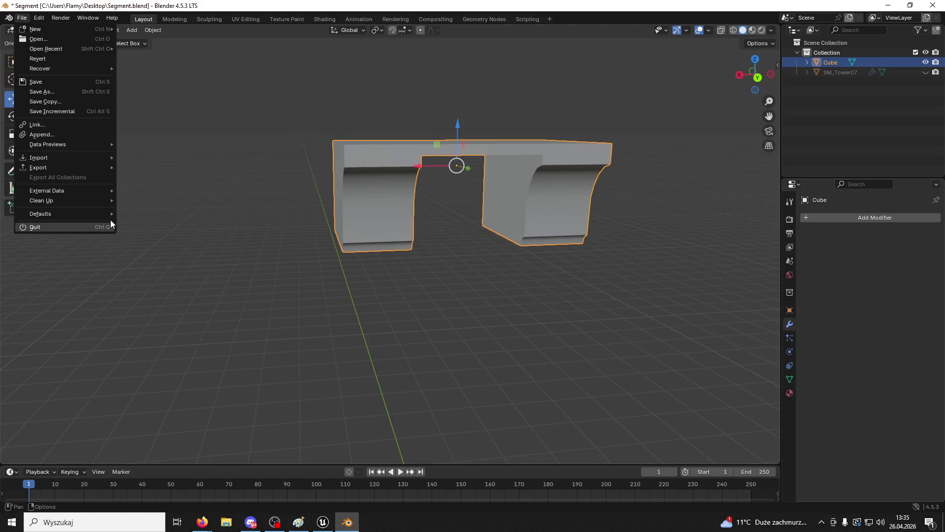
mouse_move(81, 169)
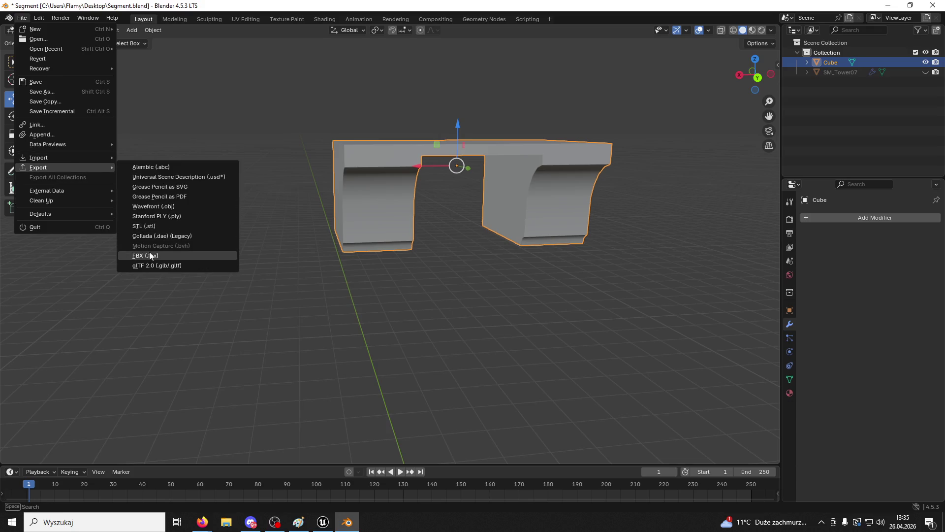
click(152, 256)
scroll(350, 325, down, 4)
click(329, 228)
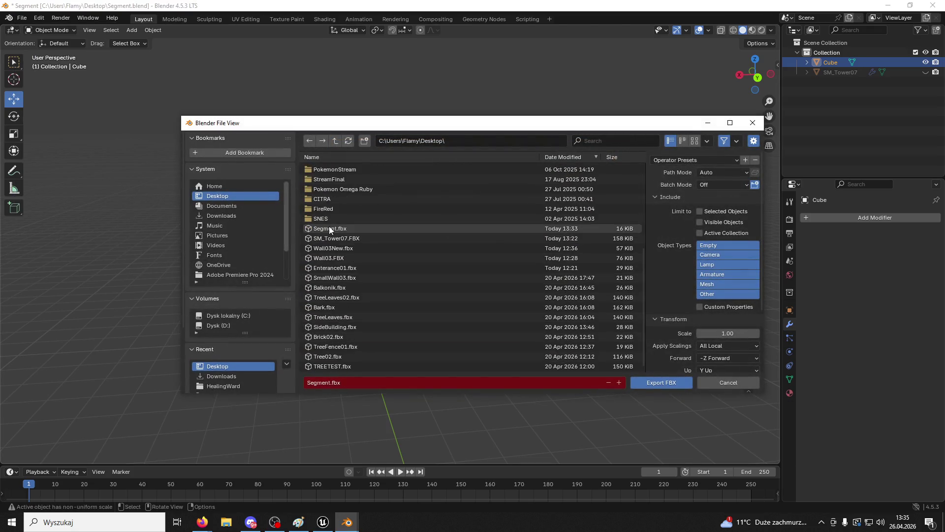
click(699, 211)
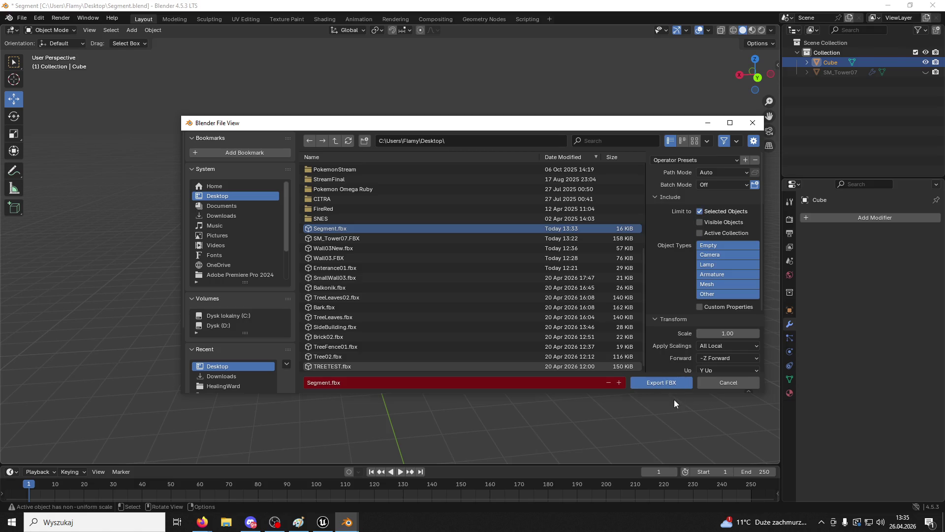
click(661, 383)
Step: Bring the Unreal editor to the front and open its content drawer
key(alt+Tab)
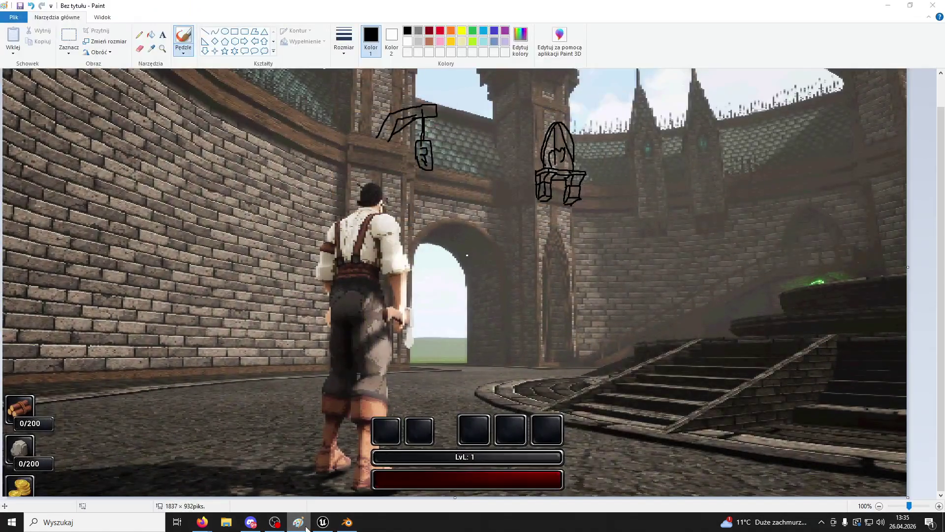
click(301, 523)
click(323, 522)
Step: Open the Measure folder and drag Segment02.fbx from the desktop into it
key(ctrl+space)
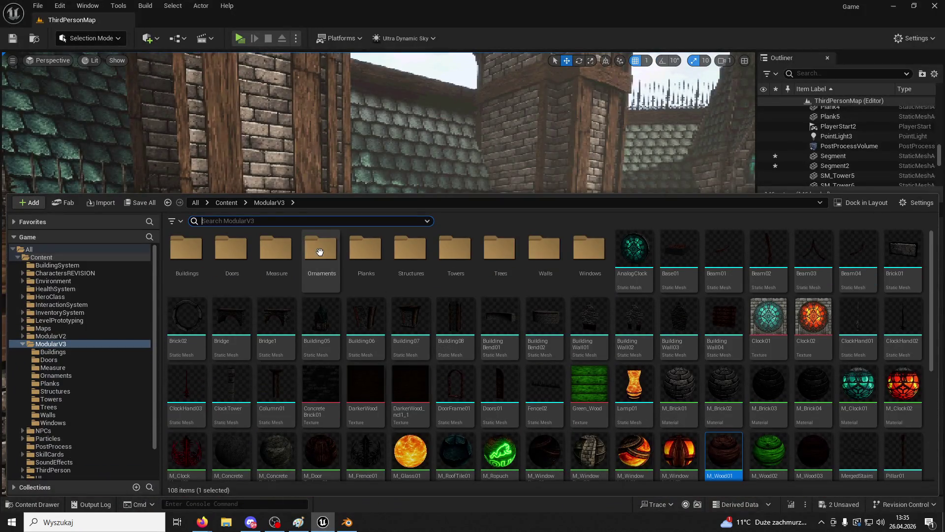
double_click(267, 253)
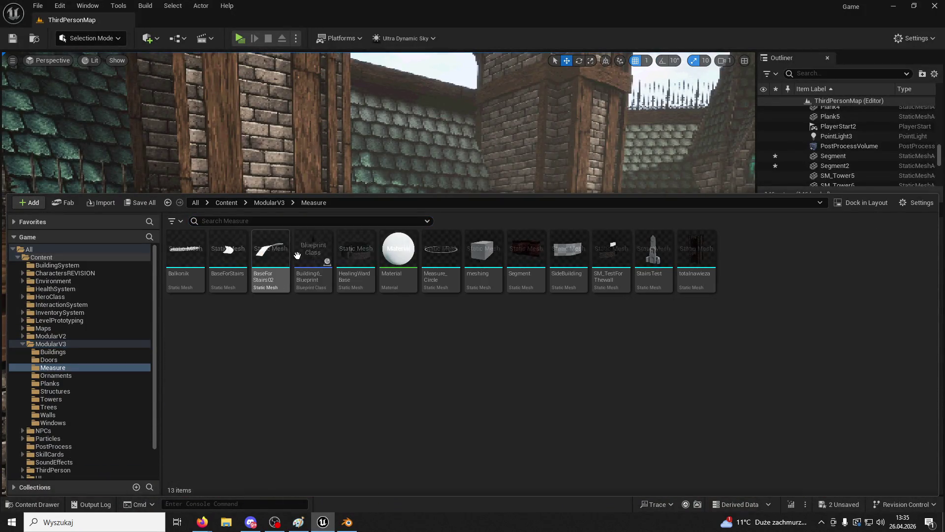
mouse_move(302, 5)
mouse_down()
mouse_move(599, 81)
mouse_move(630, 117)
mouse_up()
click(886, 10)
click(885, 7)
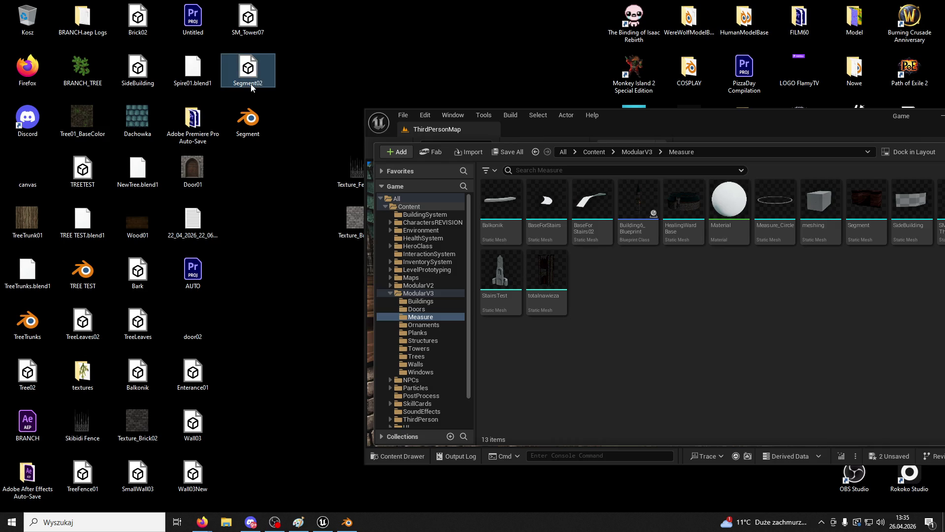
drag(579, 267, 631, 293)
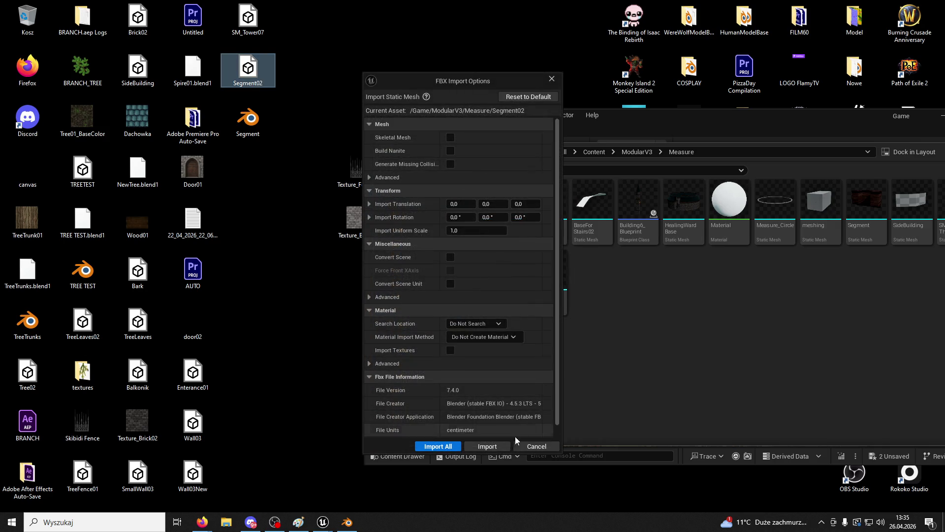
Step: Import Segment02, review the degenerate tangent and zero bi-normal warnings, then close the log
click(509, 443)
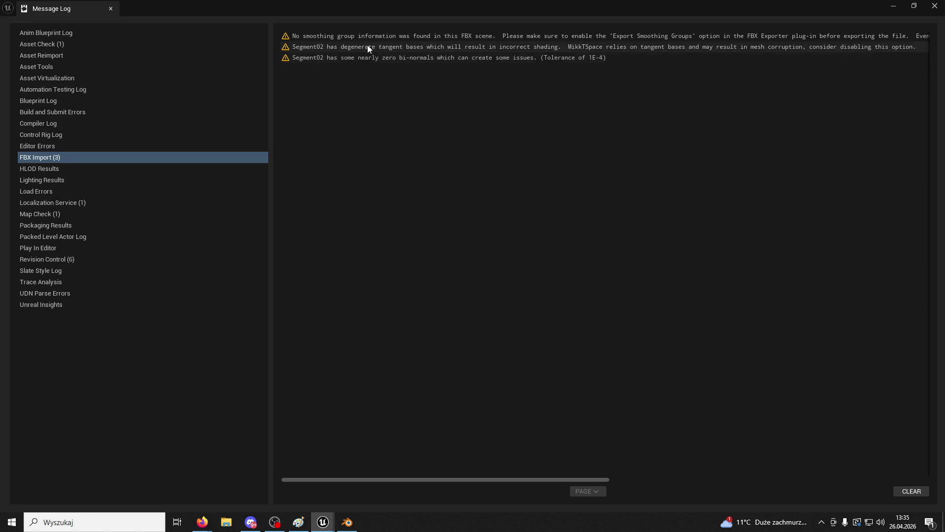
click(329, 48)
click(346, 58)
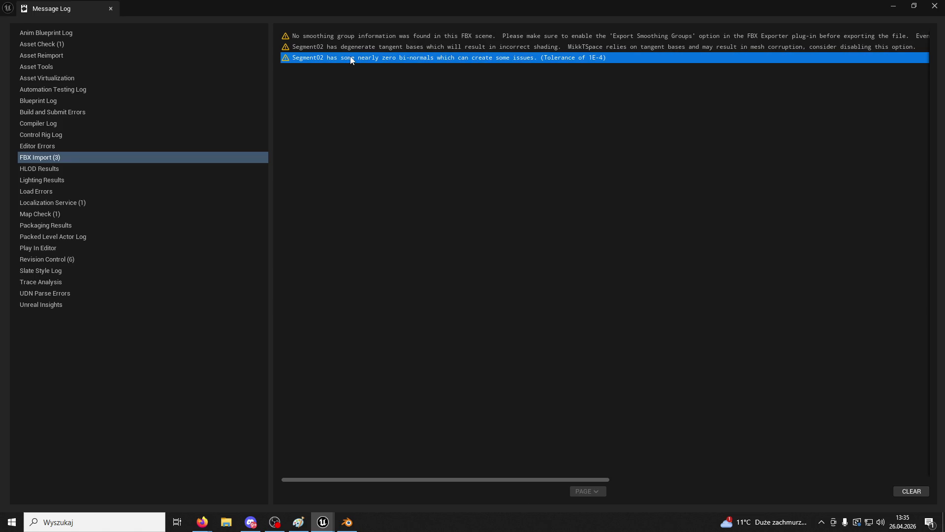
click(336, 45)
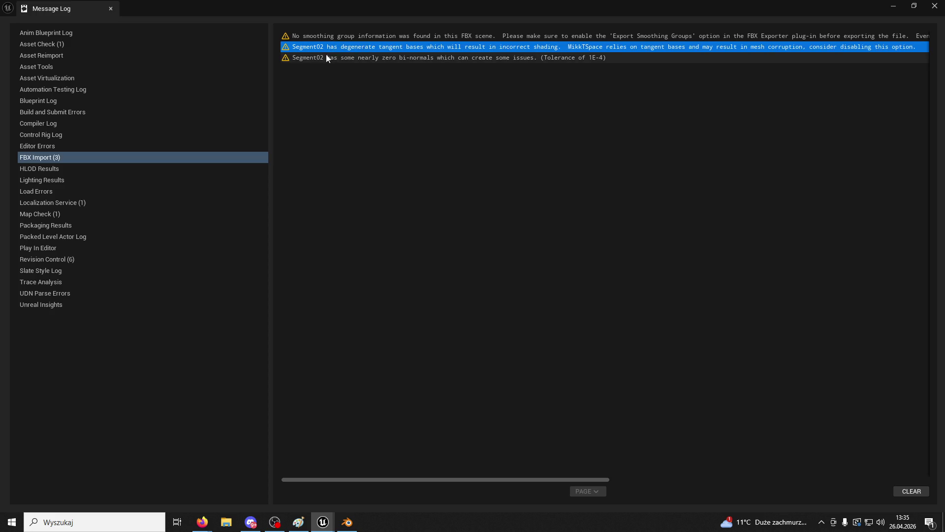
click(321, 58)
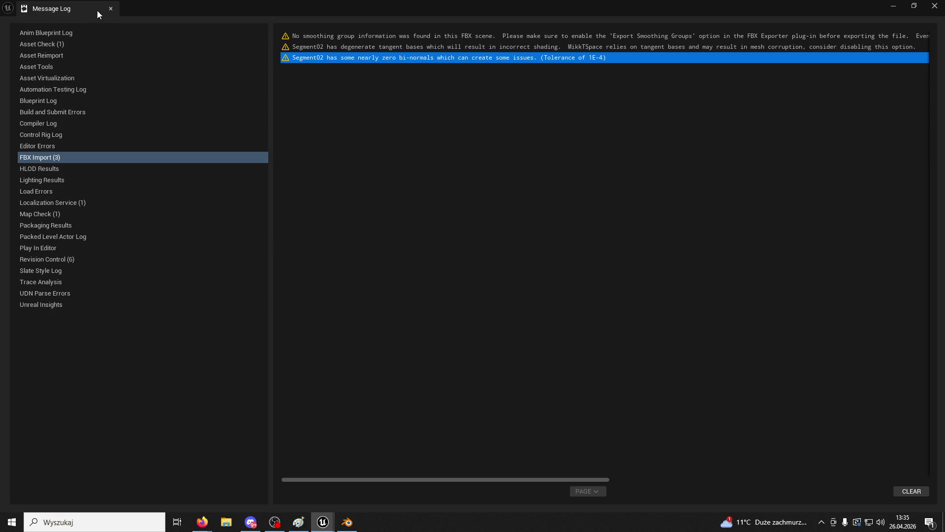
click(110, 8)
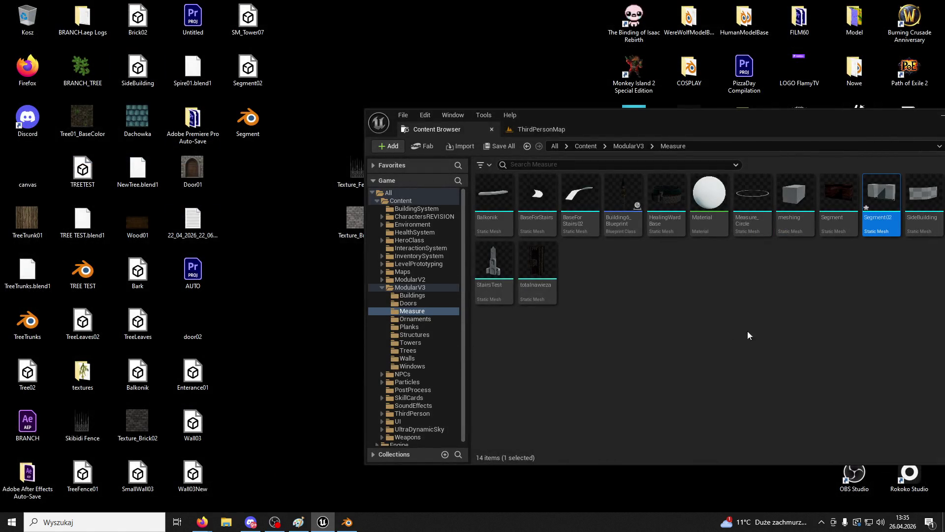
Step: Test-place Segment02 beside the archway in ThirdPersonMap, then delete it
mouse_move(886, 206)
click(546, 130)
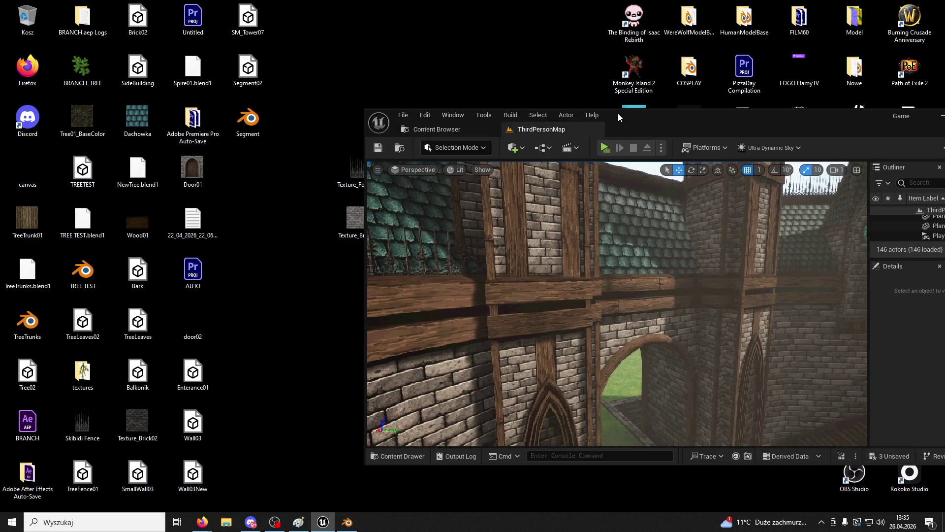
double_click(618, 114)
click(93, 20)
click(176, 20)
click(20, 505)
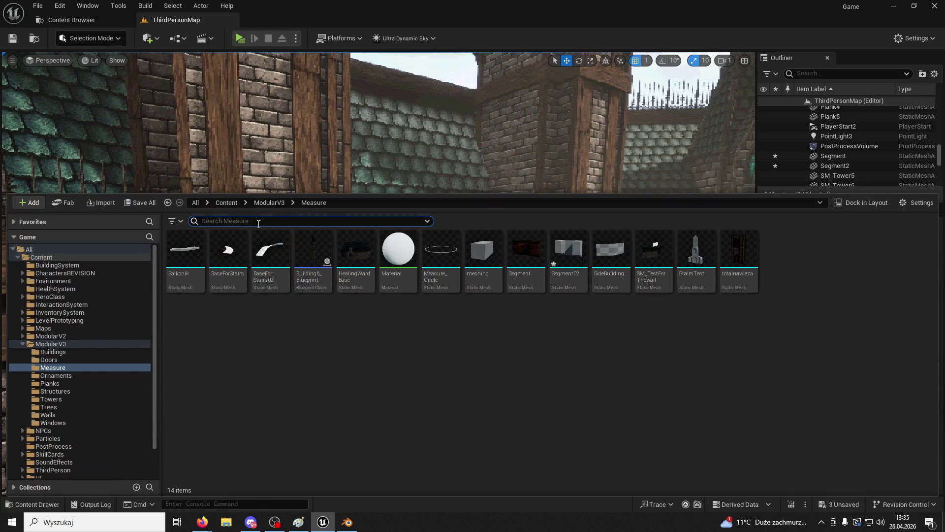
mouse_move(566, 249)
mouse_down()
mouse_move(355, 152)
mouse_move(480, 270)
mouse_move(595, 350)
mouse_up()
key(Delete)
click(347, 522)
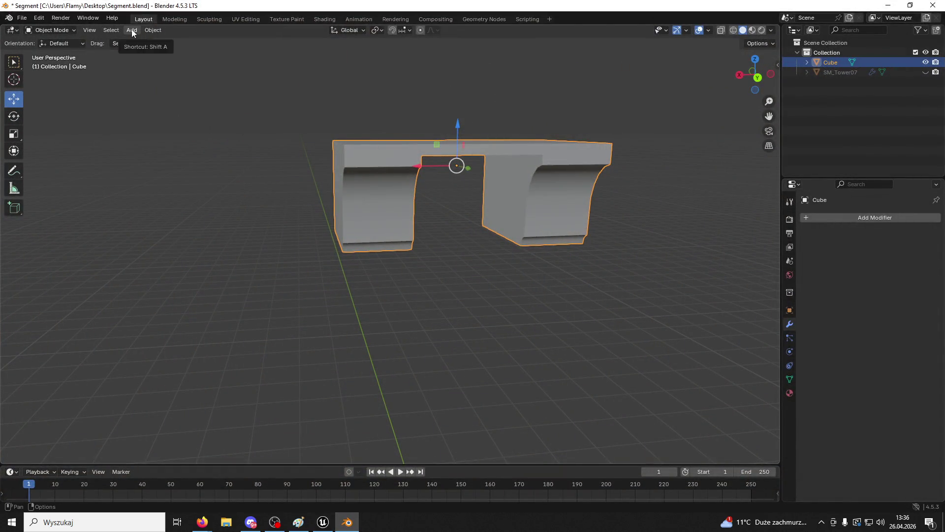
Step: In Edit Mode, select all faces, recalculate normals outside, and return to Object Mode
click(53, 31)
click(48, 52)
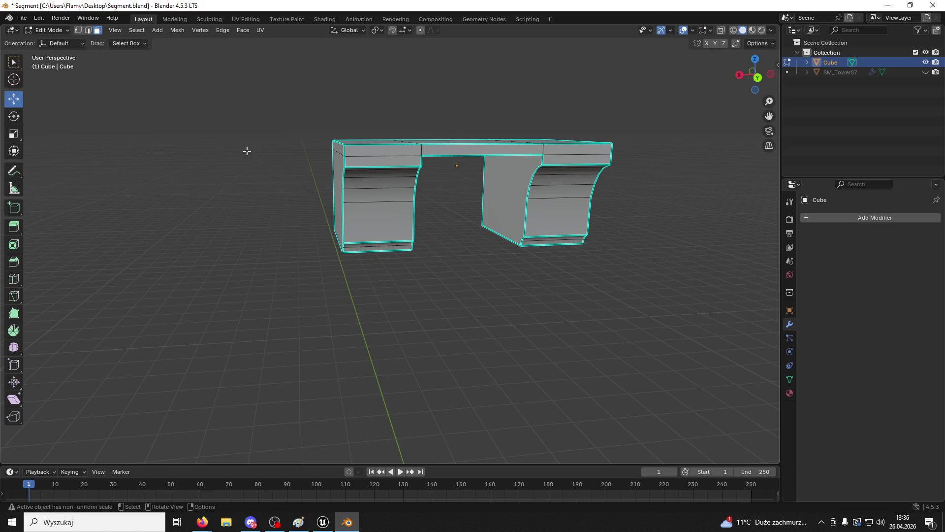
drag(270, 194, 354, 211)
mouse_move(442, 184)
mouse_down()
mouse_move(385, 148)
mouse_move(474, 181)
mouse_move(443, 211)
mouse_move(364, 147)
mouse_up()
key(a)
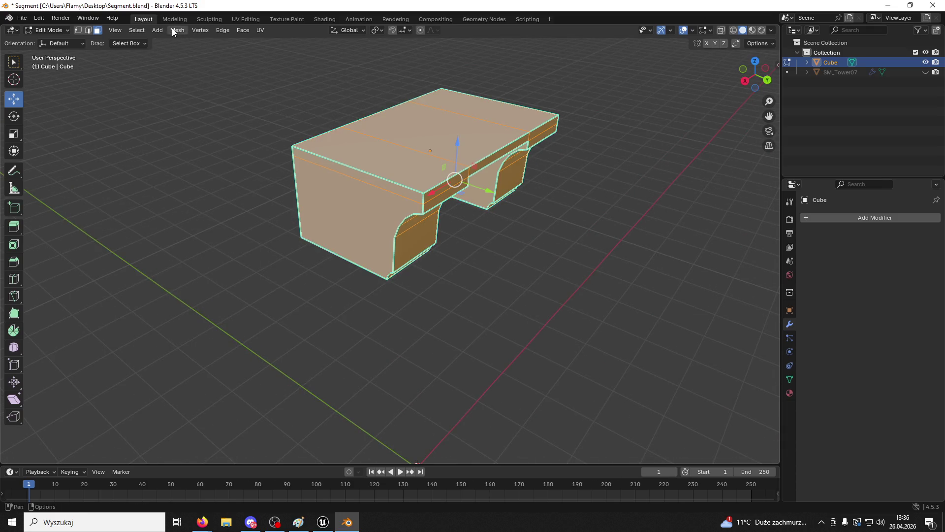
click(173, 30)
mouse_move(238, 196)
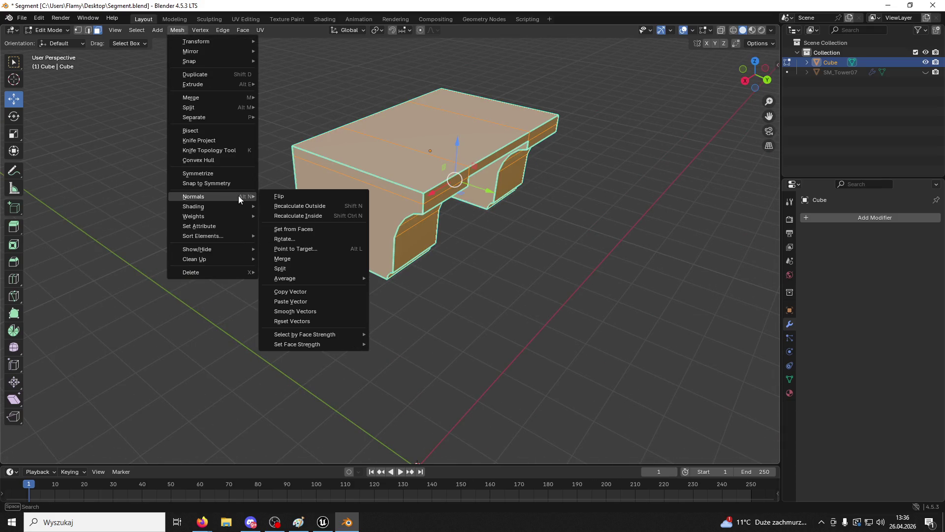
click(304, 205)
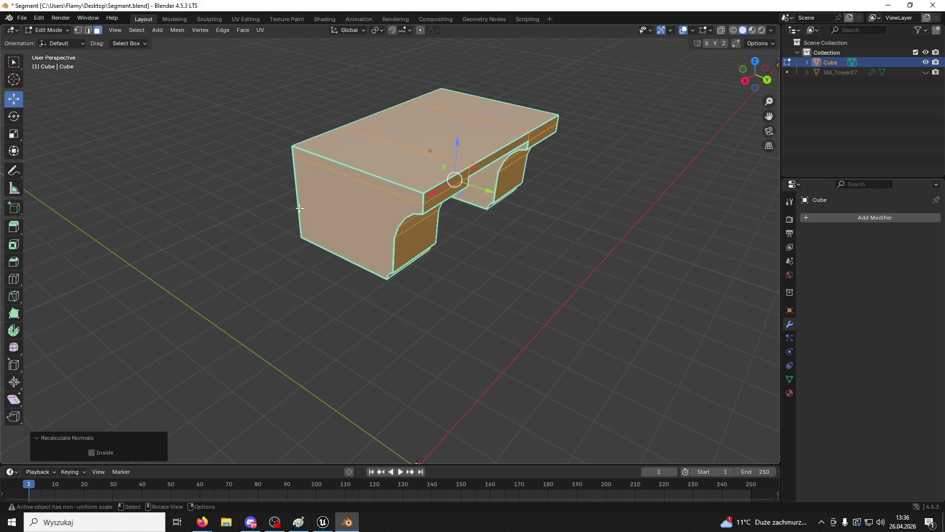
click(195, 322)
click(48, 30)
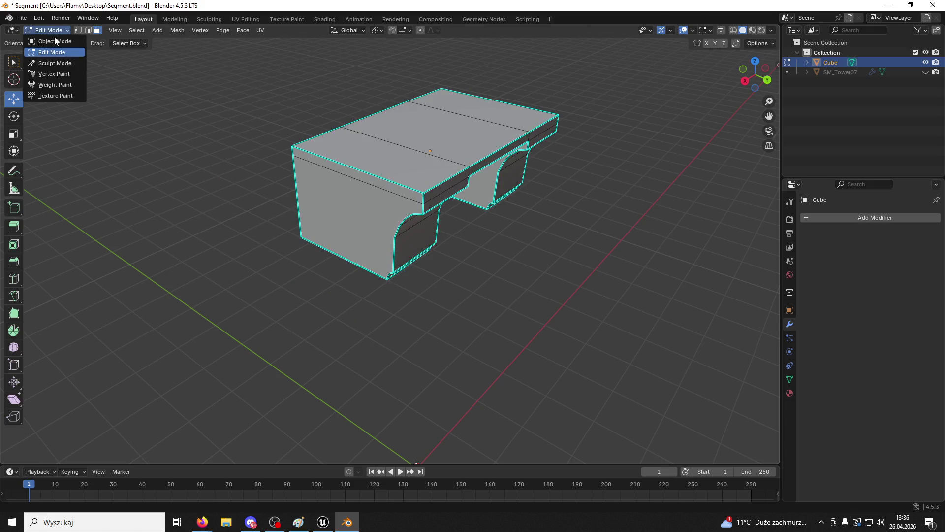
click(49, 42)
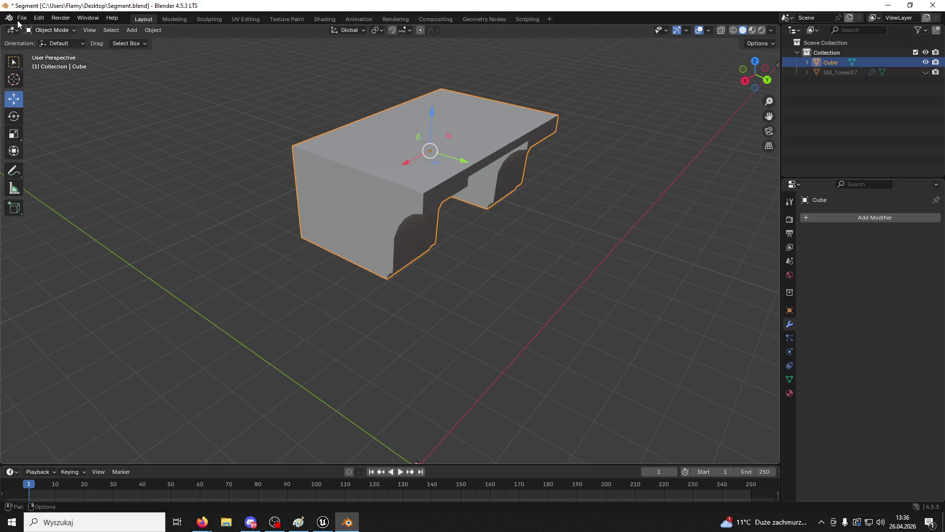
Step: Re-export the block as FBX over Segment02.fbx
click(21, 17)
mouse_move(60, 169)
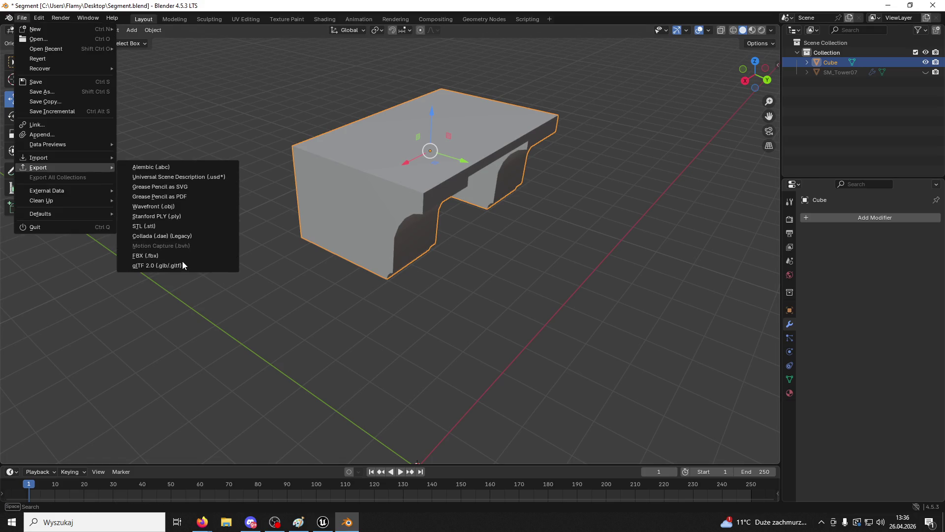
click(175, 256)
scroll(394, 296, down, 5)
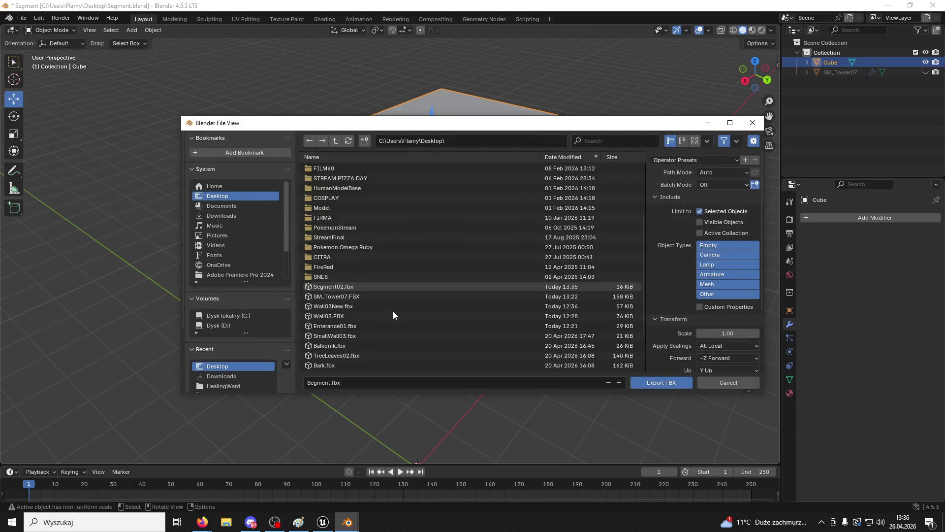
click(333, 267)
click(650, 387)
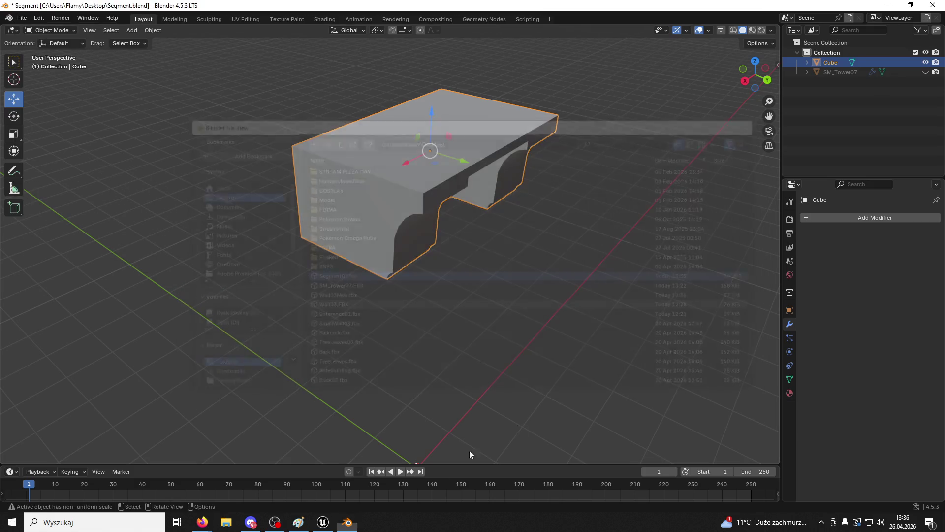
click(323, 522)
click(49, 504)
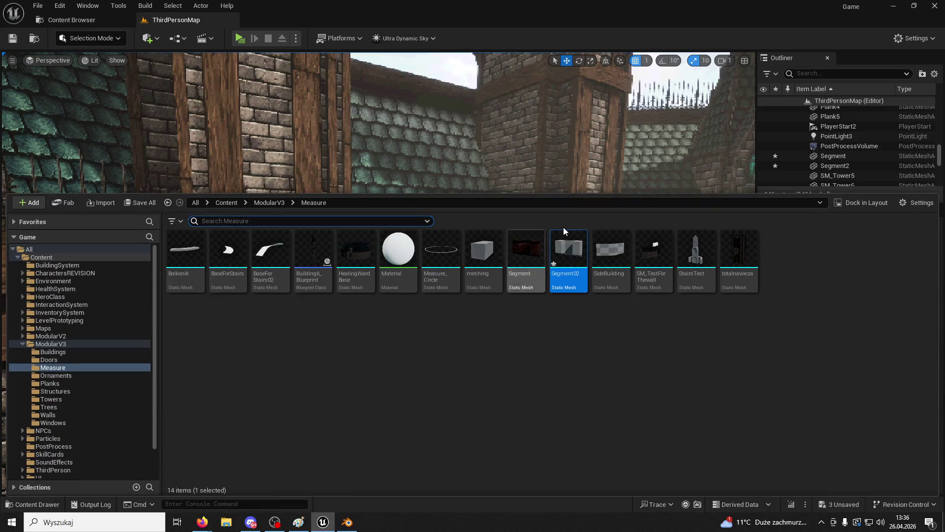
Step: Reimport Segment02 and inspect its 108-triangle mesh in the Static Mesh Editor
right_click(581, 253)
click(634, 252)
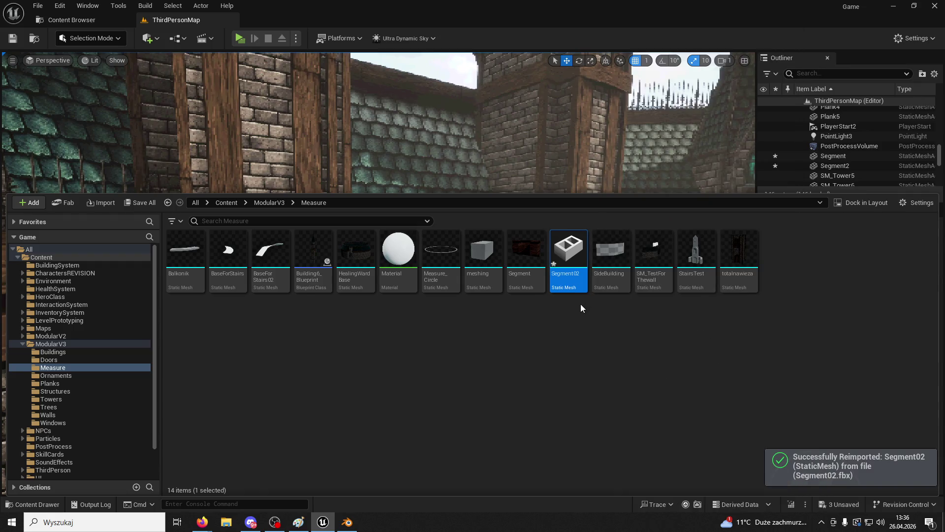
double_click(571, 257)
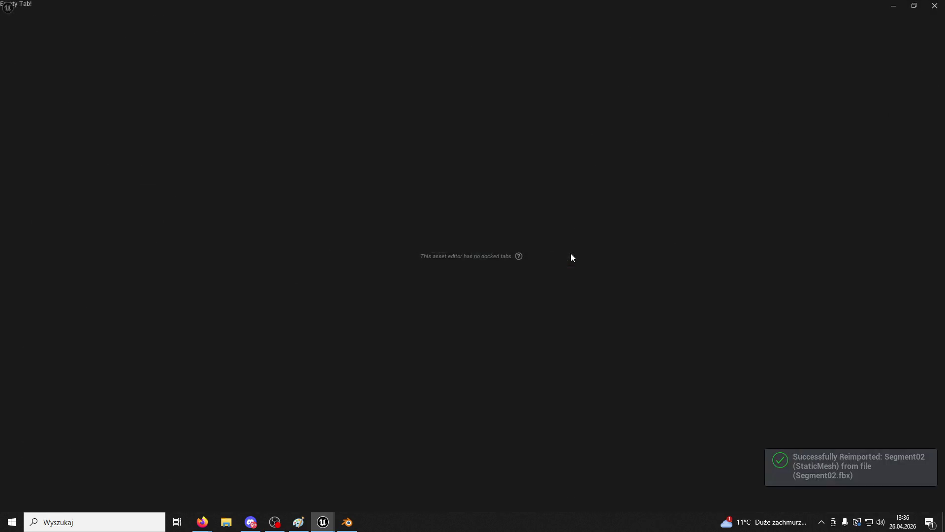
mouse_move(571, 254)
mouse_down()
mouse_move(571, 231)
mouse_move(542, 207)
mouse_move(522, 231)
mouse_move(553, 245)
mouse_up()
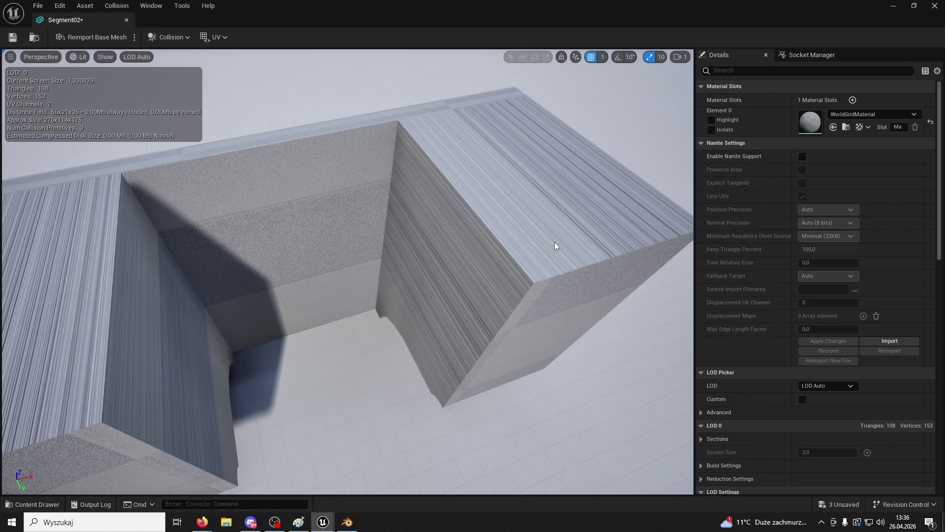
click(347, 522)
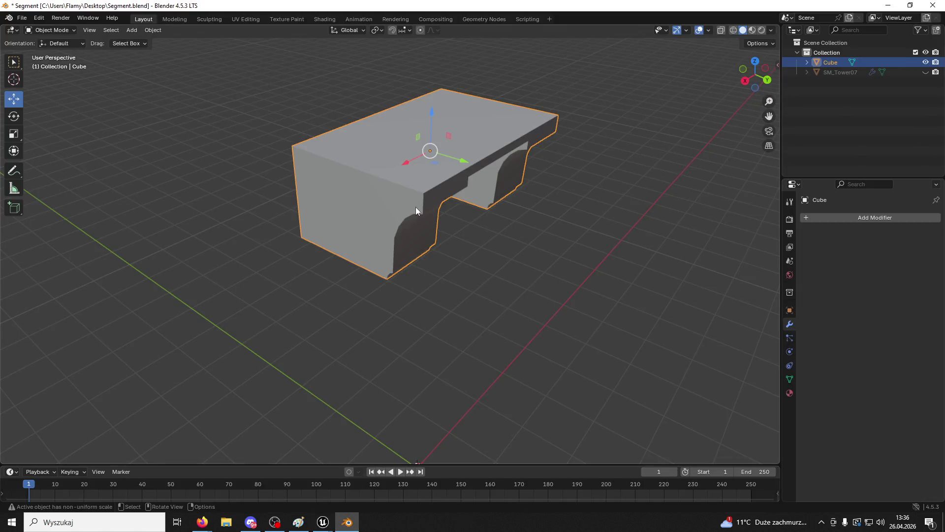
Step: Merge by distance across the whole Cube mesh, removing 0 vertices, and return to Object Mode
click(49, 30)
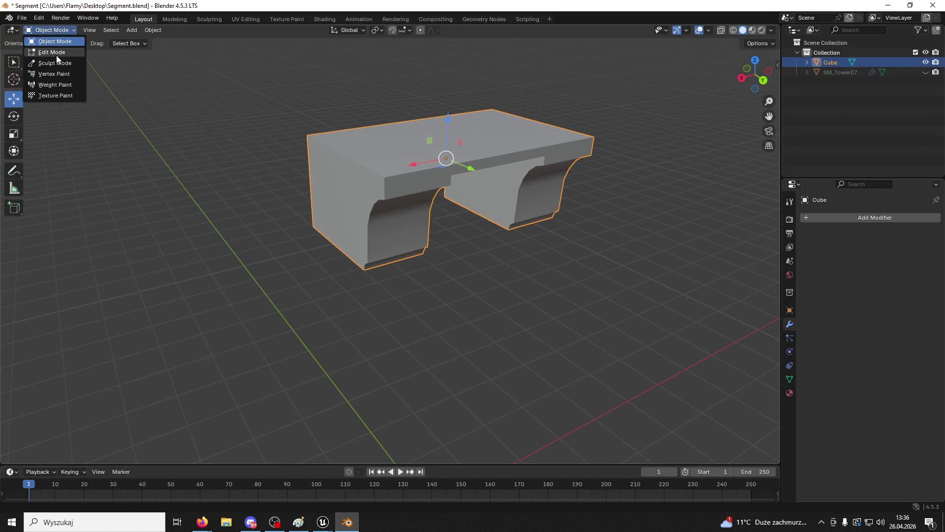
click(56, 54)
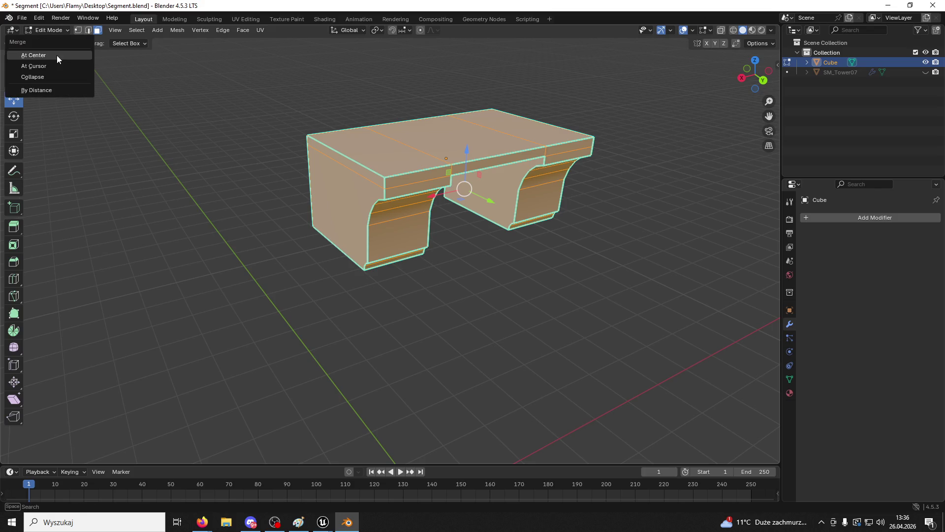
click(251, 170)
key(a)
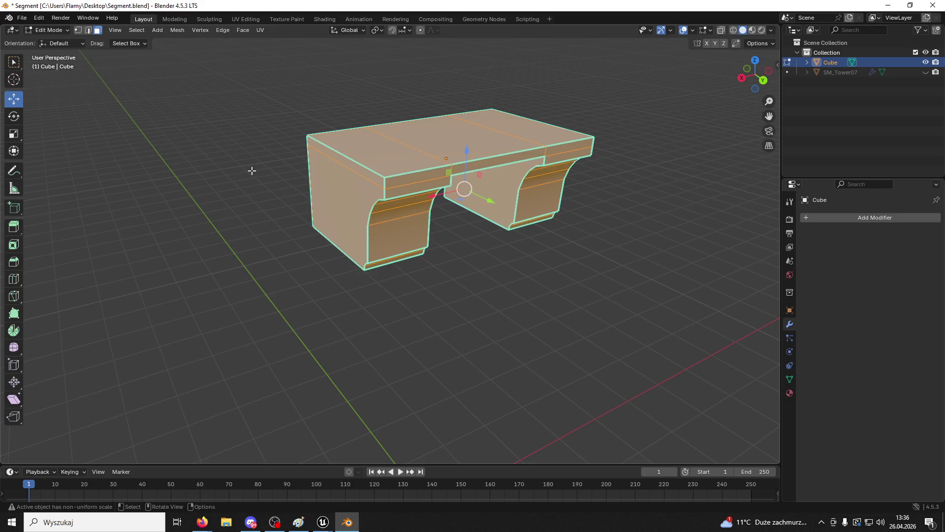
key(m)
click(228, 204)
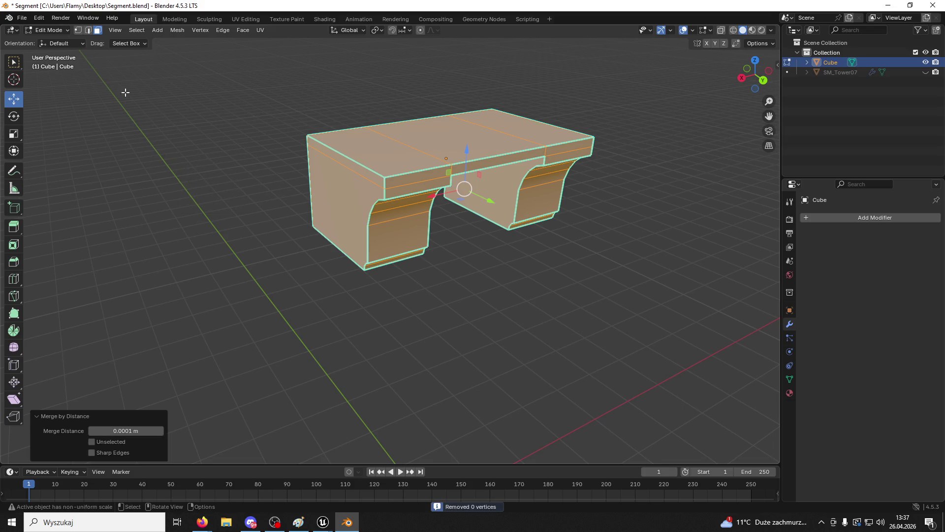
click(45, 32)
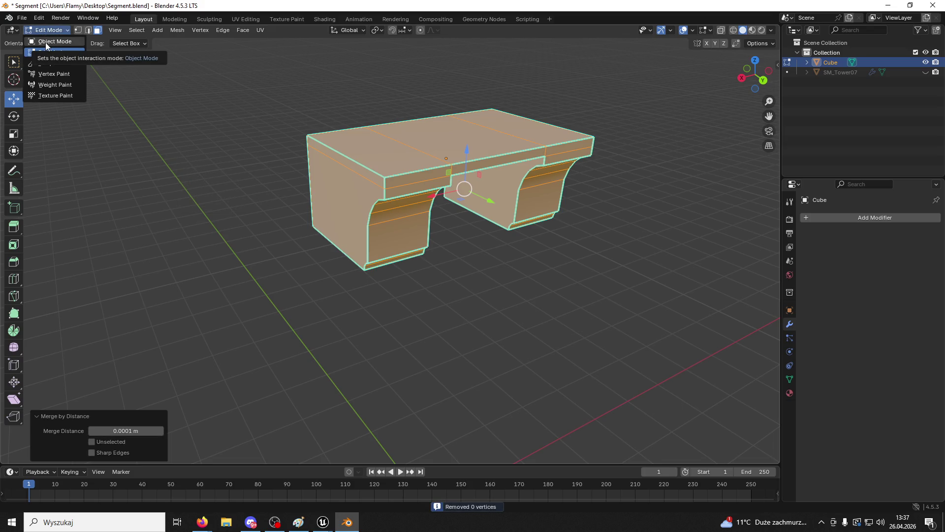
click(45, 43)
Step: Select the block and export it as FBX over Segment02.fbx on the Desktop
key(a)
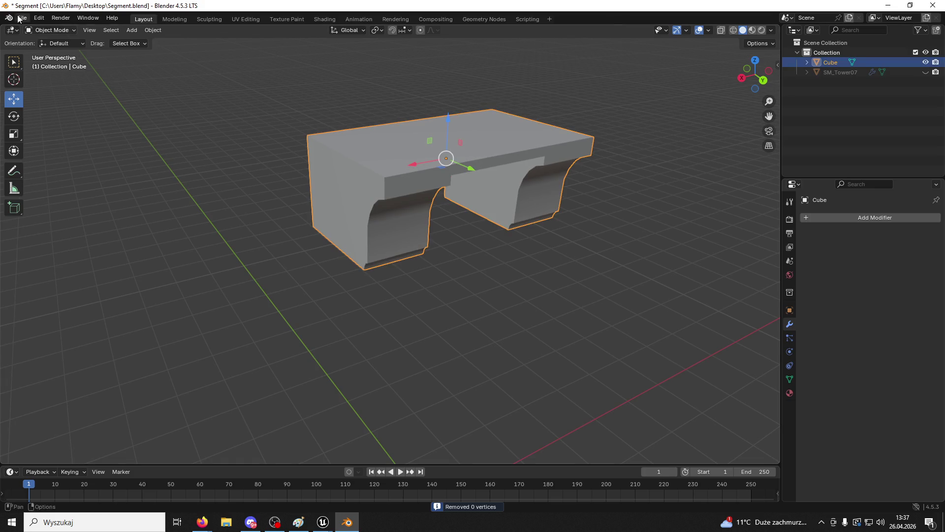
click(22, 18)
mouse_move(58, 162)
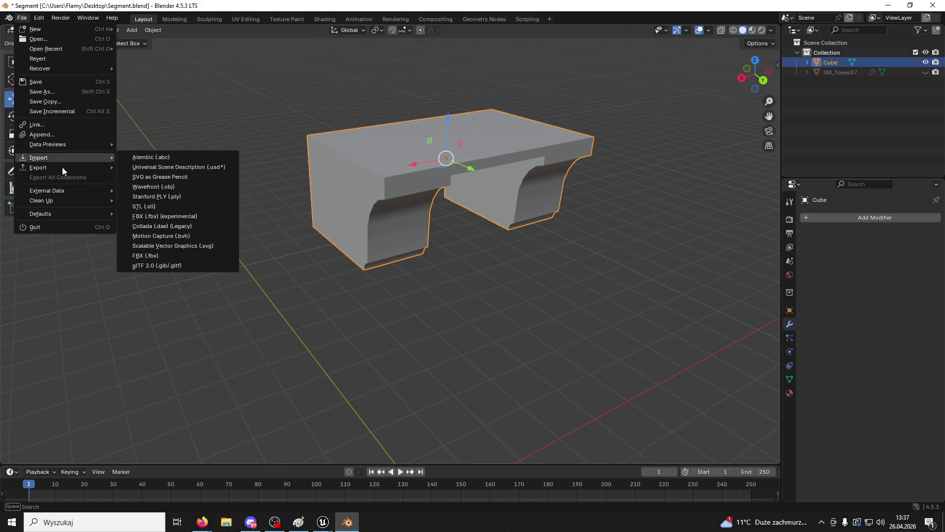
click(170, 256)
scroll(387, 284, down, 5)
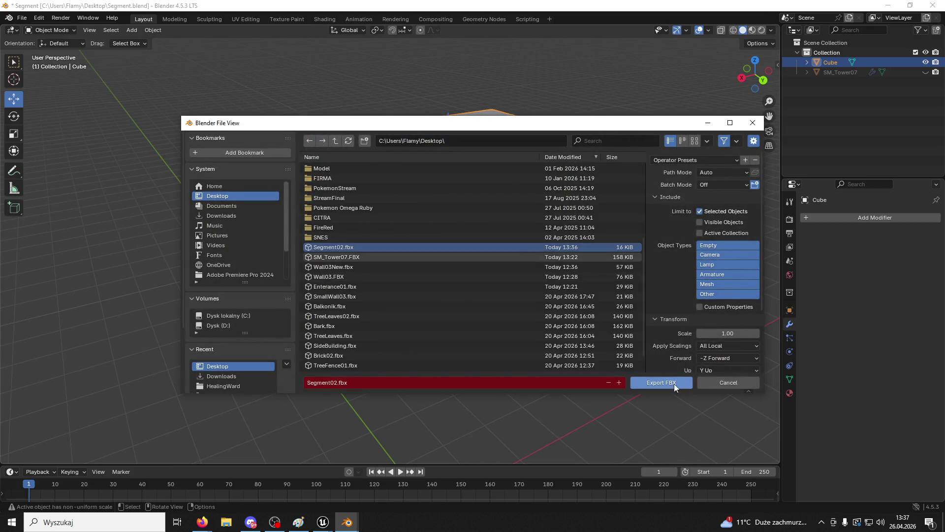
click(675, 383)
Step: Reimport the Segment02 asset from the Content Drawer, then go back to Blender and close it
mouse_move(323, 522)
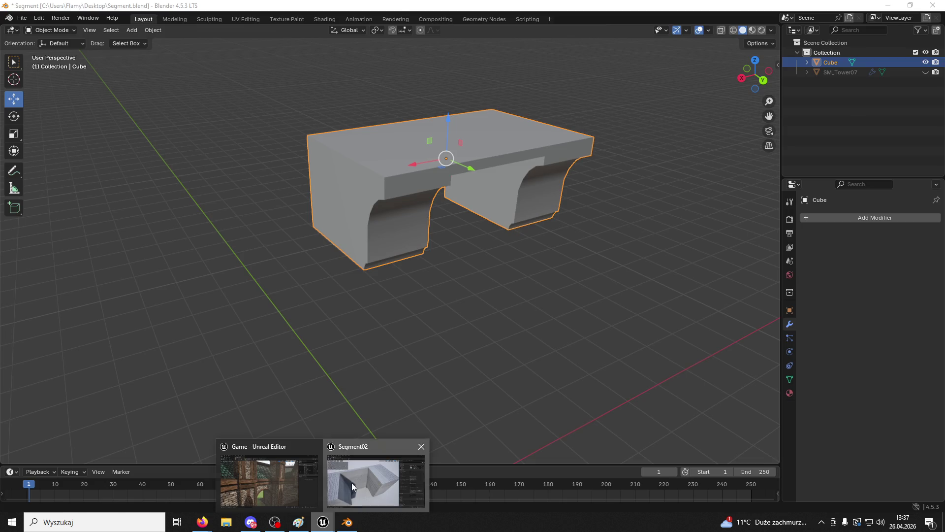
click(353, 487)
click(37, 505)
right_click(571, 345)
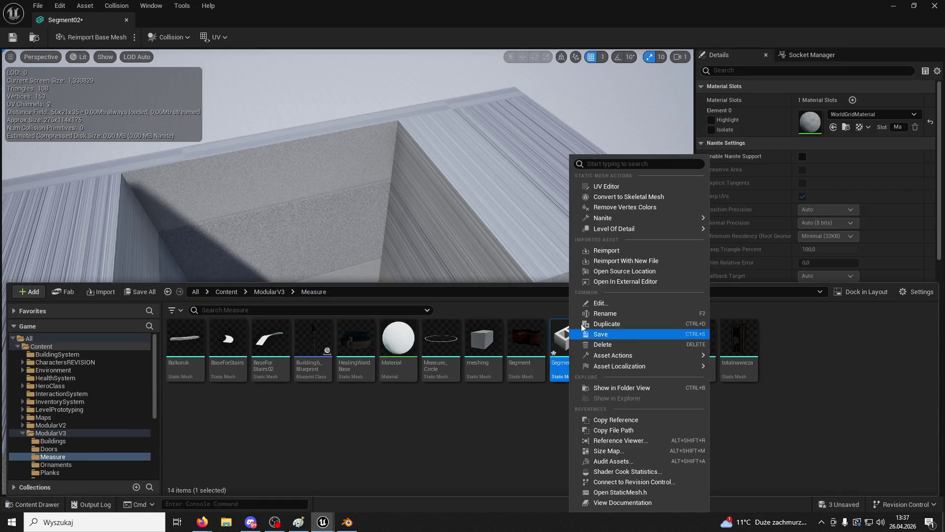
click(625, 250)
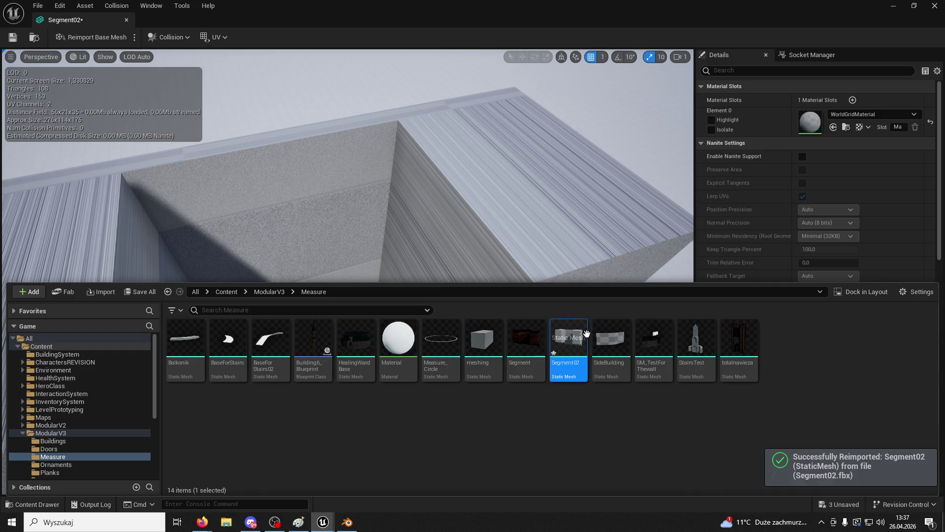
click(347, 522)
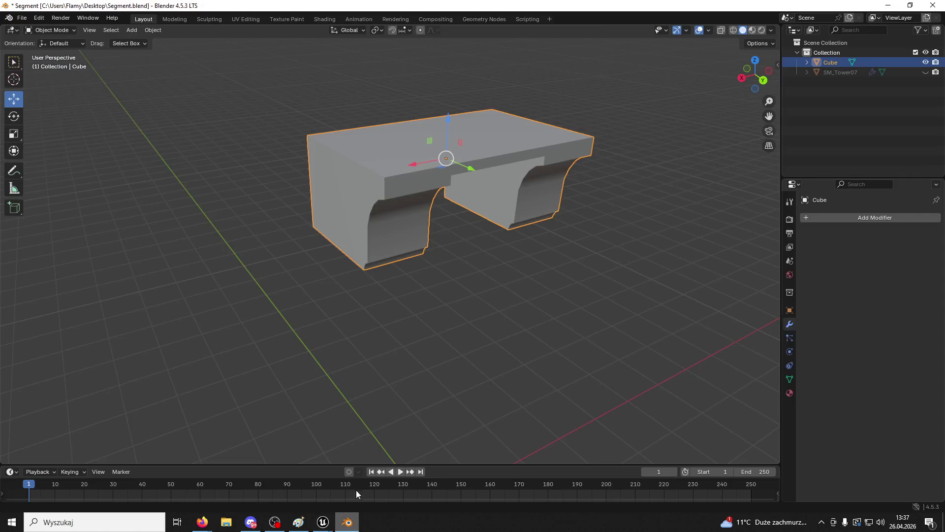
click(933, 5)
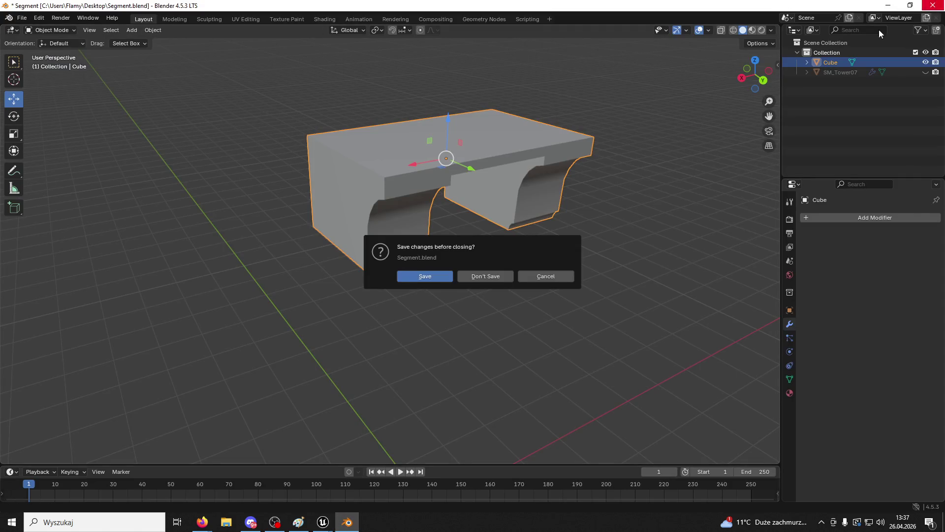
Step: Quit Blender without saving and launch Blender 4.2 from Windows search
click(503, 277)
click(94, 521)
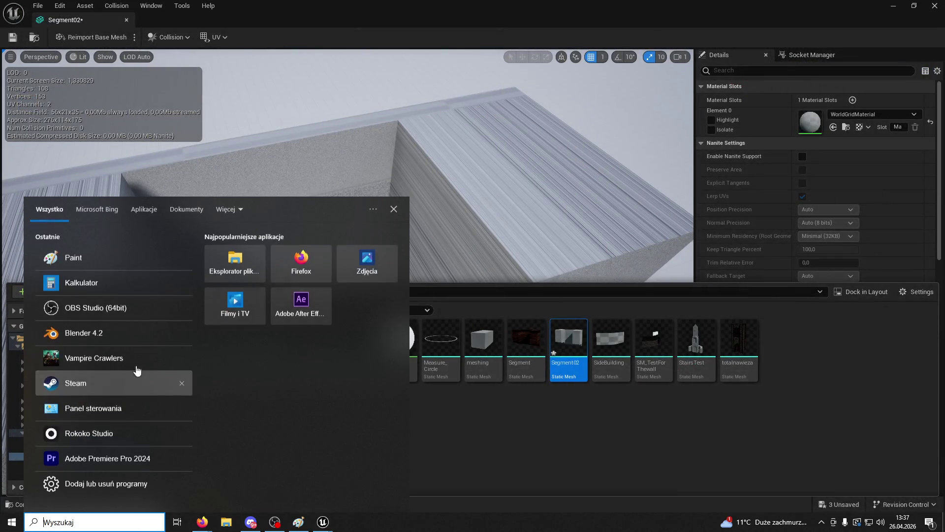
click(74, 333)
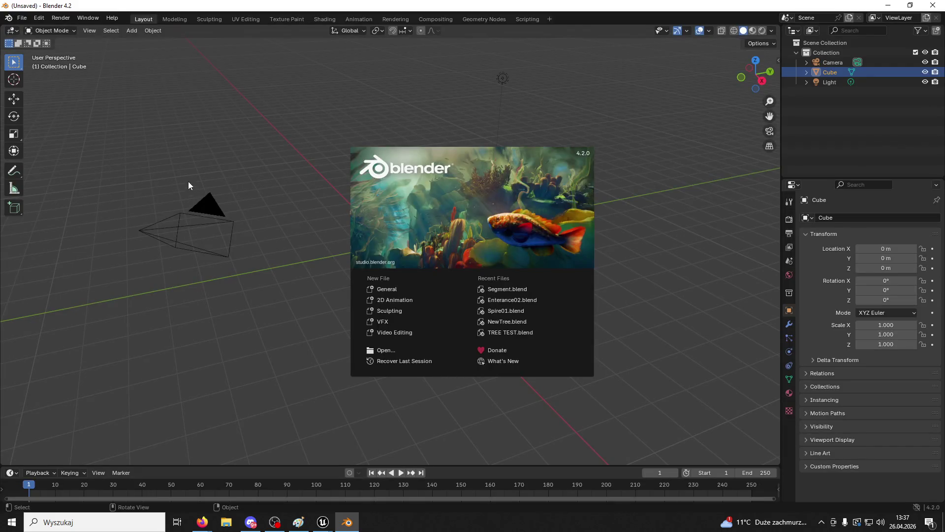
click(188, 182)
Step: Delete the default camera, cube and light from the new scene
click(218, 202)
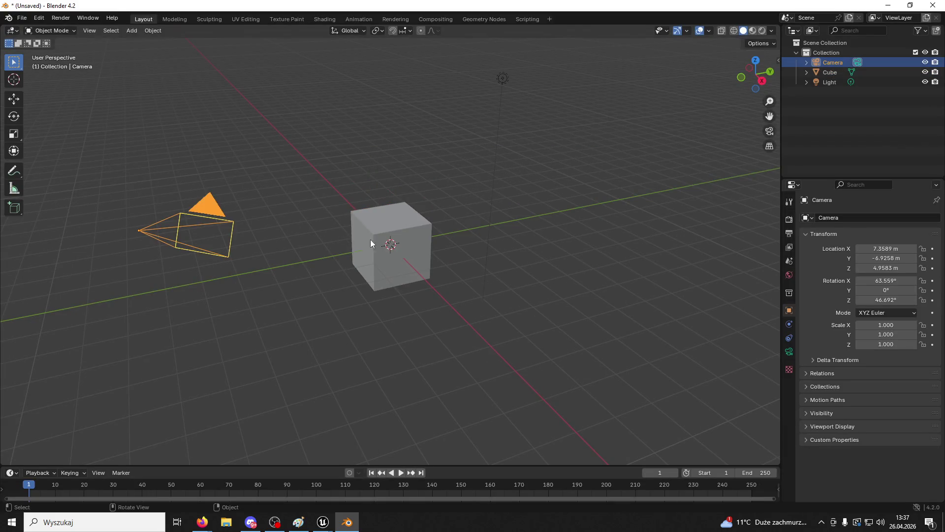
key(Delete)
click(407, 235)
key(Delete)
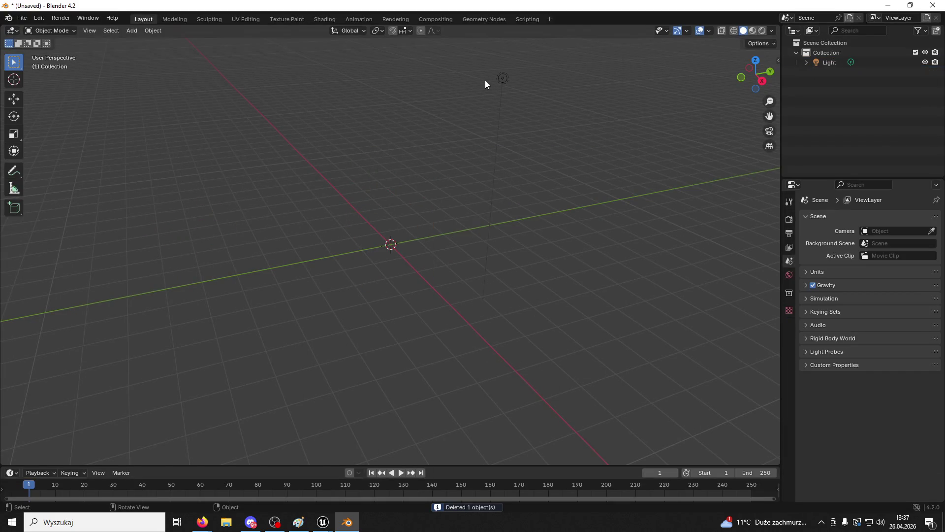
click(502, 77)
key(Delete)
click(21, 18)
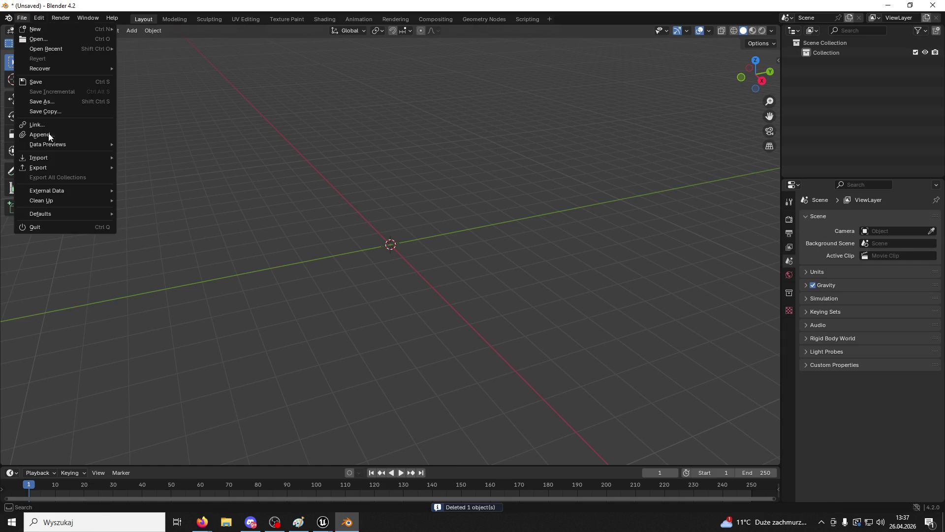
Step: Import Segment02.fbx from the Desktop into the empty scene and recentre the view
mouse_move(58, 157)
click(175, 247)
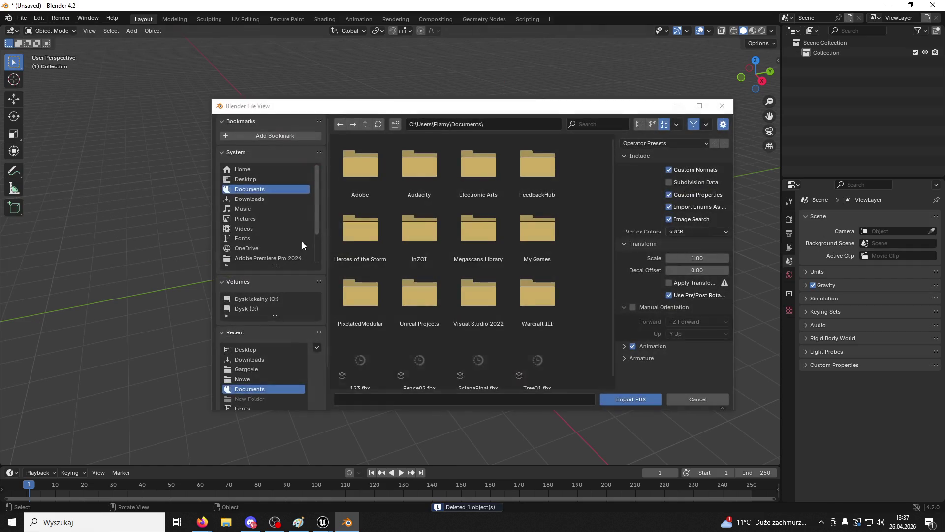
click(249, 183)
scroll(457, 216, down, 3)
scroll(457, 224, down, 3)
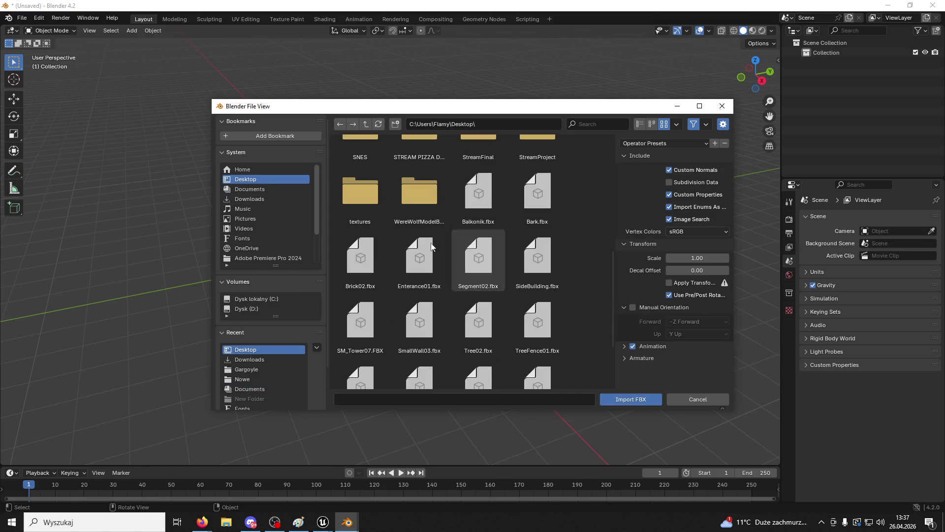
click(418, 264)
scroll(458, 256, down, 2)
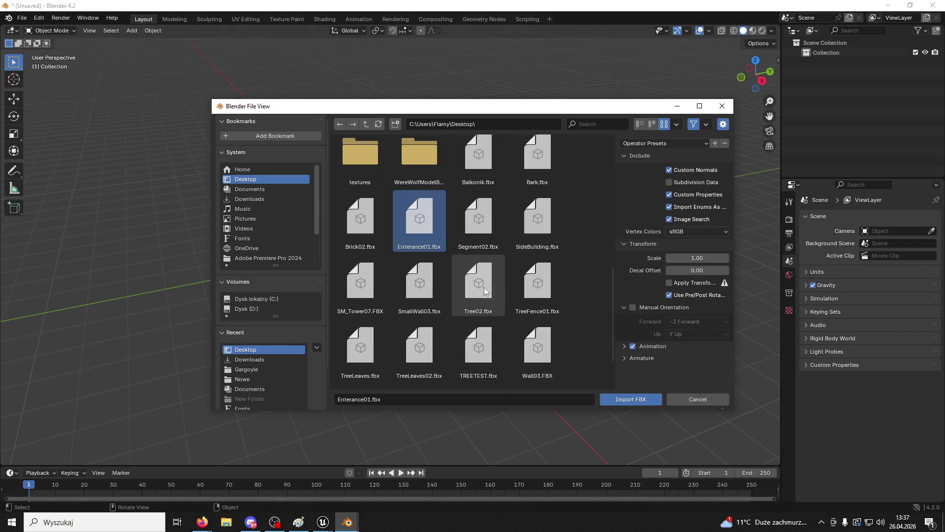
click(480, 223)
click(648, 401)
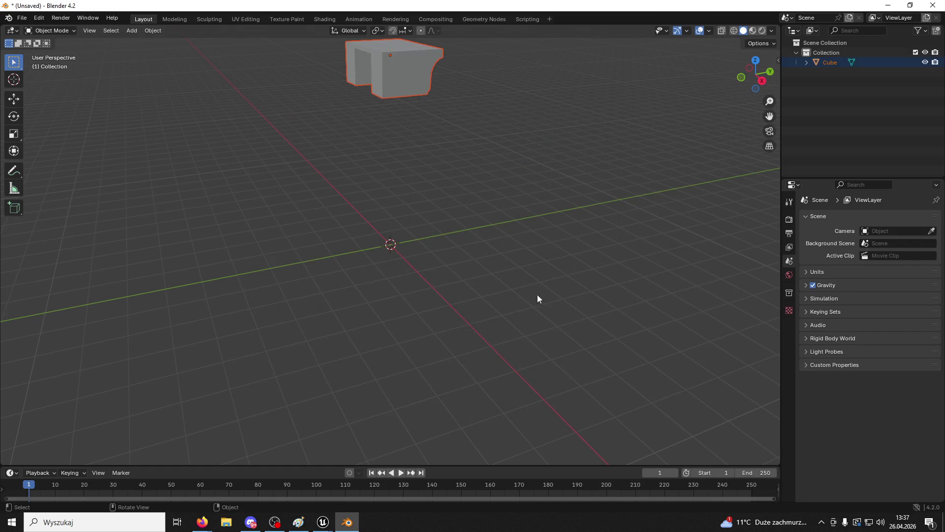
mouse_move(430, 215)
mouse_down()
mouse_move(468, 169)
mouse_move(464, 295)
mouse_up()
Step: Close the Segment02 mesh editor and Unreal Engine, saving the selected content
mouse_move(323, 521)
click(341, 494)
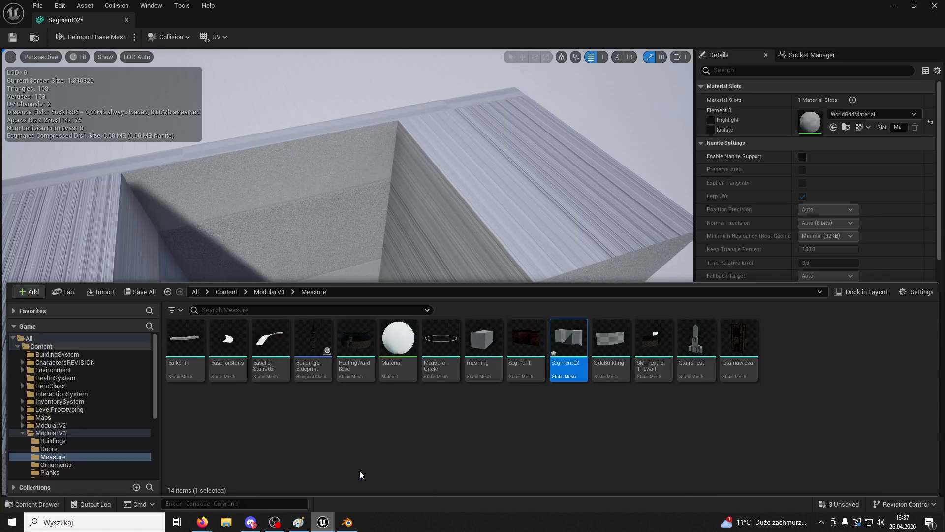
click(932, 7)
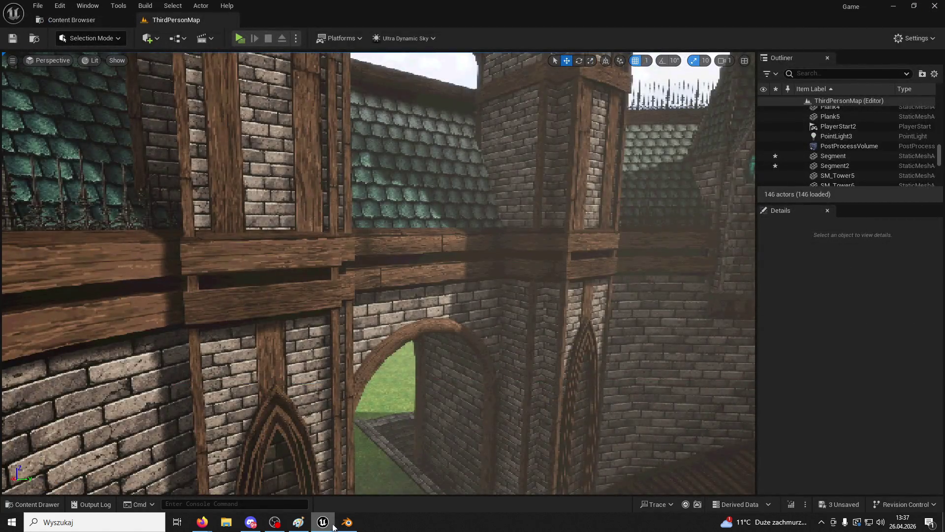
click(935, 6)
click(495, 368)
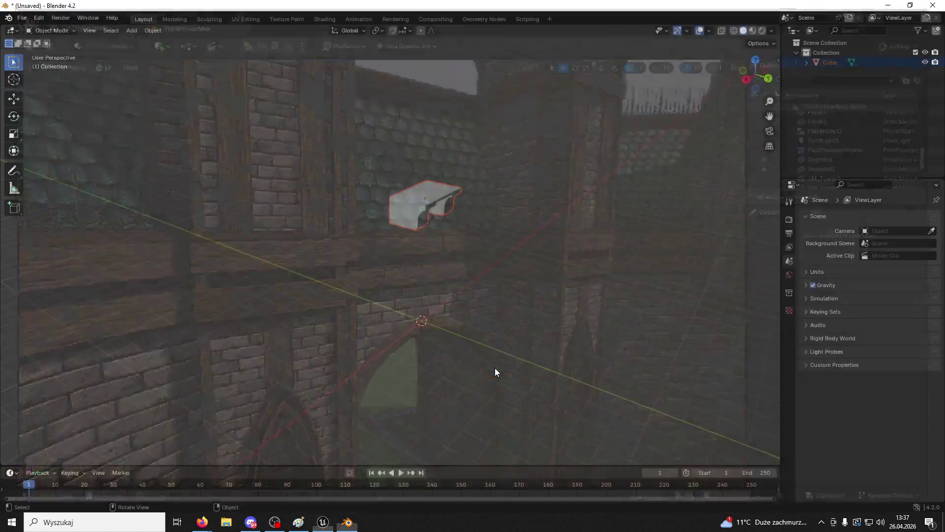
Step: Set the block's location and rotation values to 0 in Object properties
mouse_move(441, 203)
mouse_down()
mouse_move(487, 147)
mouse_move(452, 138)
mouse_move(719, 222)
mouse_up()
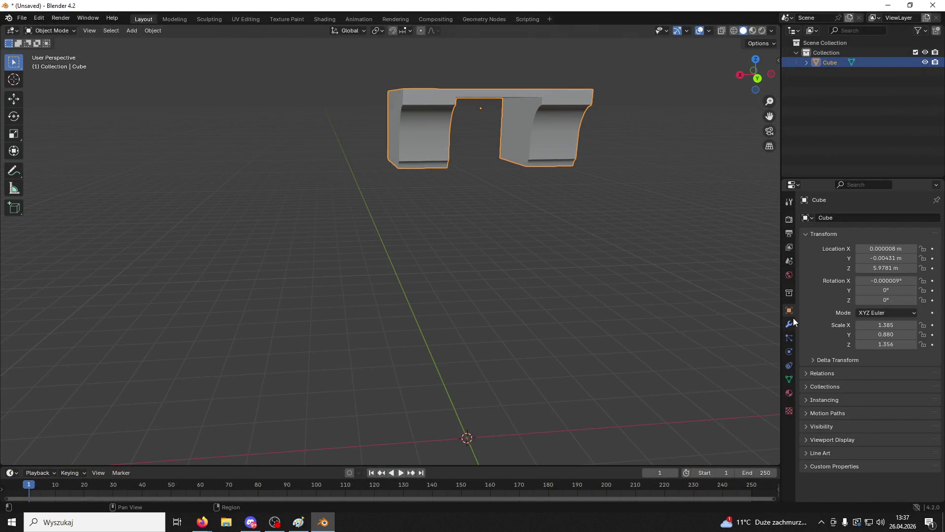
click(900, 249)
text(0)
key(Tab)
text(0)
key(Tab)
text(0)
key(Tab)
text(0)
key(Return)
Step: In Edit Mode, select the three top faces and extrude them slightly upward
drag(661, 330, 676, 329)
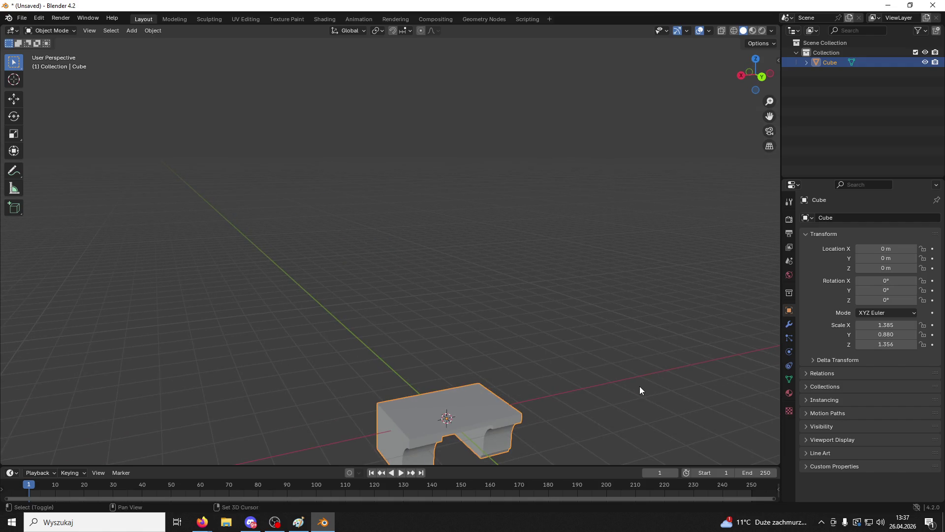
scroll(640, 386, down, 3)
scroll(559, 329, up, 4)
click(49, 30)
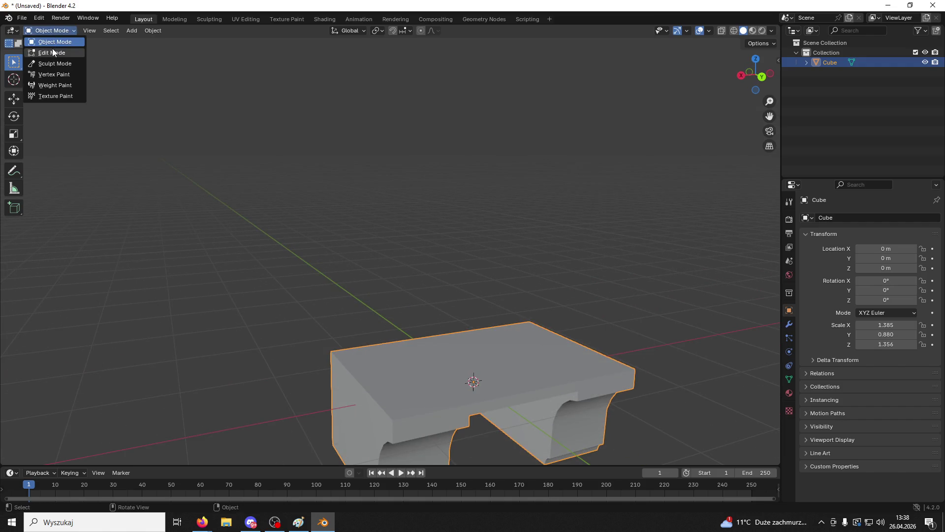
click(49, 52)
drag(383, 318, 430, 337)
key(alt+a)
click(98, 31)
click(539, 340)
shift+click(485, 354)
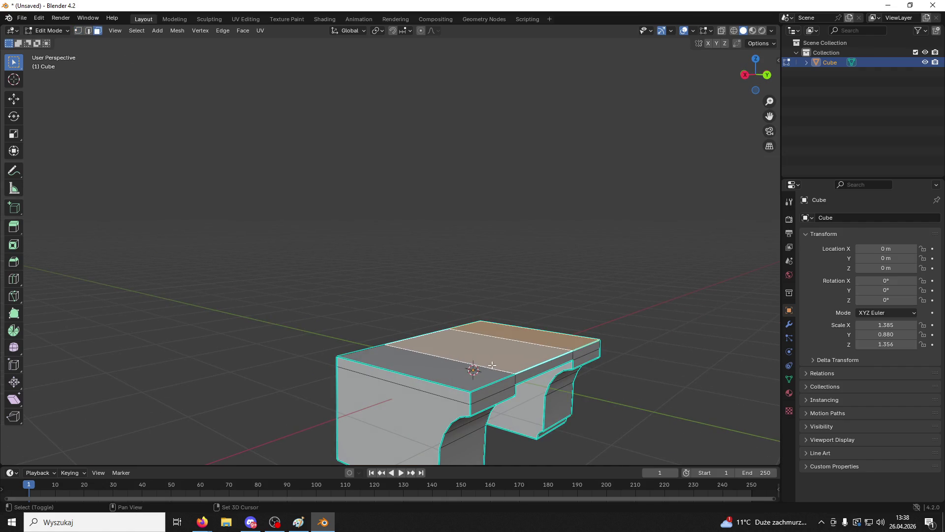
shift+click(495, 372)
right_click(495, 373)
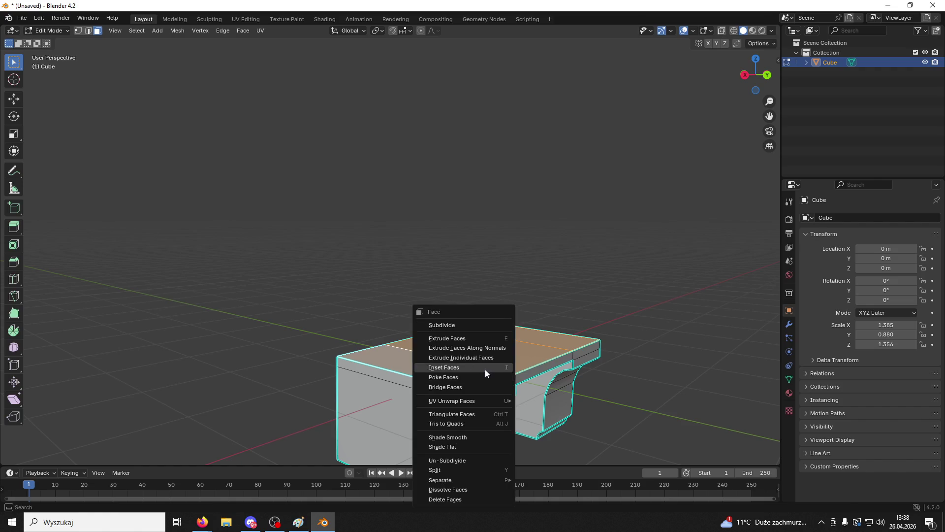
click(469, 339)
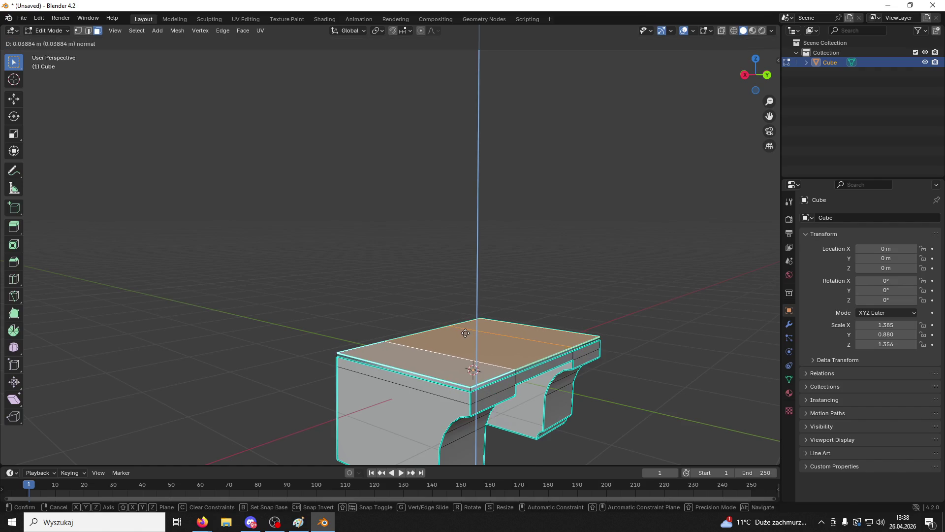
click(470, 345)
Step: Select the whole mesh, shade it smooth, and return to Object Mode
key(a)
mouse_move(470, 346)
mouse_down()
mouse_move(476, 308)
mouse_move(394, 313)
mouse_move(442, 349)
mouse_up()
right_click(473, 359)
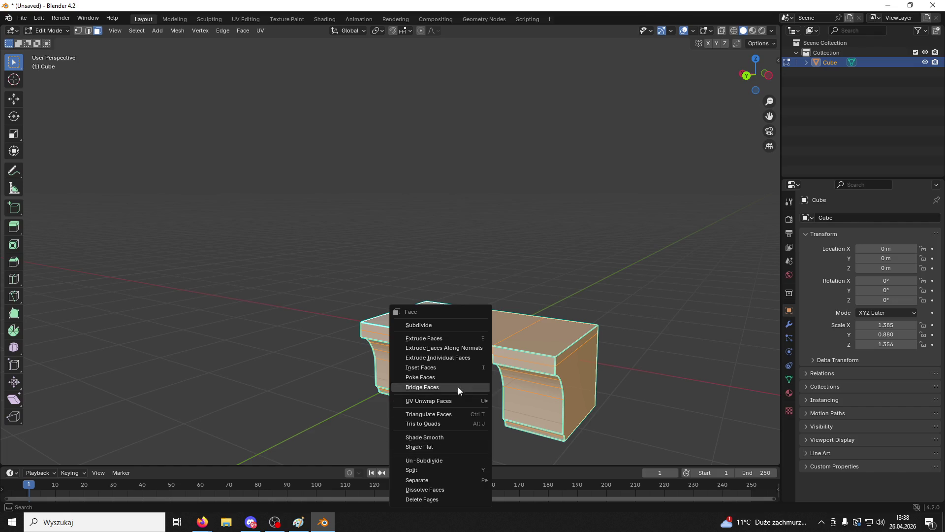
click(89, 36)
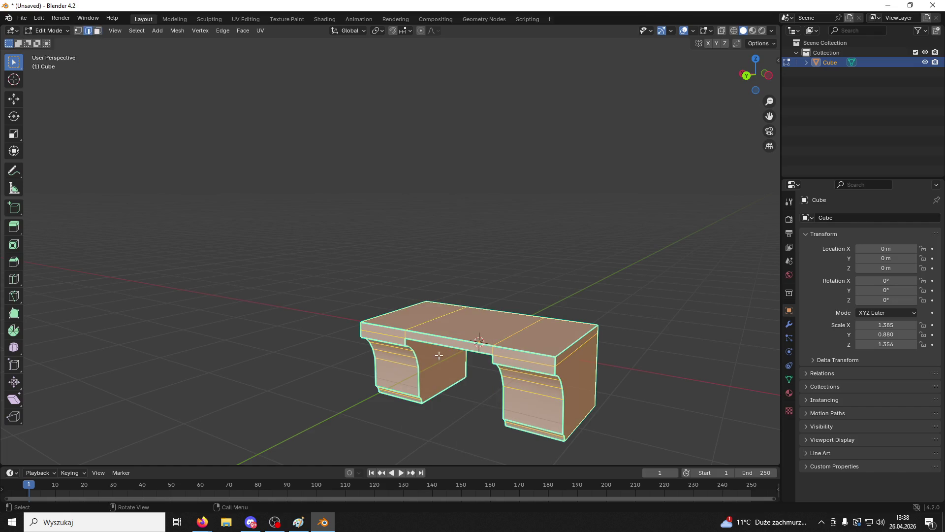
right_click(438, 356)
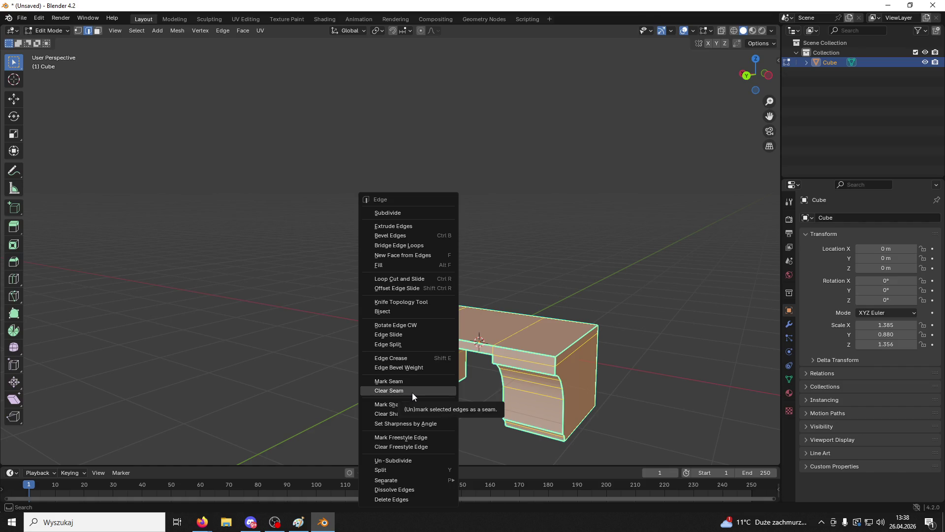
mouse_move(421, 409)
mouse_down()
mouse_move(363, 371)
mouse_move(426, 350)
mouse_move(468, 386)
mouse_move(504, 361)
mouse_move(547, 409)
mouse_move(562, 323)
mouse_move(440, 415)
mouse_move(497, 320)
mouse_move(559, 354)
mouse_up()
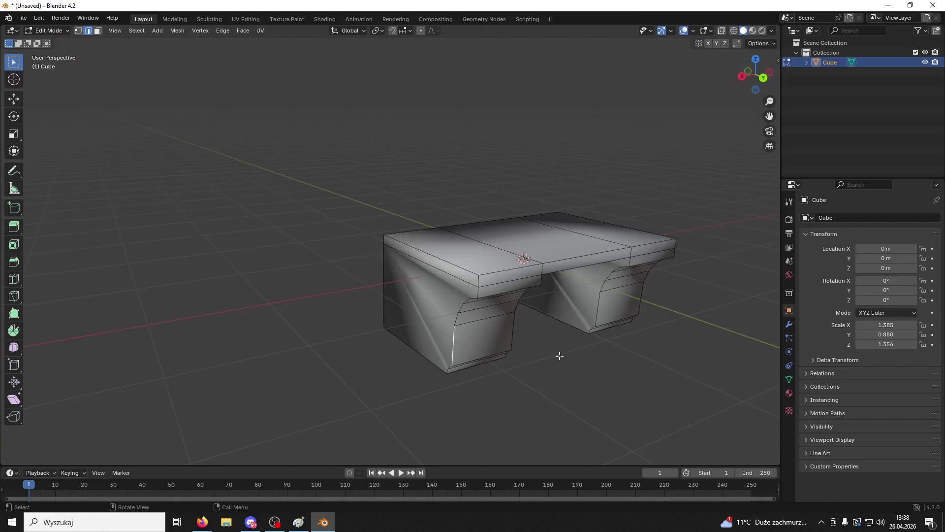
scroll(567, 355, up, 3)
key(a)
click(49, 30)
click(49, 37)
Step: Apply Shade Auto Smooth to the block and bake in the Smooth by Angle modifier
right_click(431, 284)
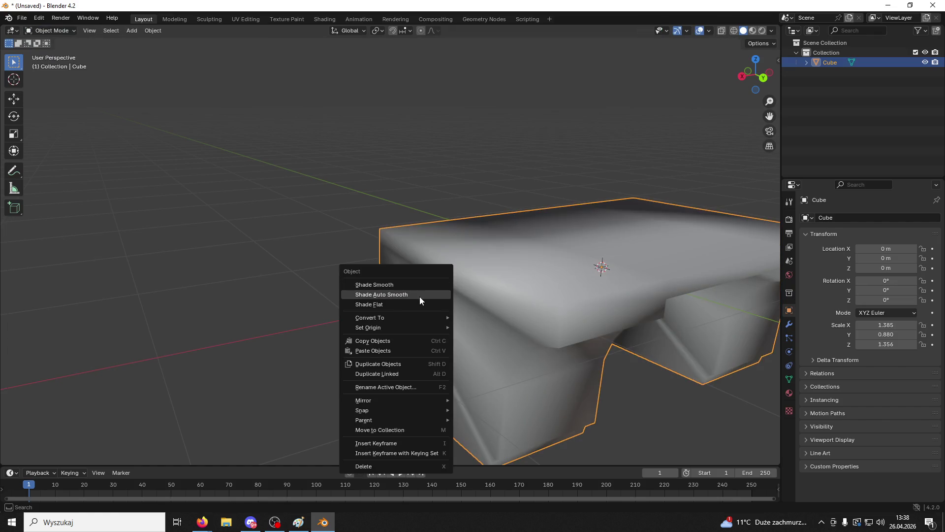
click(419, 296)
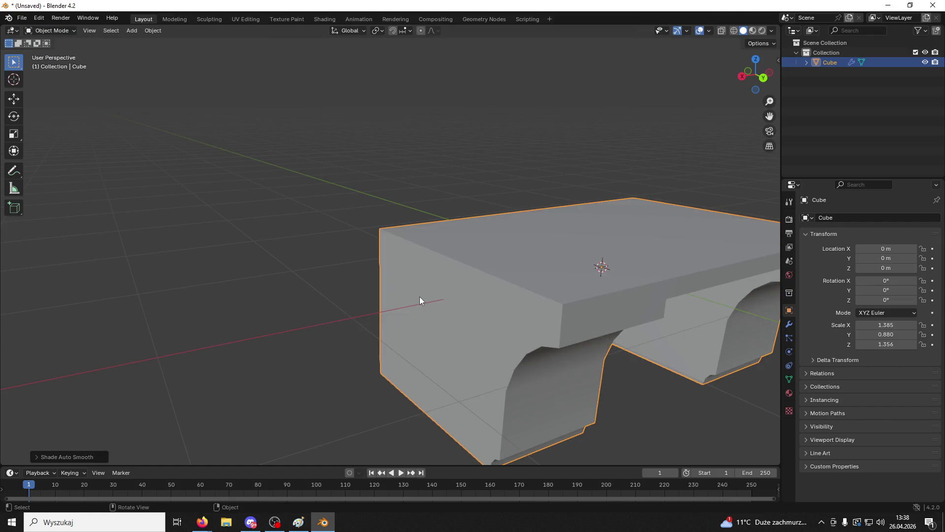
click(789, 324)
click(914, 233)
click(849, 245)
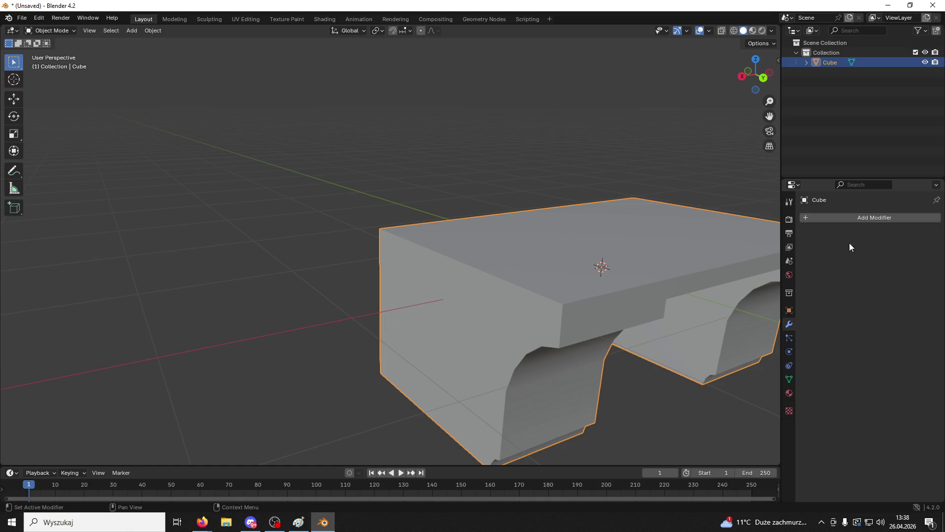
Step: Export the block as FBX over Desktop/Segment02.fbx, then open the PAAAASZTEEEET folder
click(21, 18)
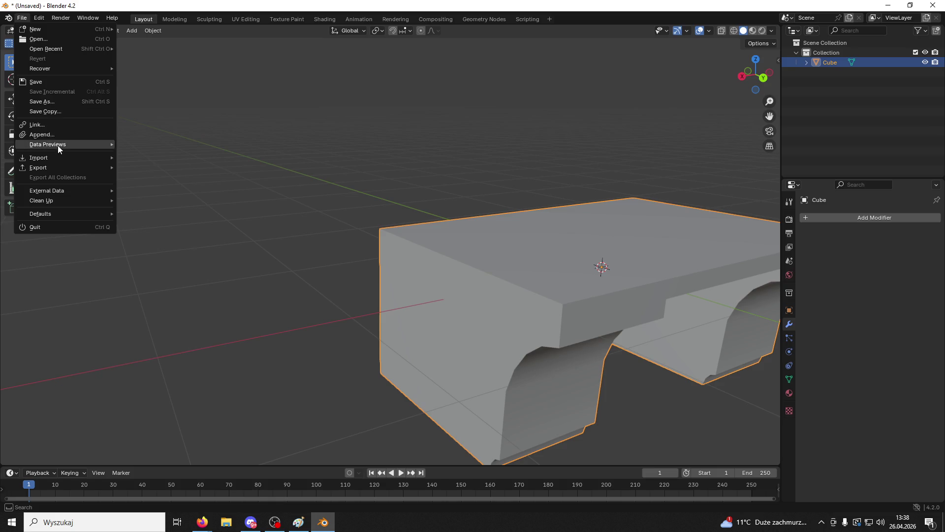
mouse_move(54, 165)
click(167, 262)
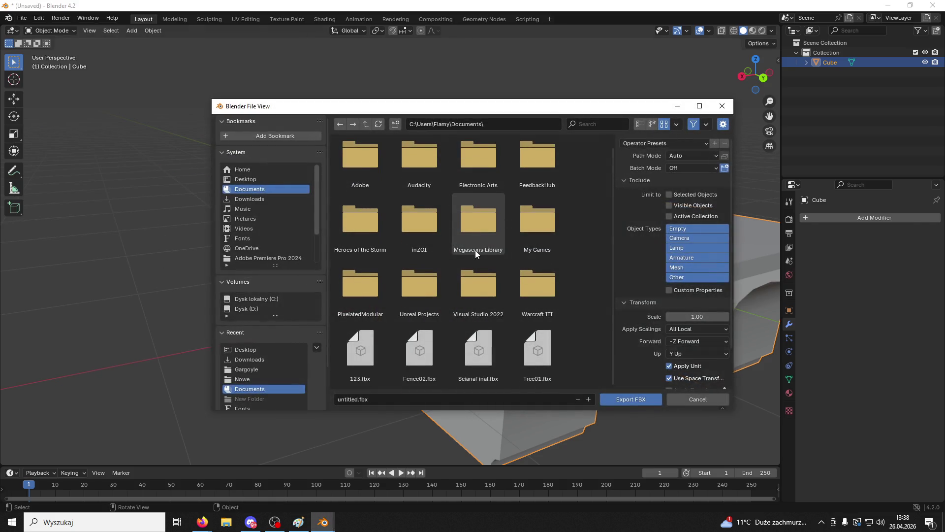
click(245, 178)
scroll(405, 236, down, 3)
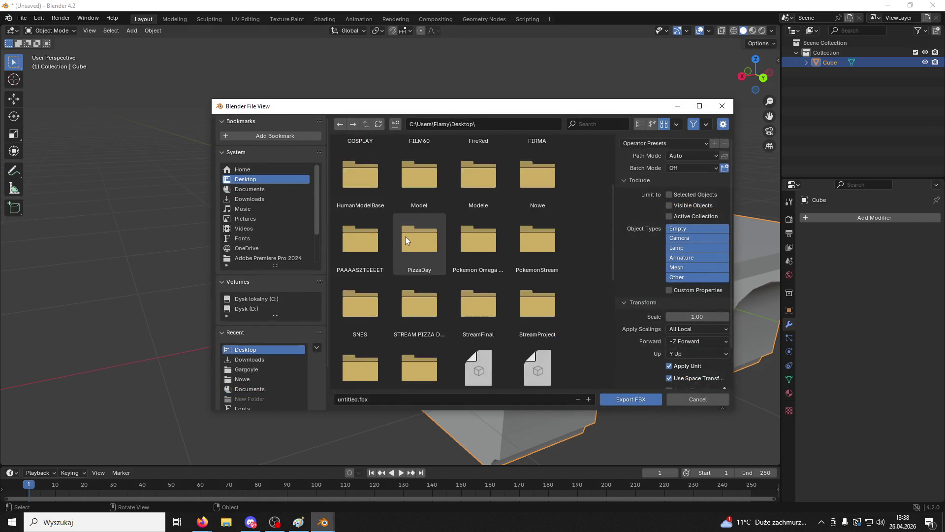
scroll(406, 236, down, 5)
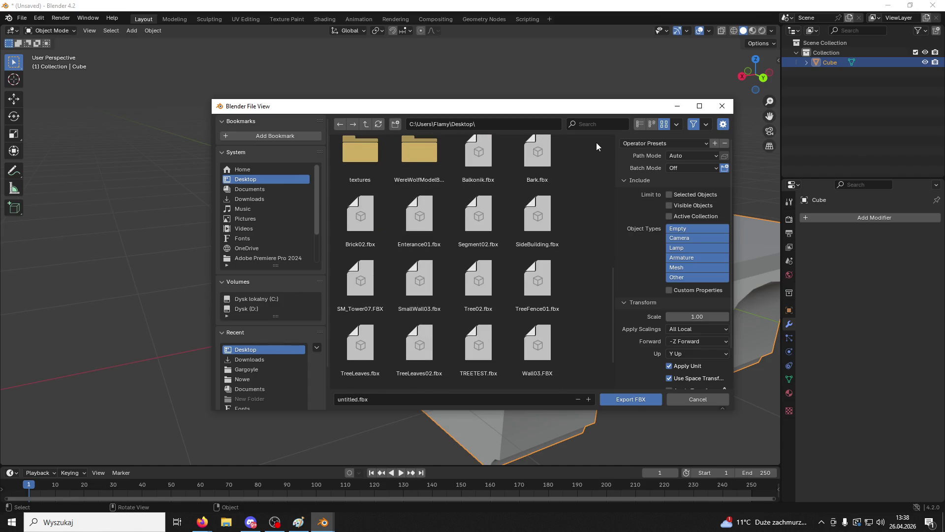
scroll(575, 184, down, 2)
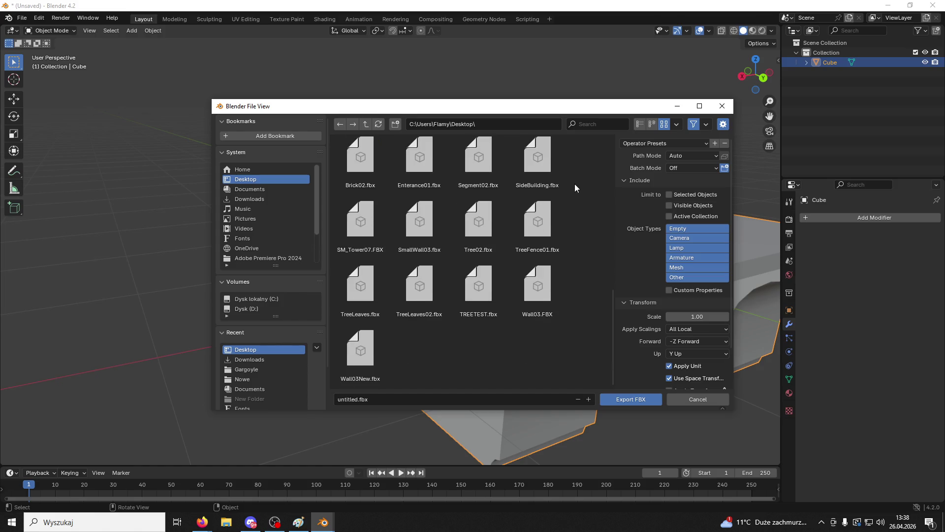
scroll(572, 185, up, 3)
click(478, 235)
click(632, 399)
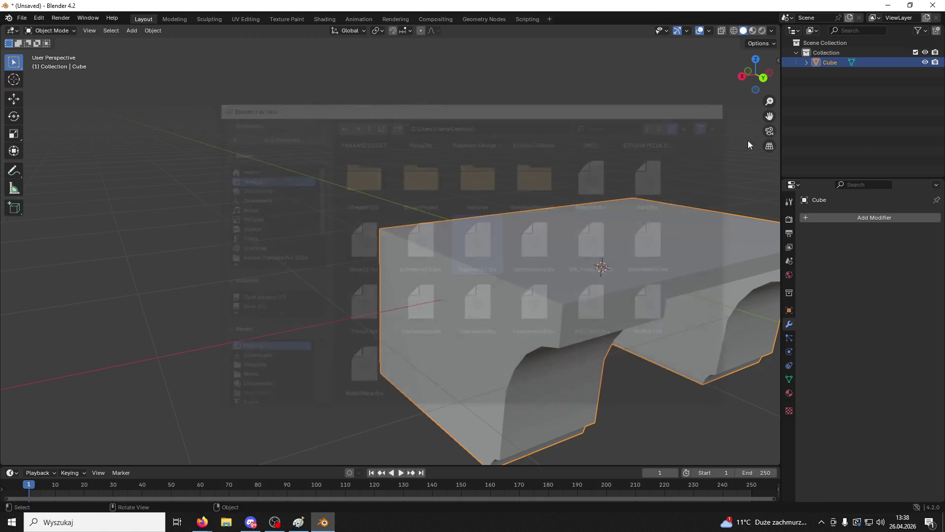
click(888, 5)
double_click(920, 440)
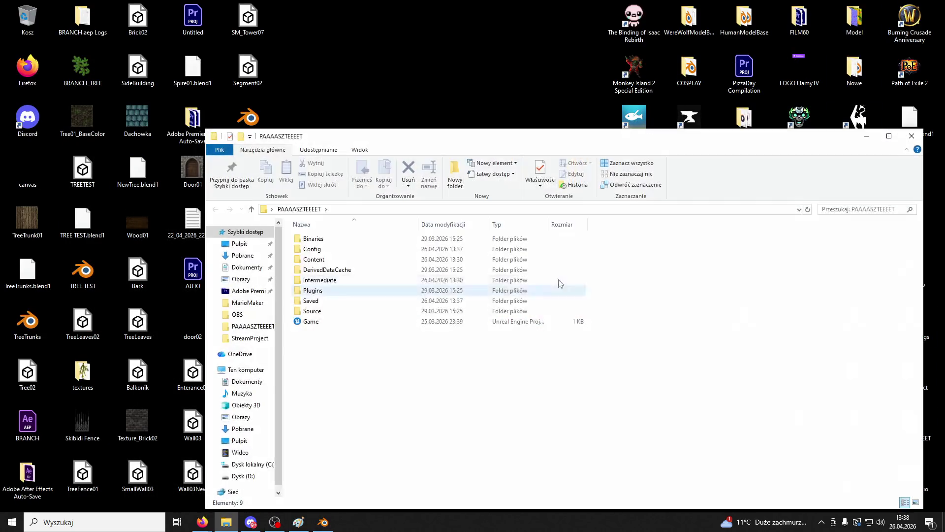
Step: Launch the Game .uproject from the PAAAASZTEEEET folder and close the Explorer window
click(367, 321)
click(911, 135)
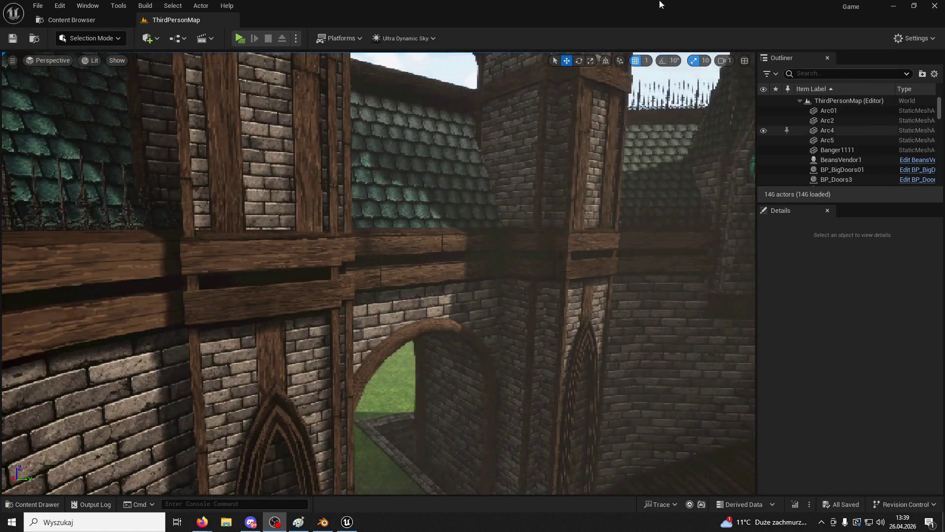
Step: Reimport Segment02 in the Measure folder, accept the material matching, and inspect the refreshed mesh
click(22, 503)
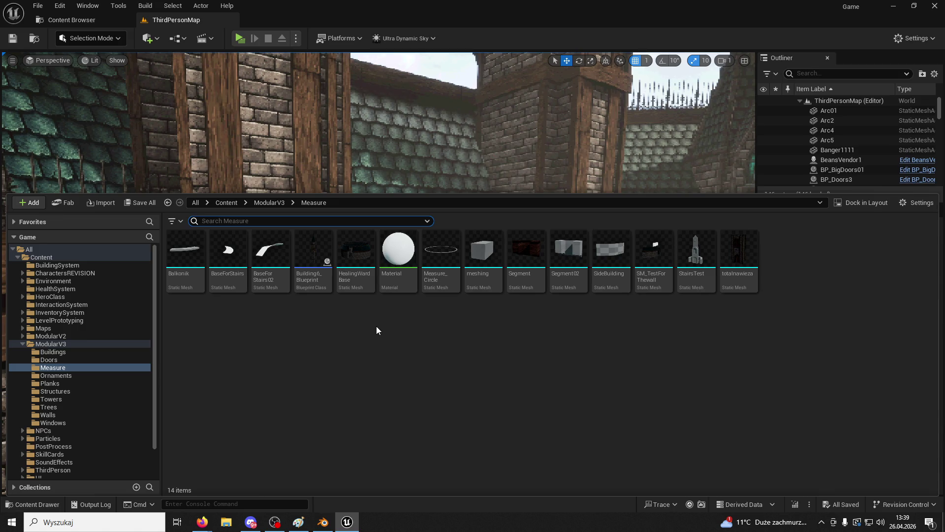
click(202, 522)
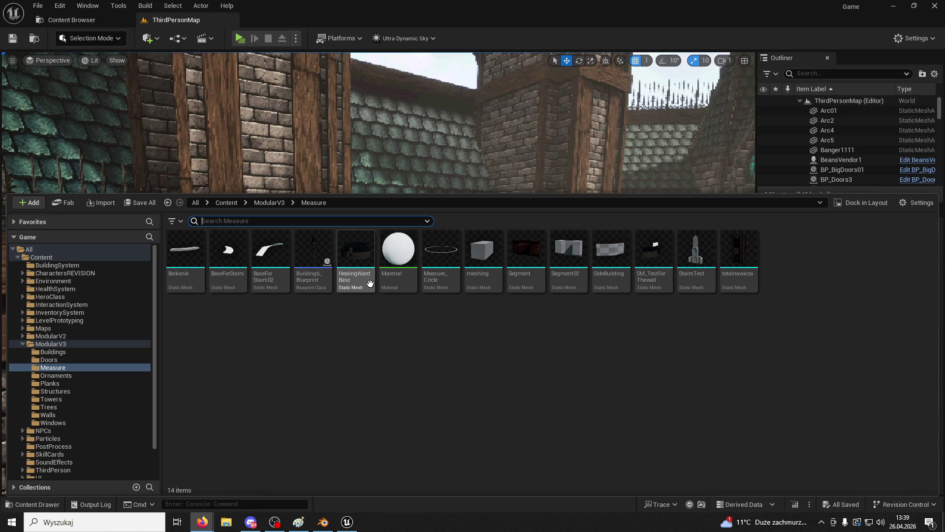
right_click(573, 266)
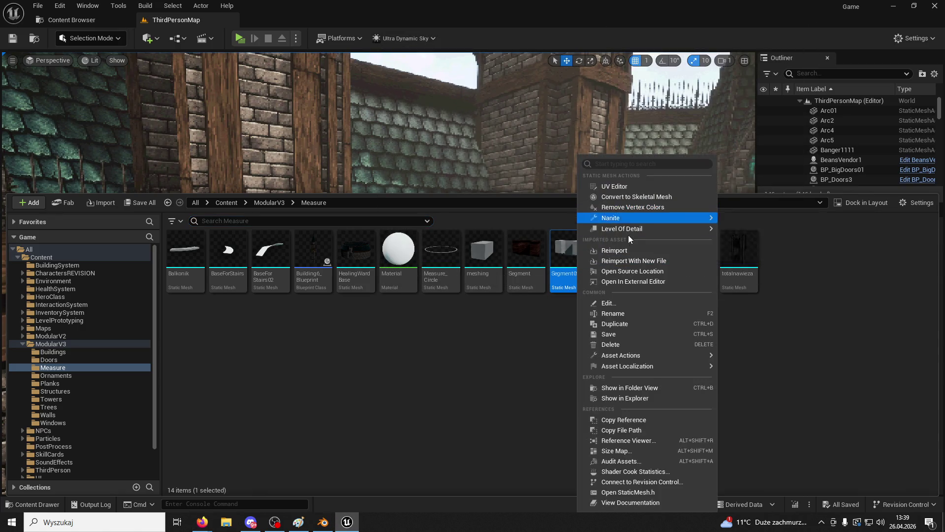
click(627, 249)
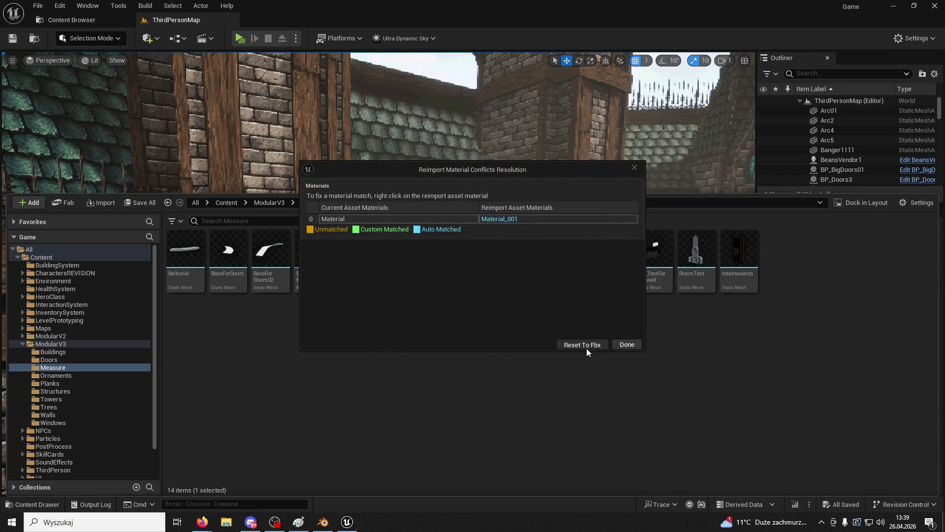
click(586, 348)
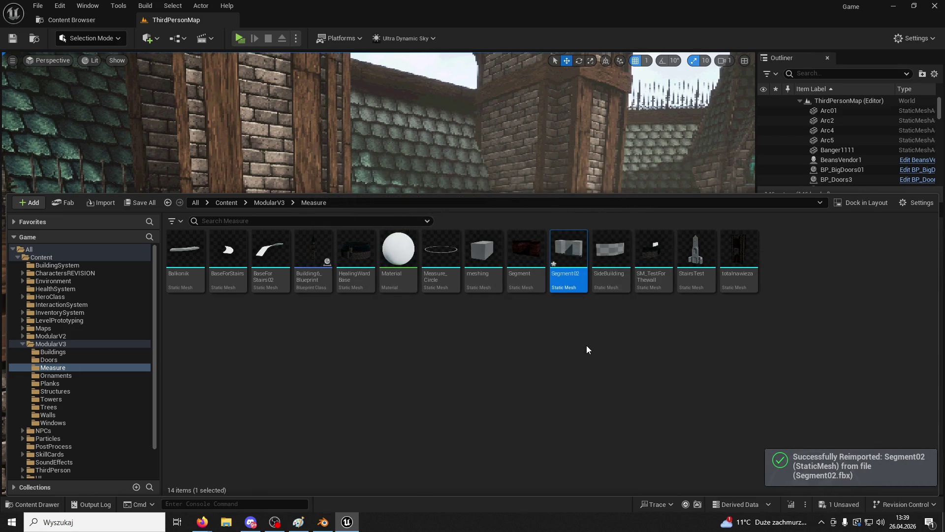
double_click(571, 249)
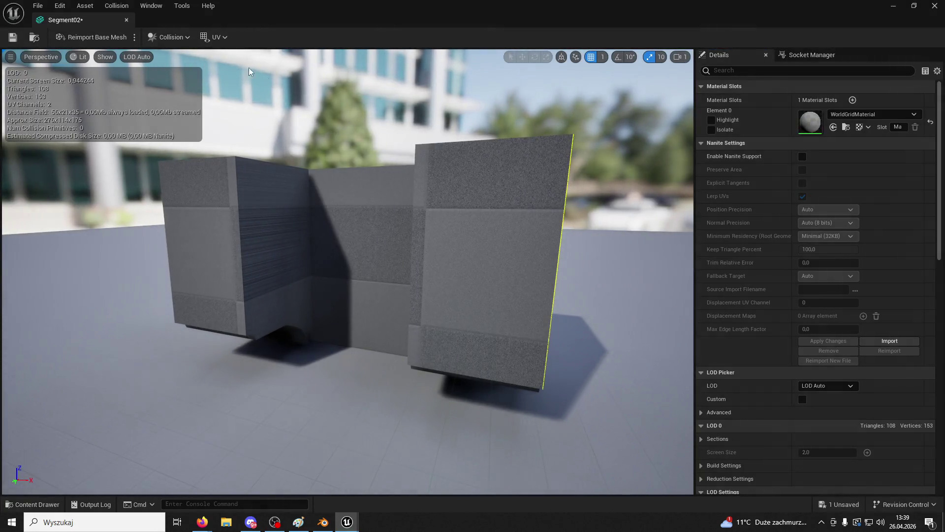
click(126, 20)
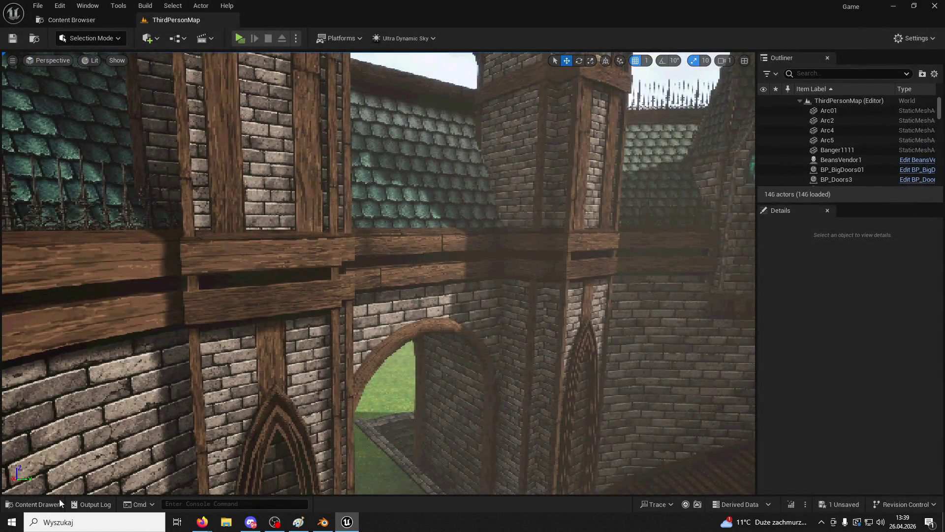
Step: Delete the Segment02 asset and force delete the still-referenced Segment mesh from Measure
click(59, 503)
key(Delete)
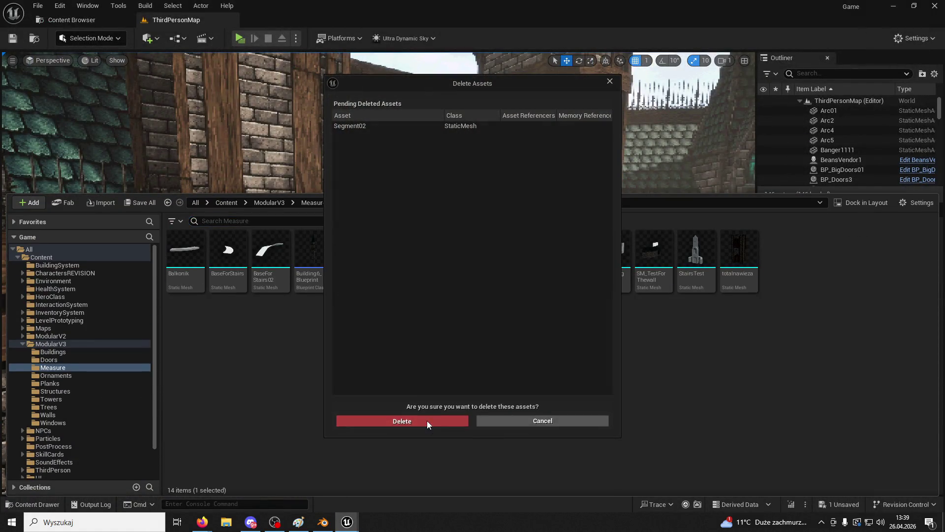
click(427, 421)
click(526, 253)
key(Delete)
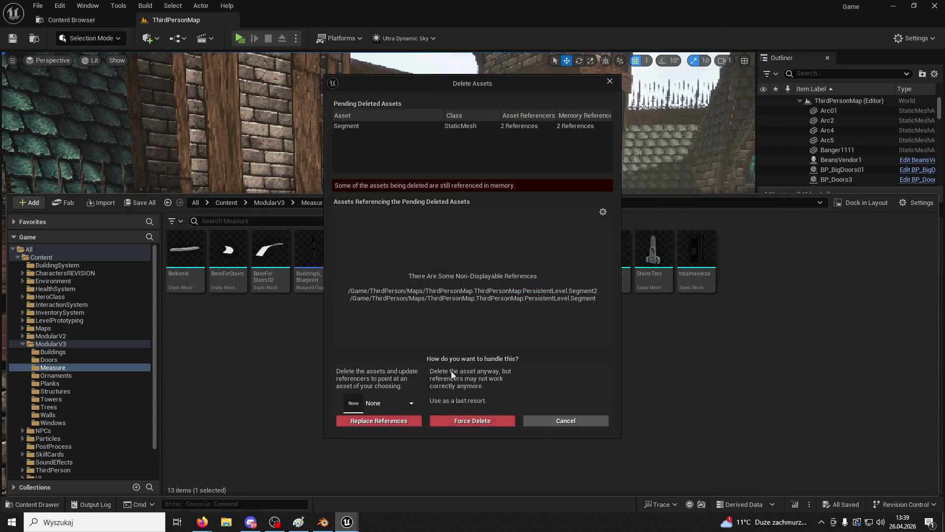
click(446, 422)
Step: Import Segment02.fbx from the desktop into Measure as a static mesh and review its three warnings
double_click(298, 5)
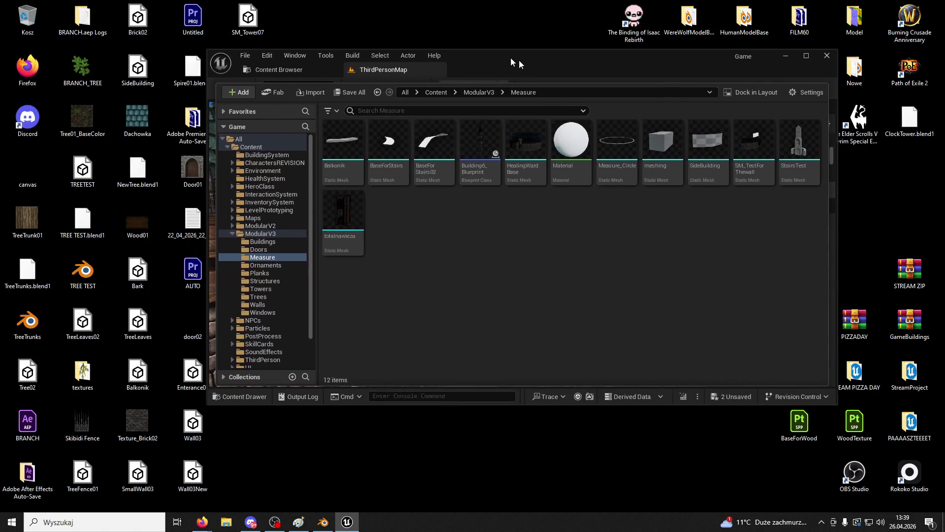
drag(512, 60, 627, 75)
drag(248, 69, 535, 244)
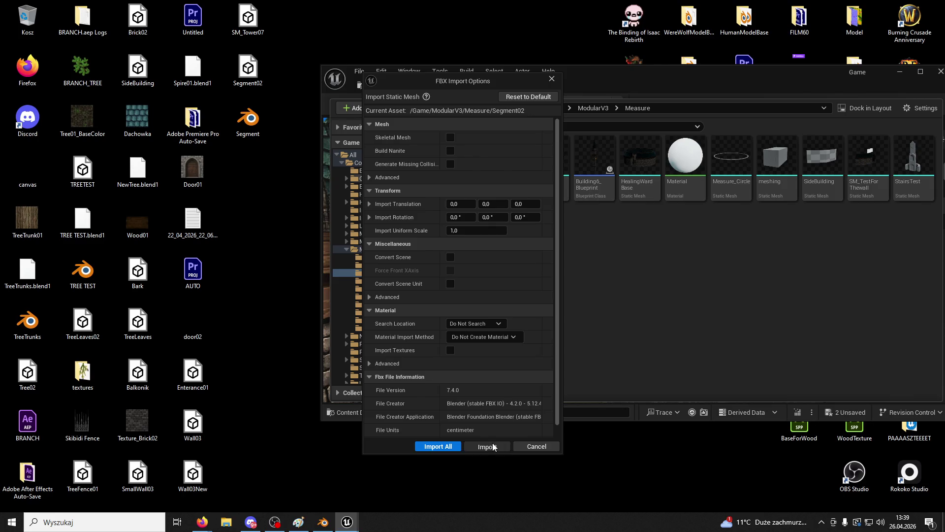
click(493, 446)
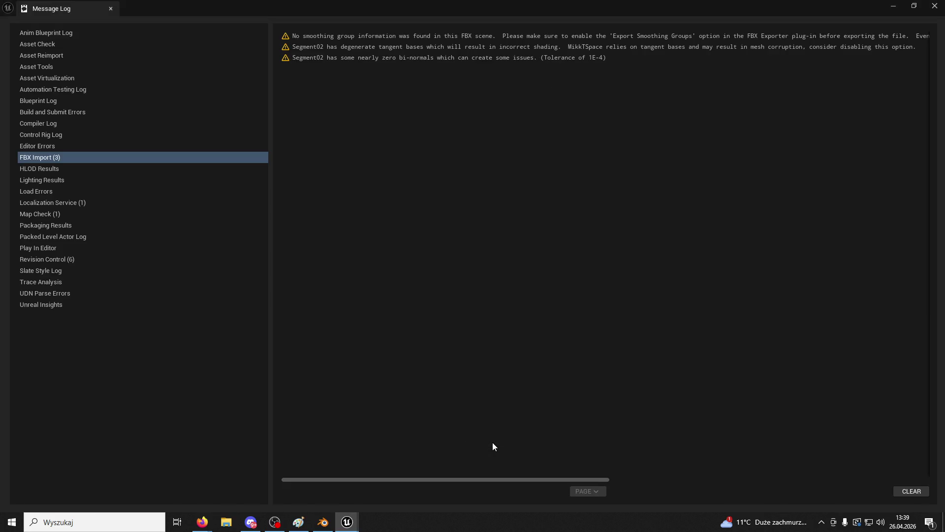
click(352, 60)
shift+click(363, 40)
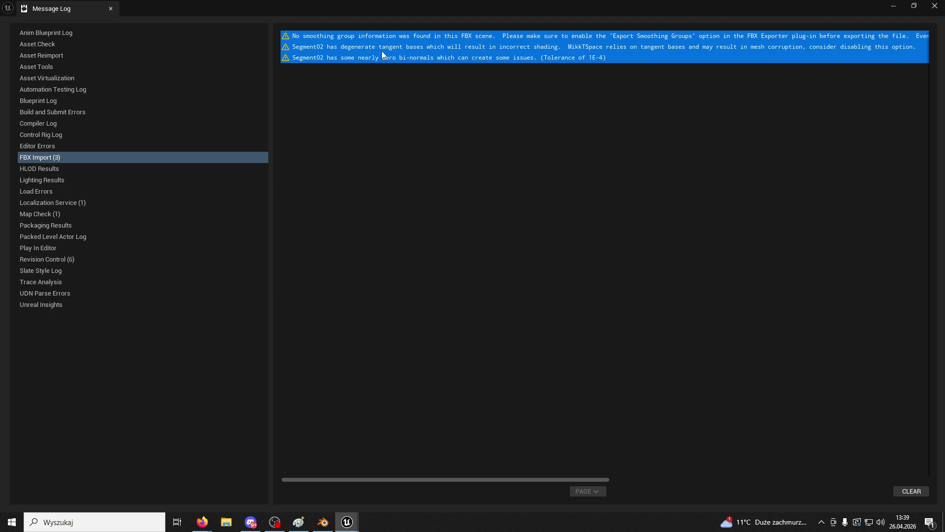
key(alt+Tab)
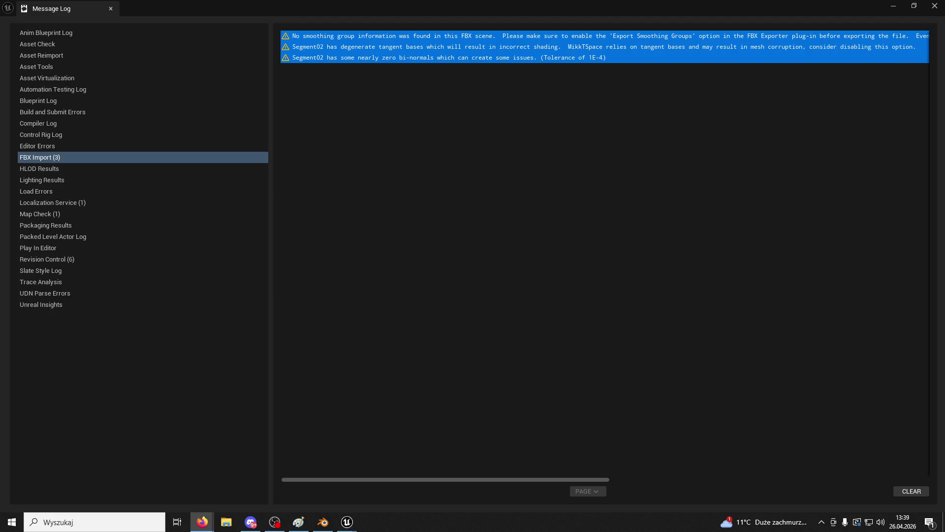